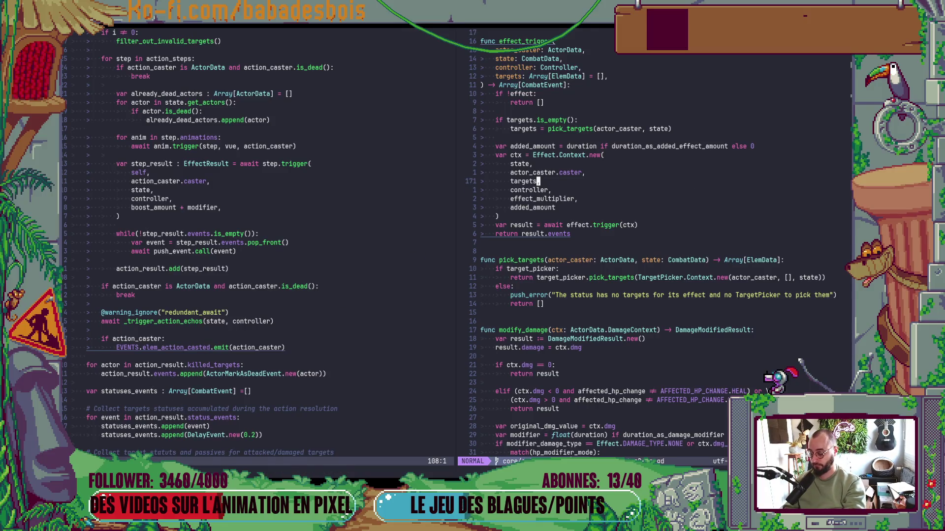
Check git status and the latest commit in a terminal split, then close the split
key(ctrl+backslash)
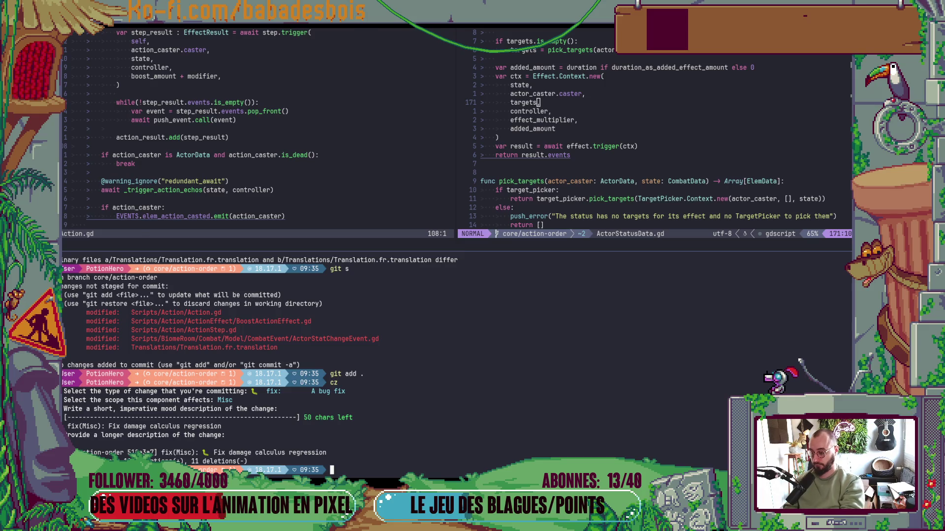
key(ctrl+k)
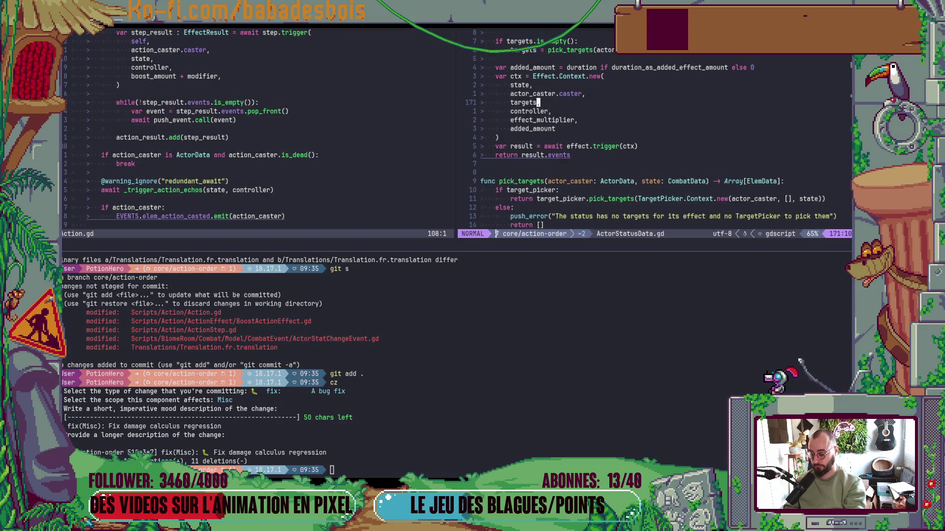
key(ctrl+backslash)
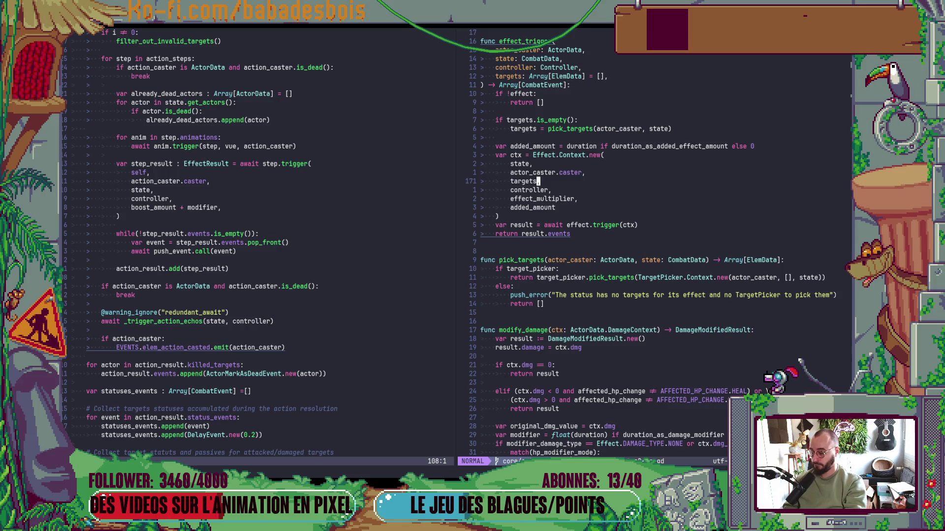
Put the cursor on the effect_trigger function line and start a Telescope project search
scroll(633, 135, up, 2)
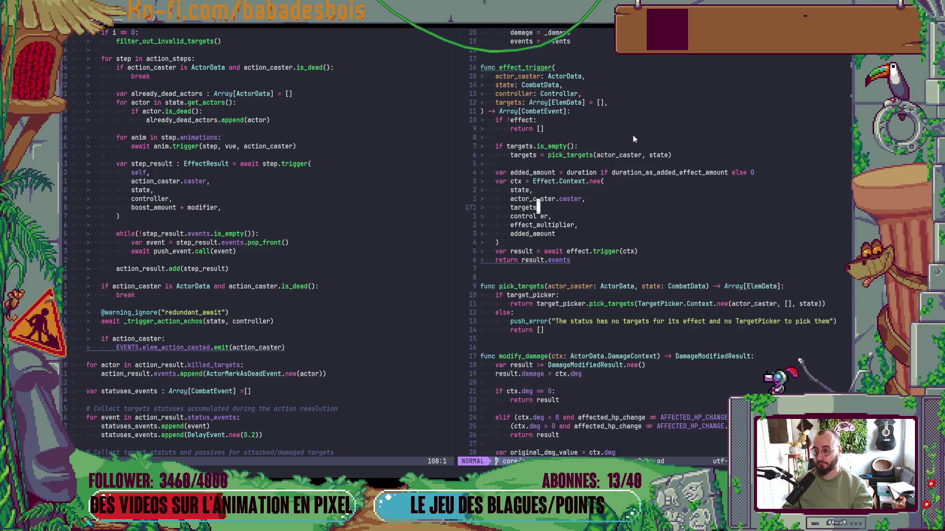
click(527, 93)
key(space)
Grep the word effect_trigger and open the ActorTriggerStatusEvent.gd match
key(f)
key(w)
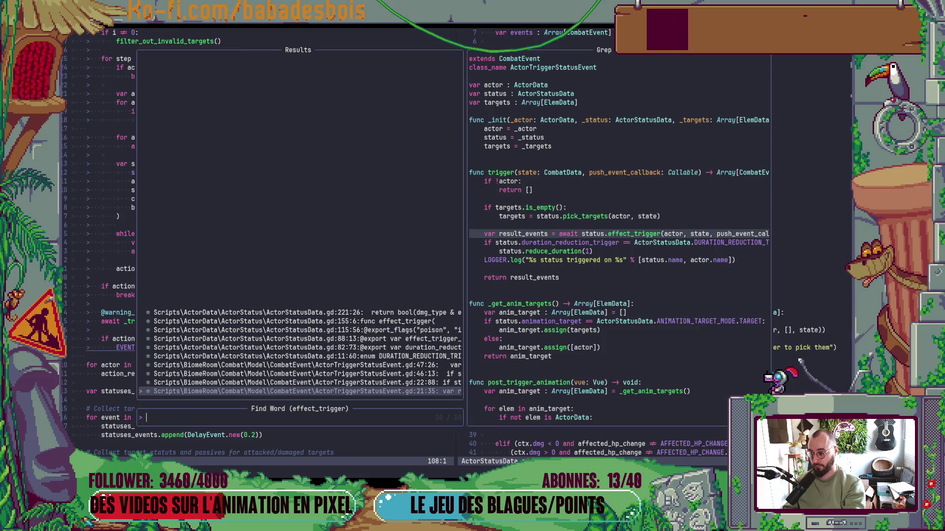
key(Down)
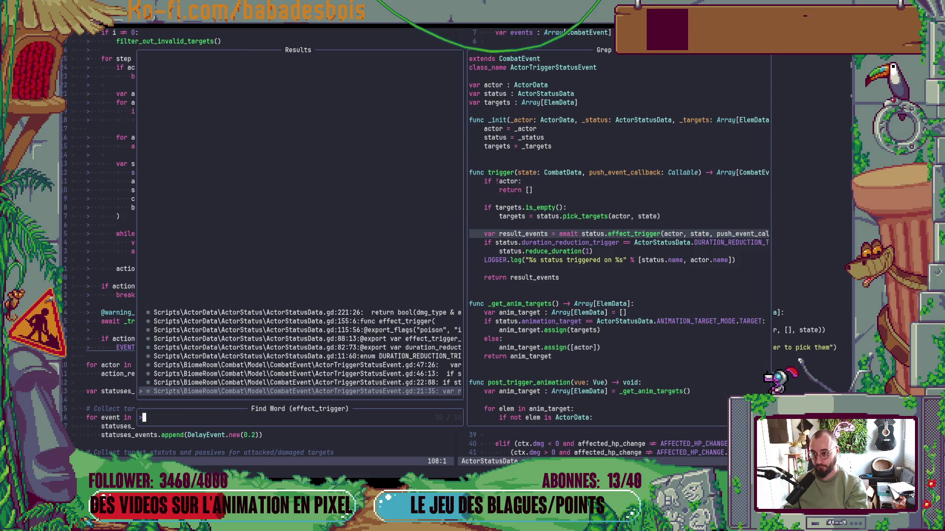
key(Return)
key(k)
key(k)
key(k)
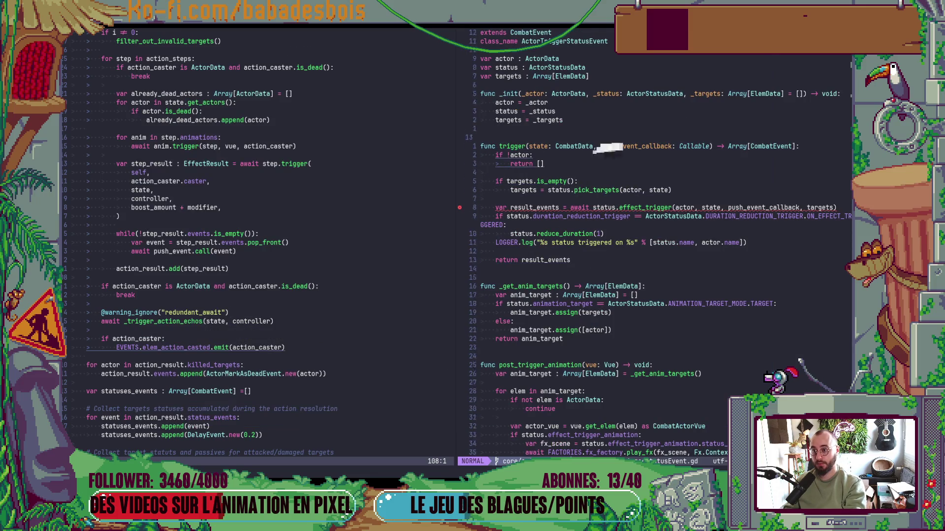
Jump to the CombatEvent base class definition and its trigger function
key(g)
key(g)
key(w)
key(g)
key(d)
key(j)
key(j)
key(j)
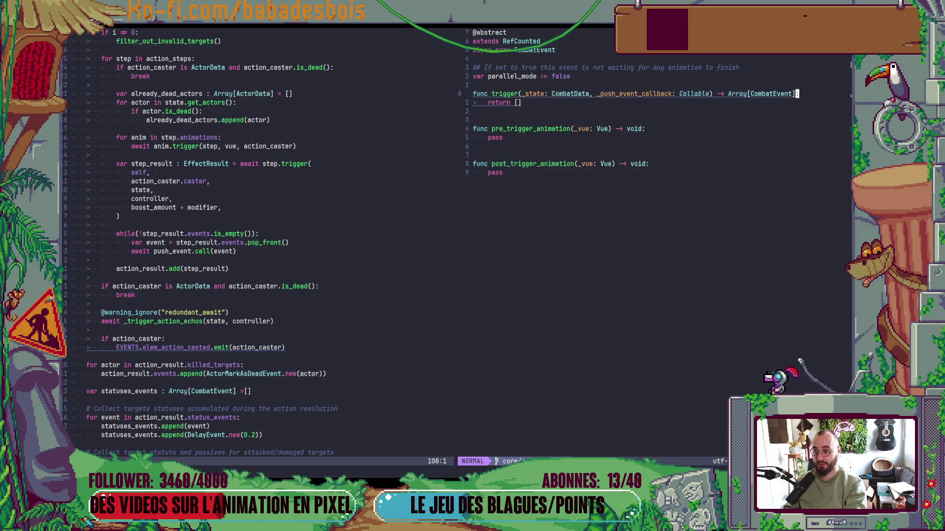
Replace trigger's callback parameter with controller of type Controller
text(cwcontol)
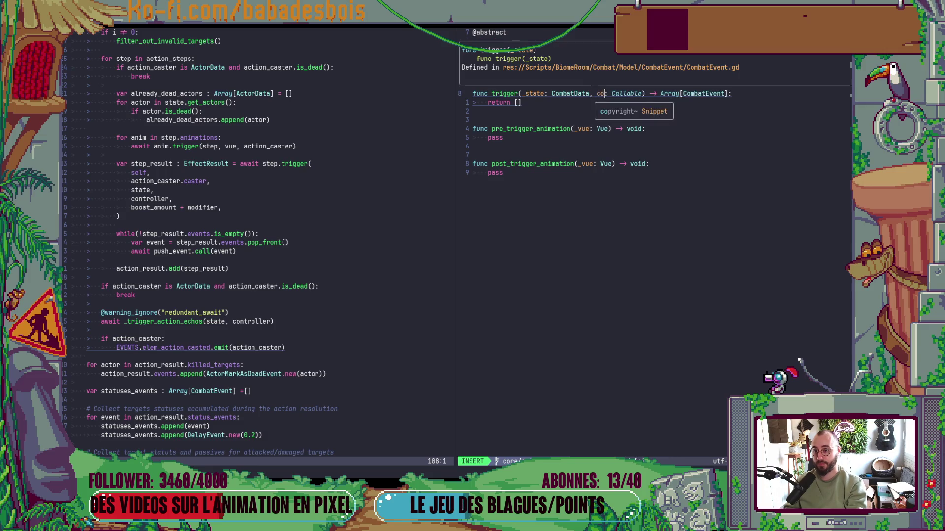
key(BackSpace)
key(BackSpace)
text(roller)
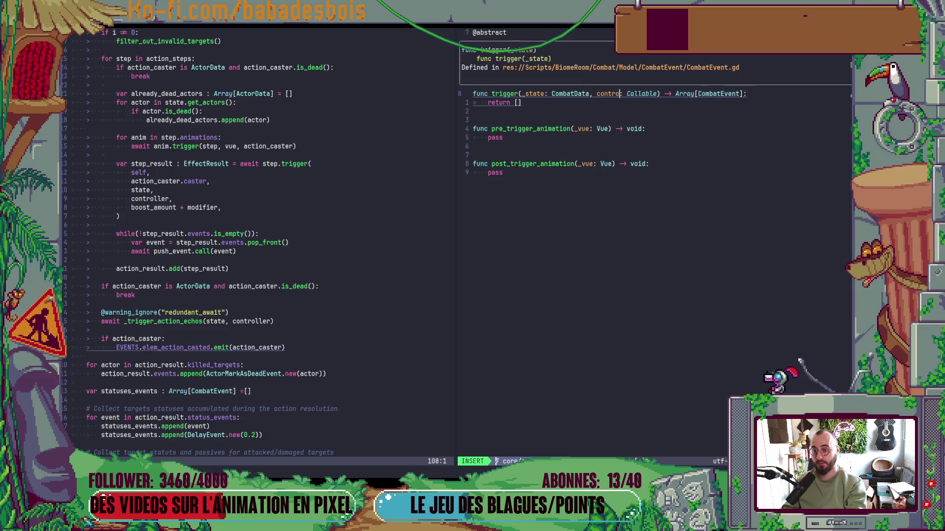
key(Escape)
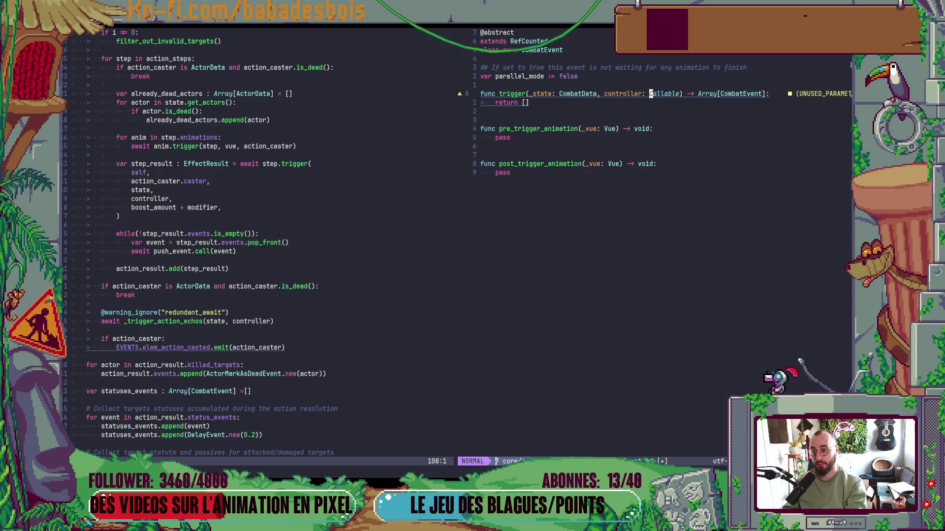
text(cwConto)
key(BackSpace)
text(roller)
key(Escape)
Prefix the parameter with an underscore to make it _controller, and save CombatEvent.gd
key(B)
key(B)
key(B)
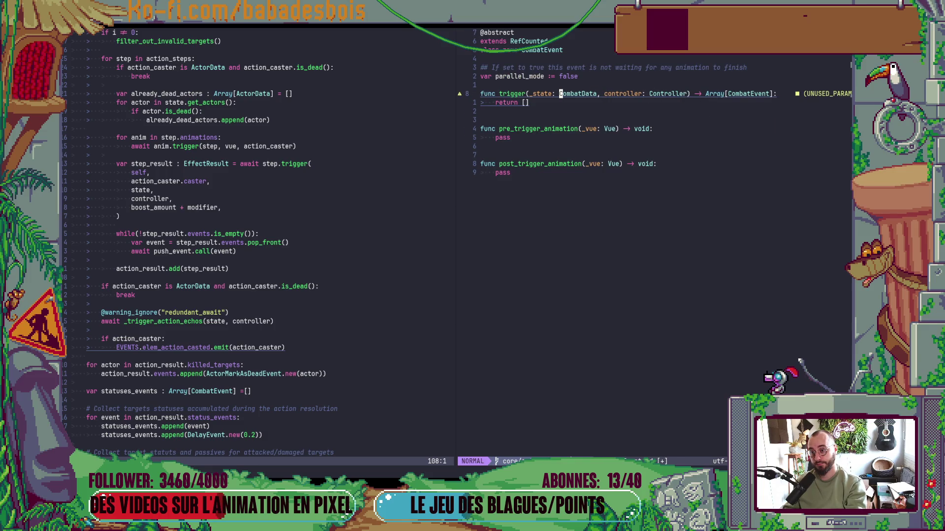
text(Wi_)
key(Escape)
text(:w)
key(Return)
key(k)
Open ActionPlanEvent.gd from the event scripts folder
key(minus)
key(k)
key(k)
key(k)
key(Return)
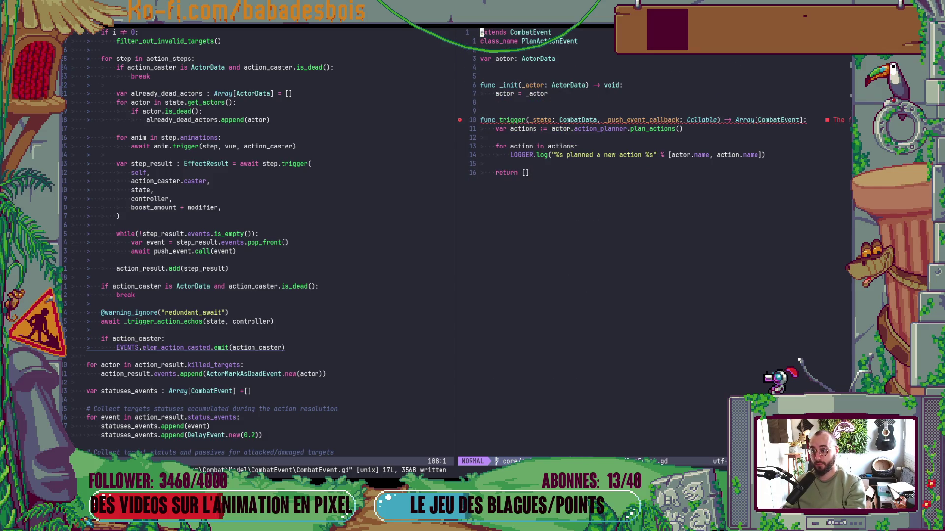
Change ActionPlanEvent.gd's trigger to take _controller: Controller and save it
key(9)
key(j)
key(w)
key(w)
key(w)
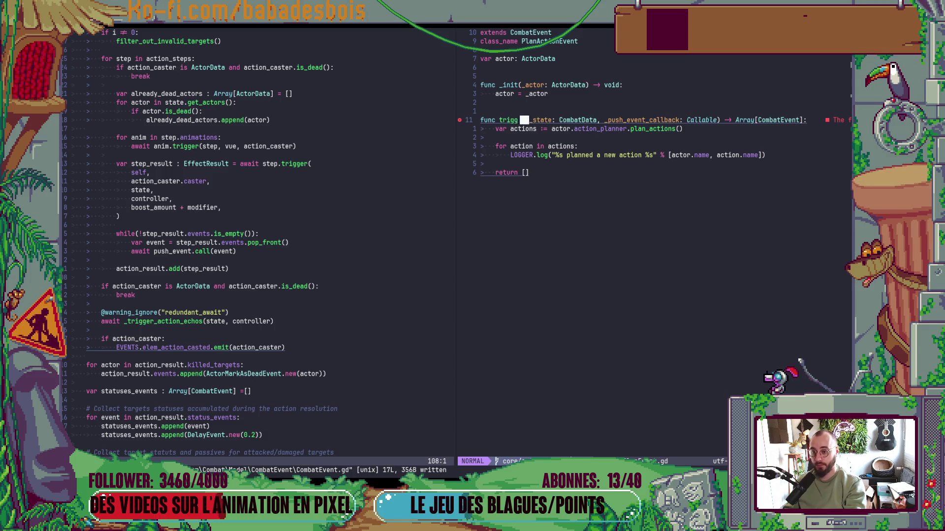
text(cw_cont)
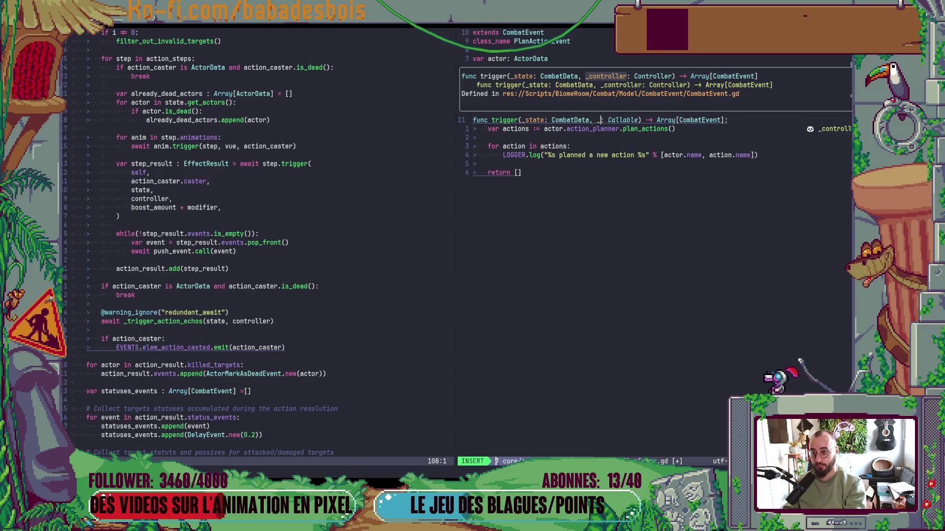
text(roller)
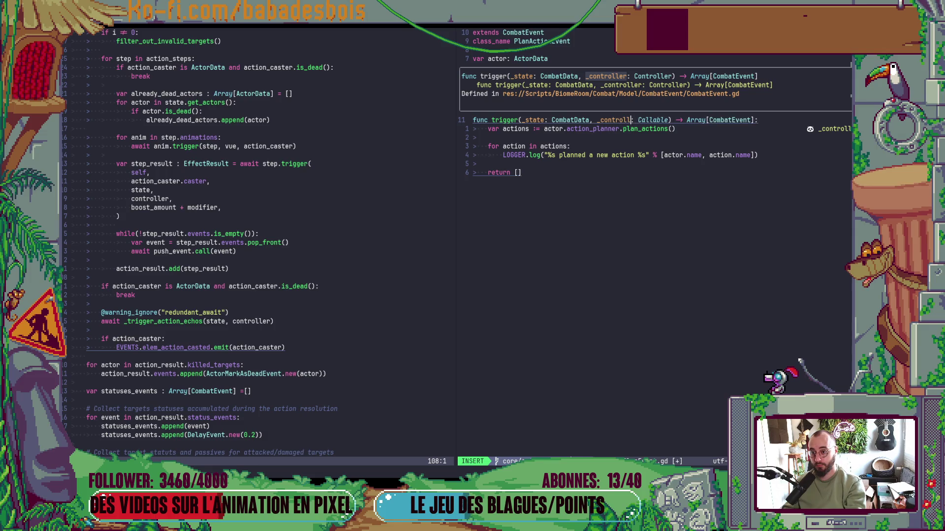
key(Escape)
key(w)
key(w)
text(CC)
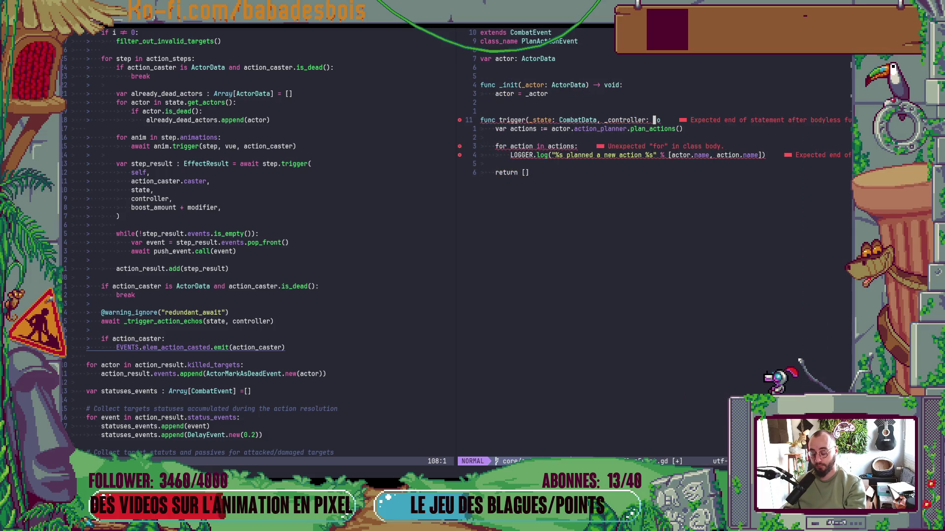
text(ontroller)
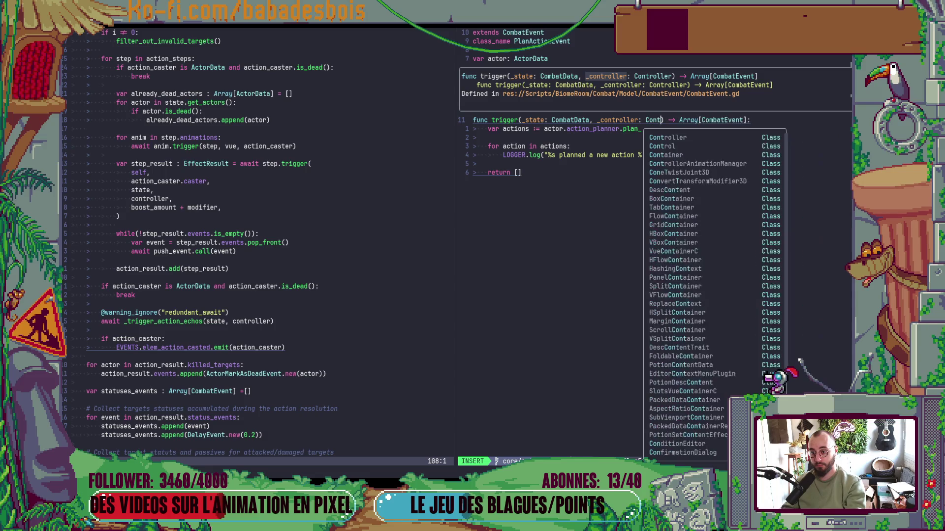
key(Escape)
text(:w)
key(Return)
Open ActorDeathEvent.gd and change its trigger parameter to controller: Controller
key(minus)
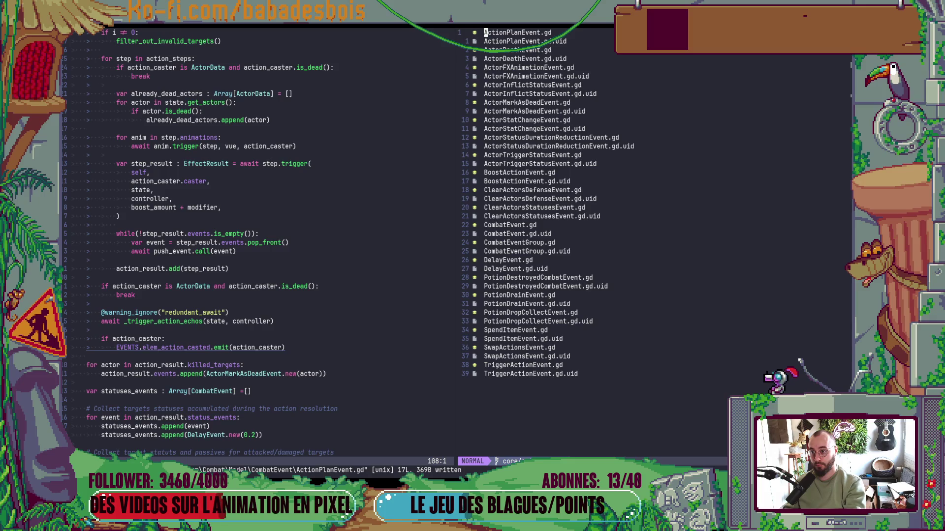
key(j)
key(j)
key(Return)
key(j)
key(j)
key(j)
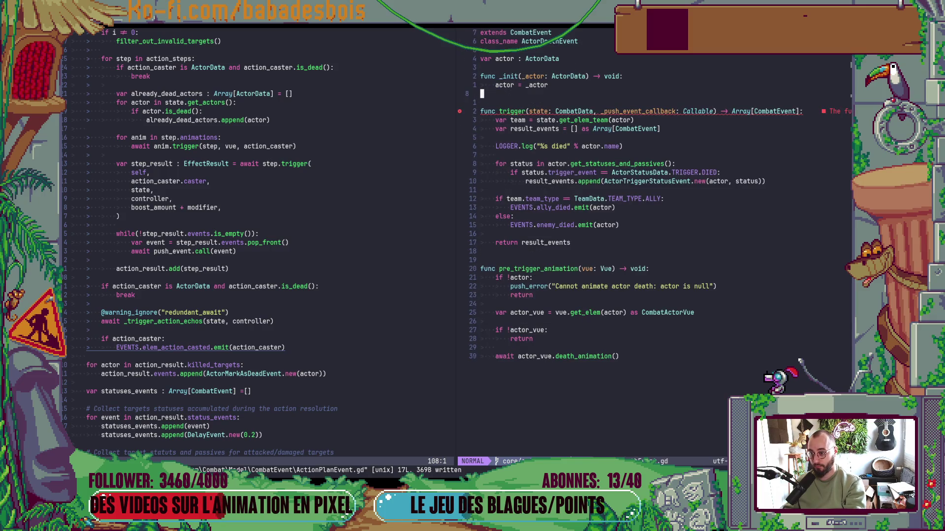
key(w)
key(w)
key(w)
key(w)
key(w)
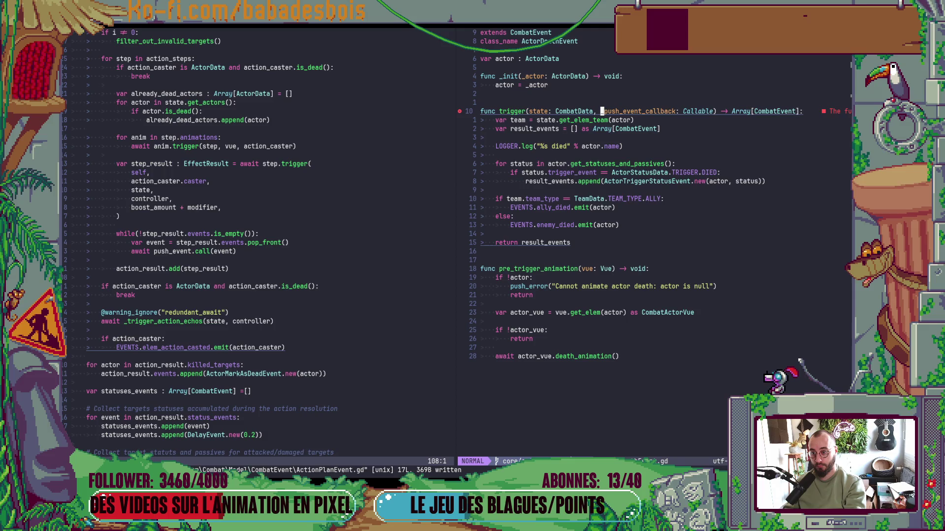
text(cwconto)
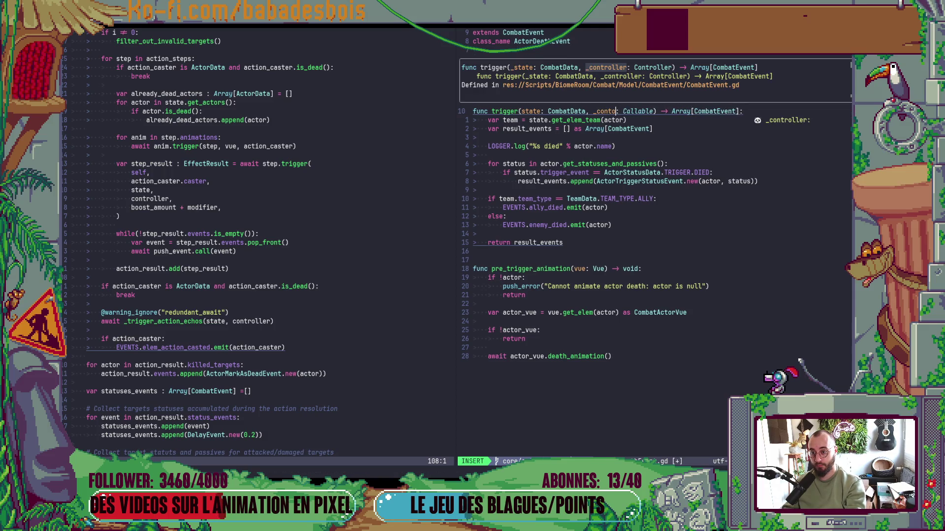
text(roller)
key(Escape)
key(w)
key(w)
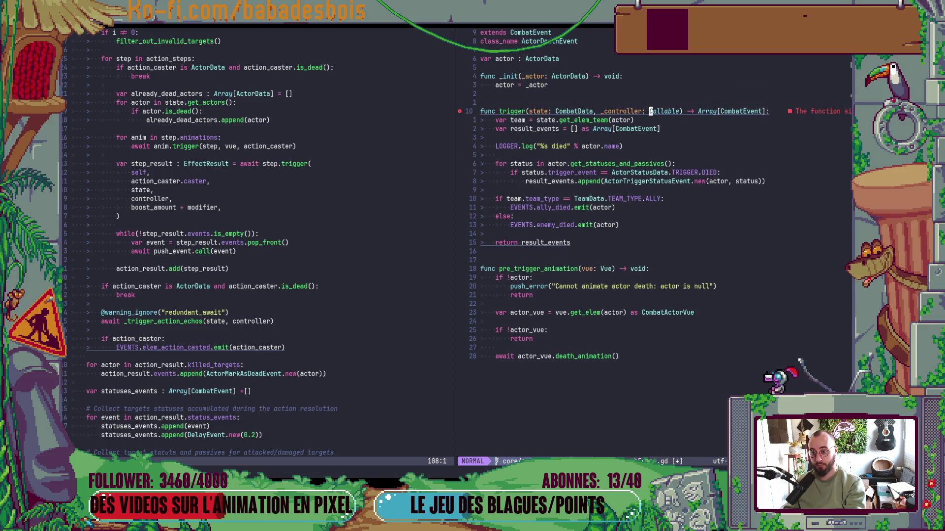
text(cwController)
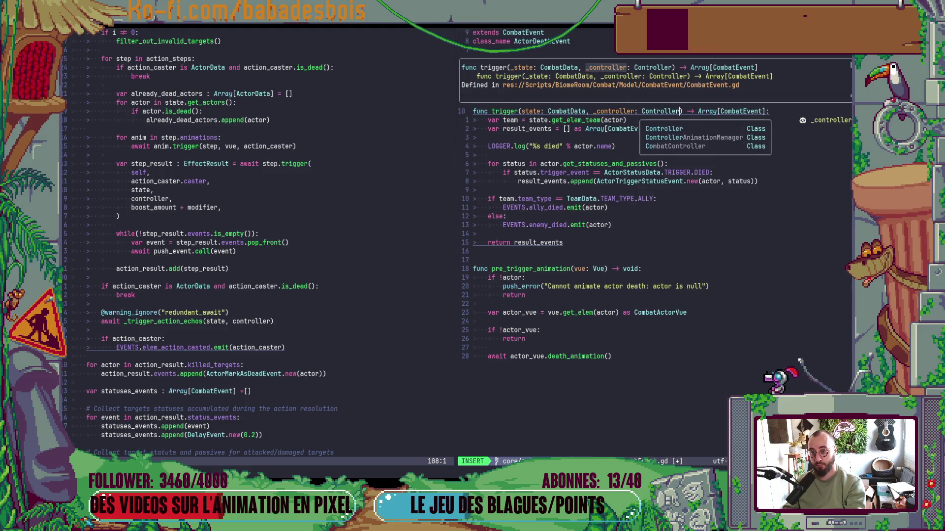
key(Escape)
Open ActorInflictStatusEvent.gd, after briefly opening ActorFXAnimationEvent.gd by mistake
key(minus)
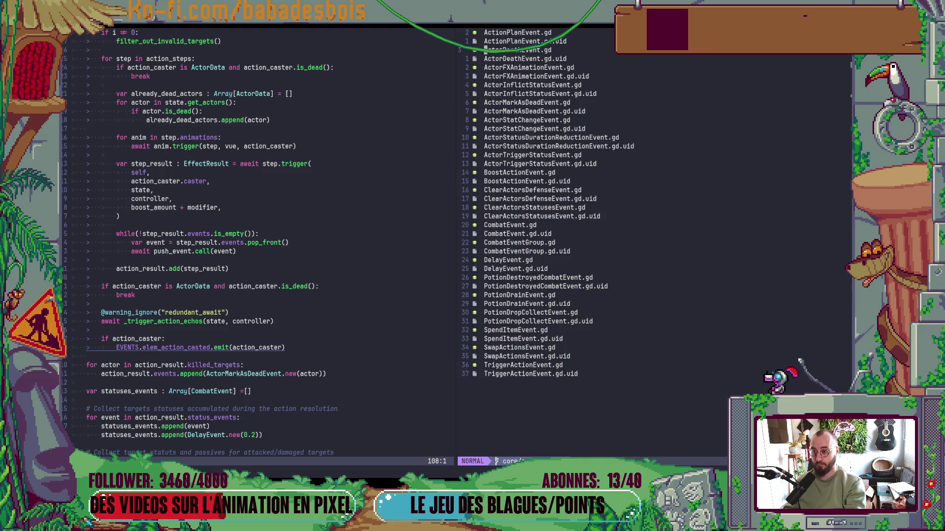
key(Return)
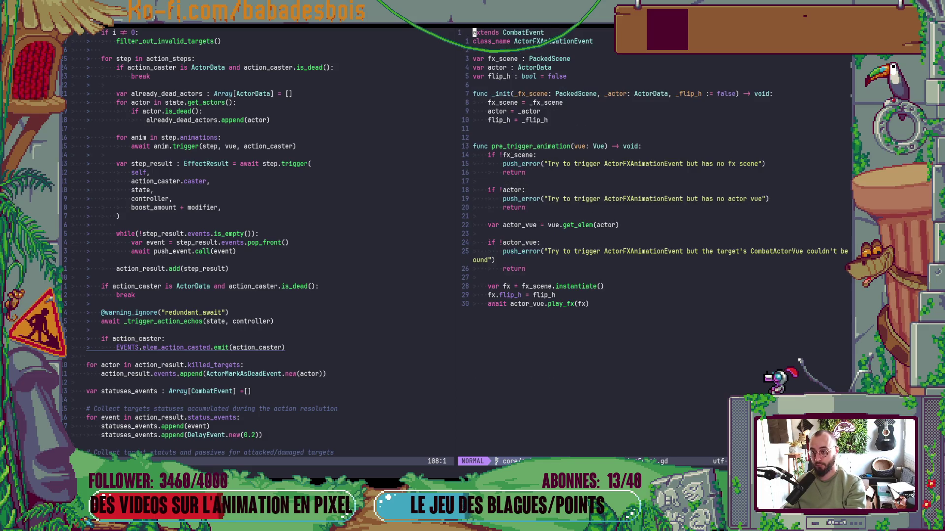
key(minus)
key(j)
key(j)
key(Return)
Change ActorInflictStatusEvent.gd's trigger to take _controller: Controller and save it
key(braceright)
key(braceright)
key(braceright)
key(j)
key(W)
key(W)
key(W)
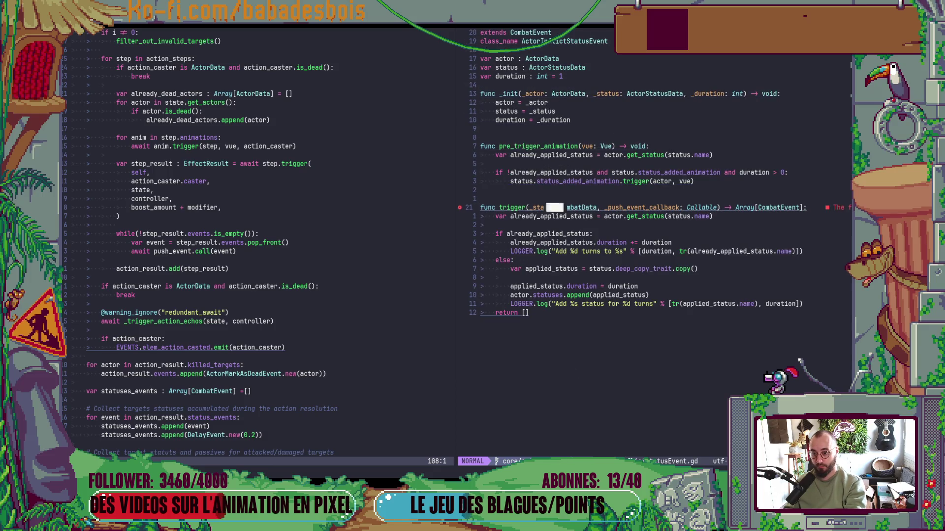
text(cw_controller)
key(Escape)
text(W)
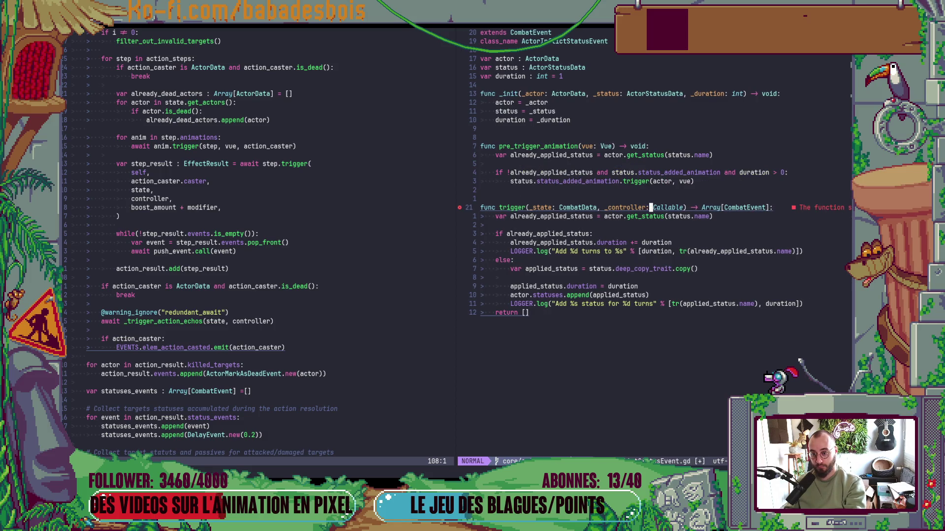
text(cwConto)
key(Return)
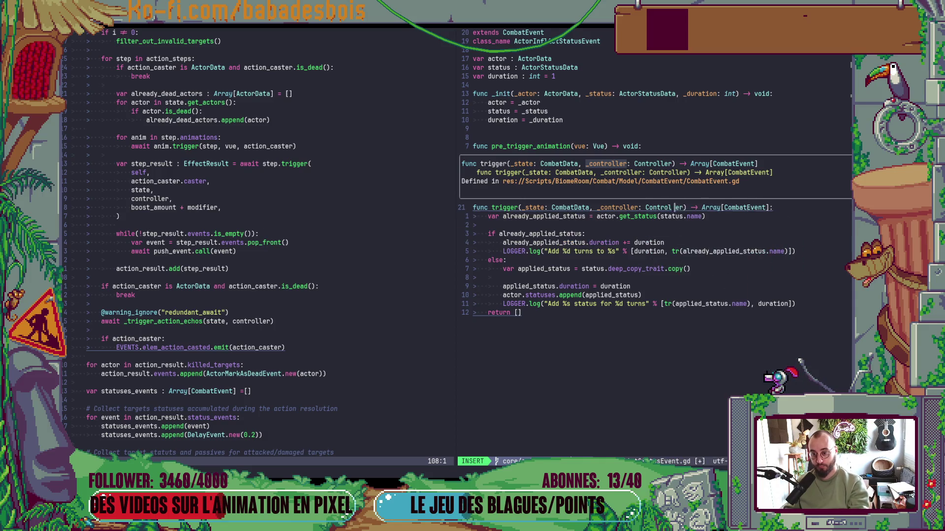
key(Escape)
text(:w)
key(Return)
key(minus)
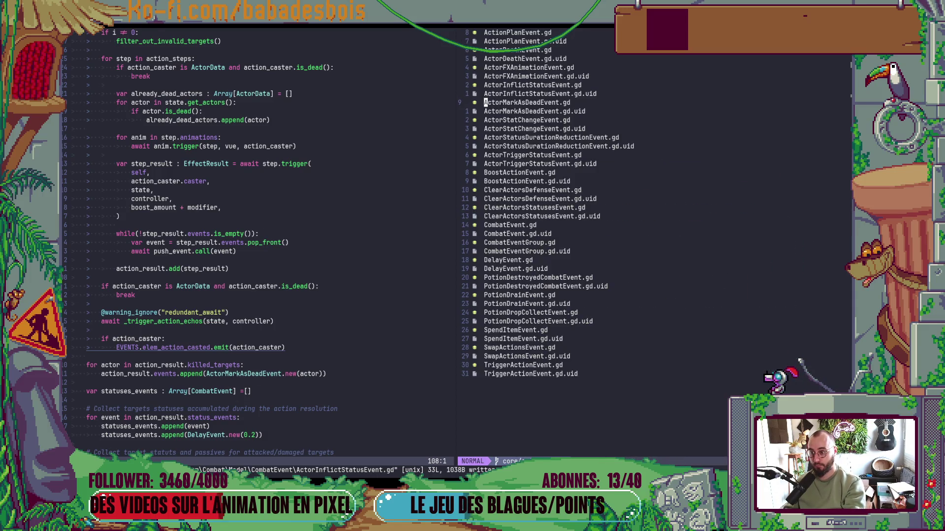
Open ActorStatChangeEvent.gd from the event folder, after briefly opening ActorMarkAsDeadEvent.gd
key(Return)
key(minus)
key(j)
key(j)
key(Return)
Change ActorStatChangeEvent.gd's trigger to take _controller: Controller and save it
key(j)
key(j)
key(j)
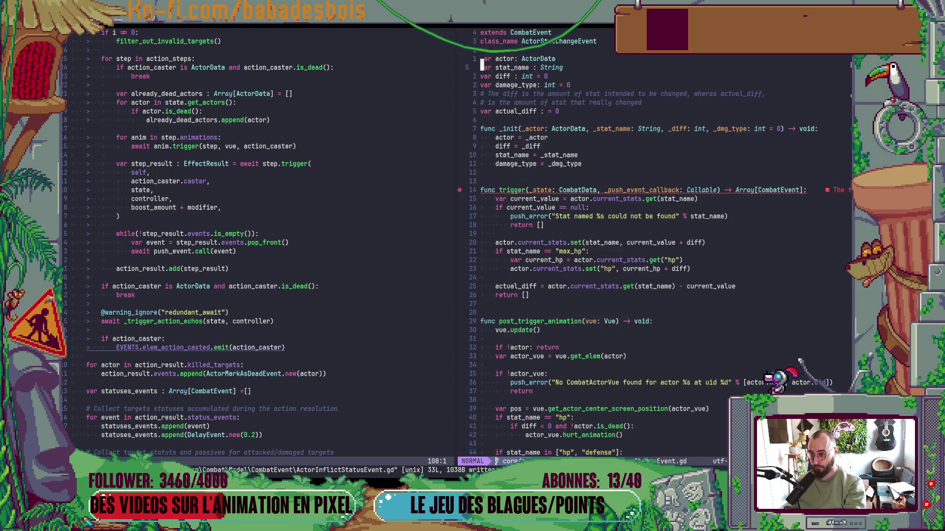
key(braceright)
key(braceright)
key(j)
key(j)
key(W)
key(W)
key(W)
text(cw_controller)
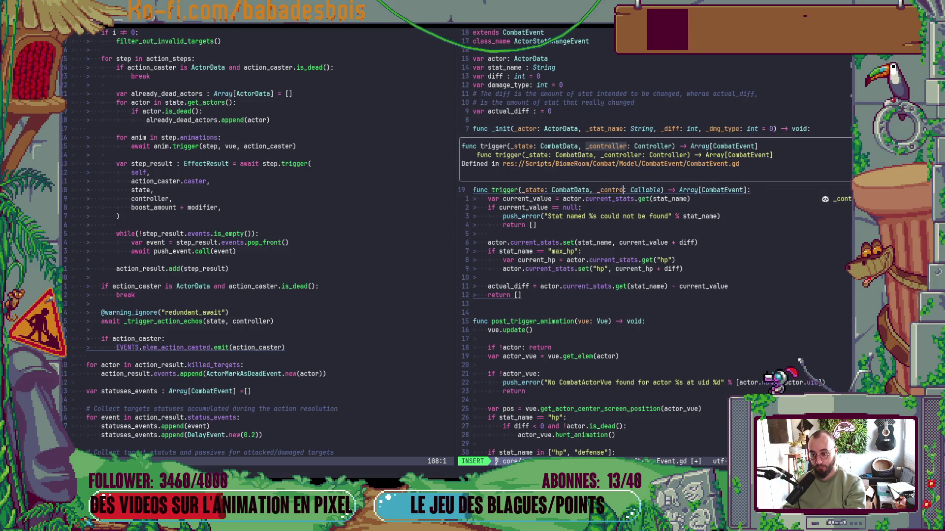
key(Escape)
key(shift+c)
text(vce)
key(Escape)
text(u)
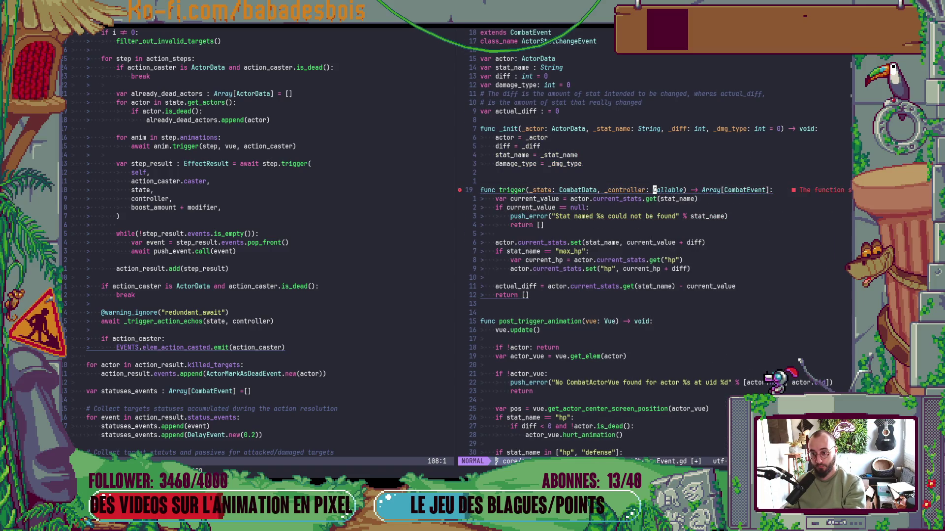
text(cwCot)
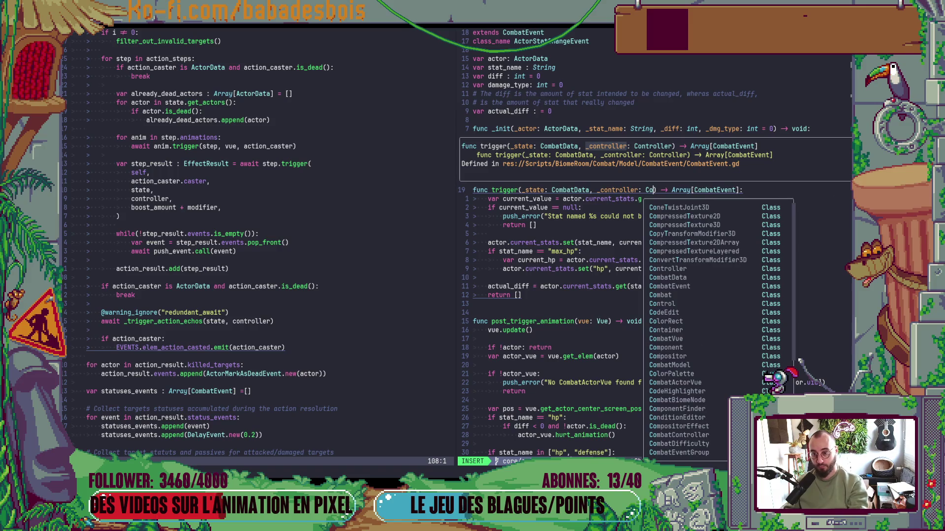
key(Return)
key(Escape)
key(ctrl+s)
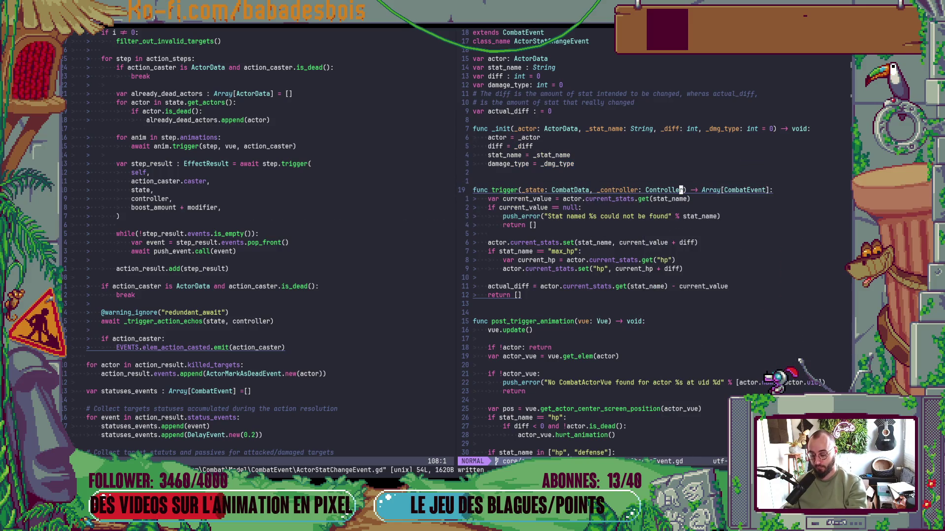
In ActorStatusDurationReductionEvent.gd, drop the extra blank line and make trigger take _controller: Controller, then save
key(minus)
key(j)
key(j)
key(Return)
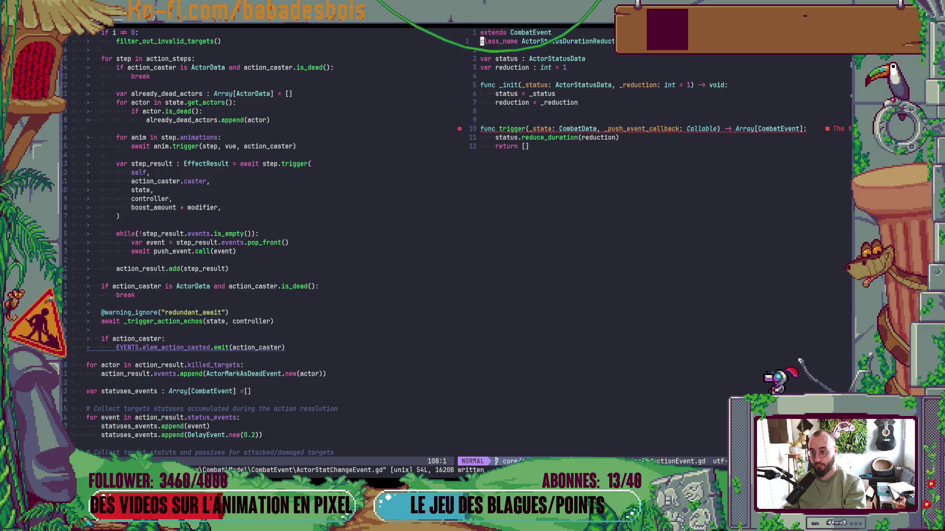
key(j)
key(j)
key(j)
key(d)
key(d)
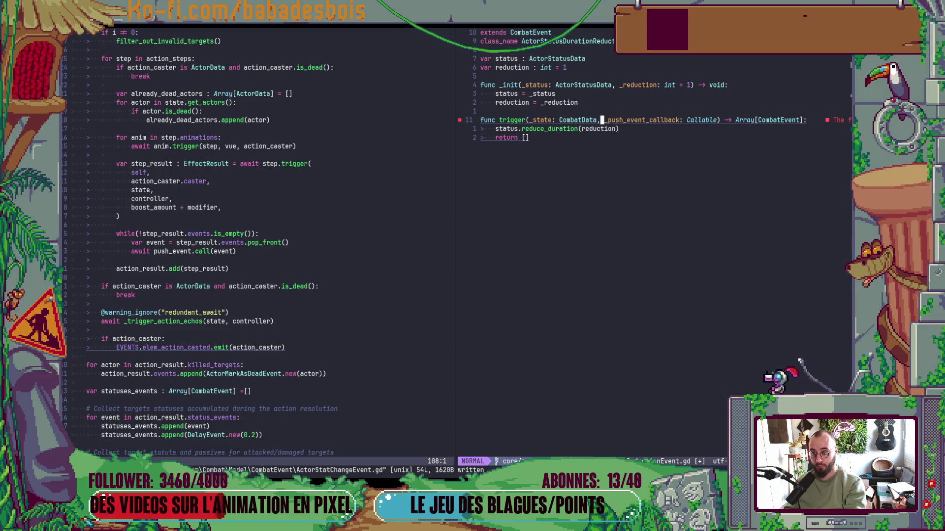
text(cw_controller)
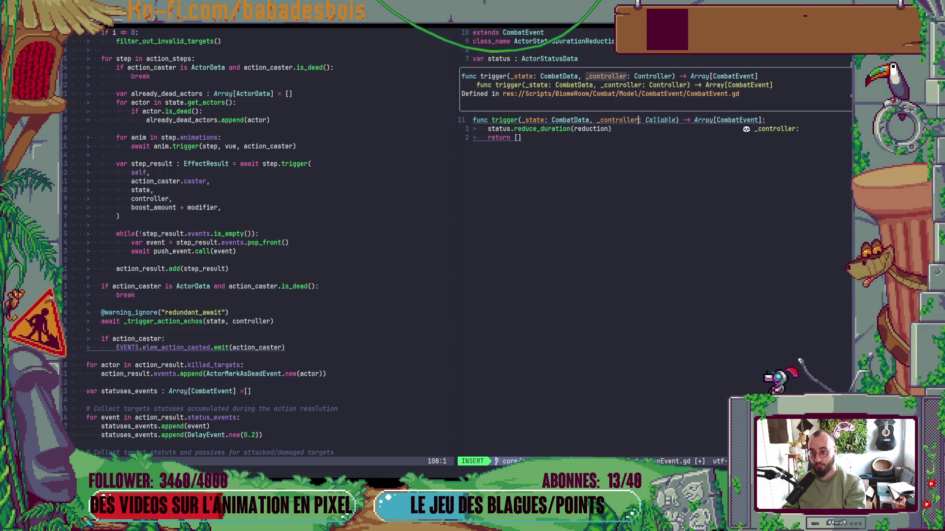
key(Escape)
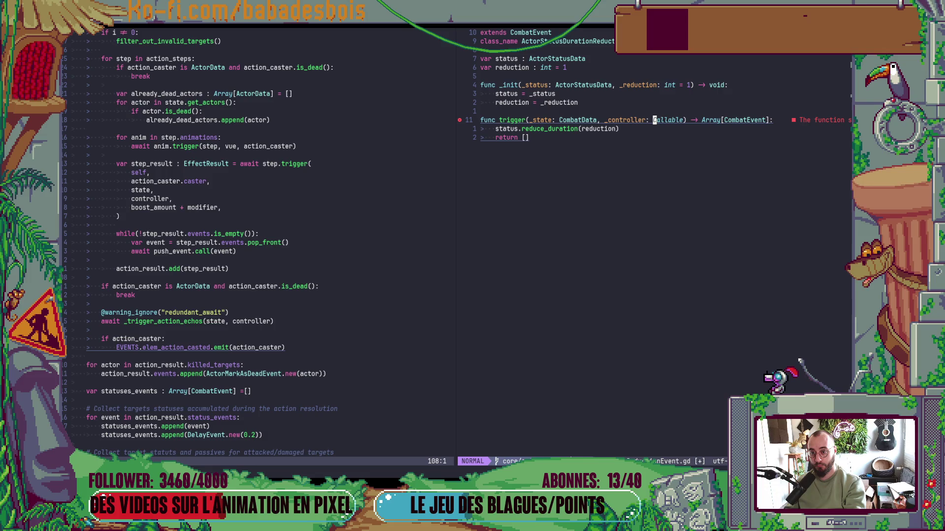
text(cwController)
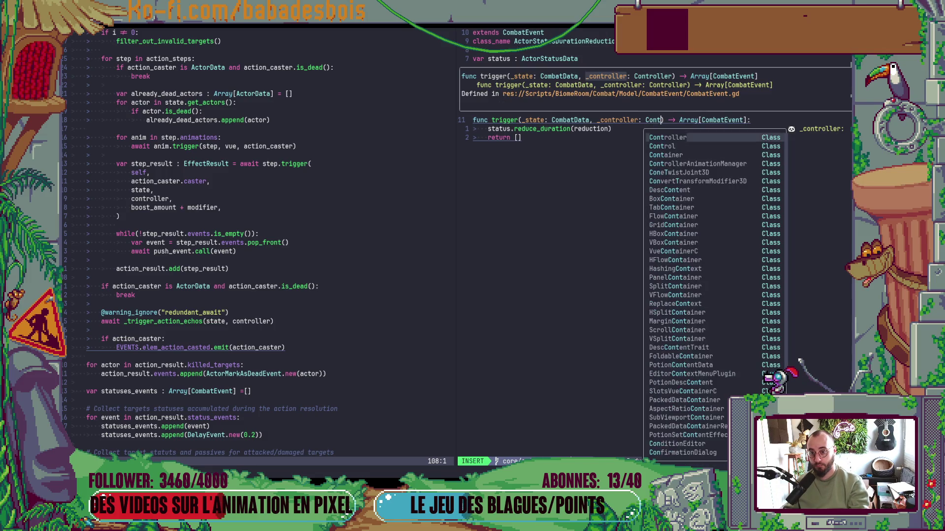
key(Escape)
text(:w)
key(Return)
Open ActorTriggerStatusEvent.gd and move to its trigger function's parameters
key(minus)
key(j)
key(j)
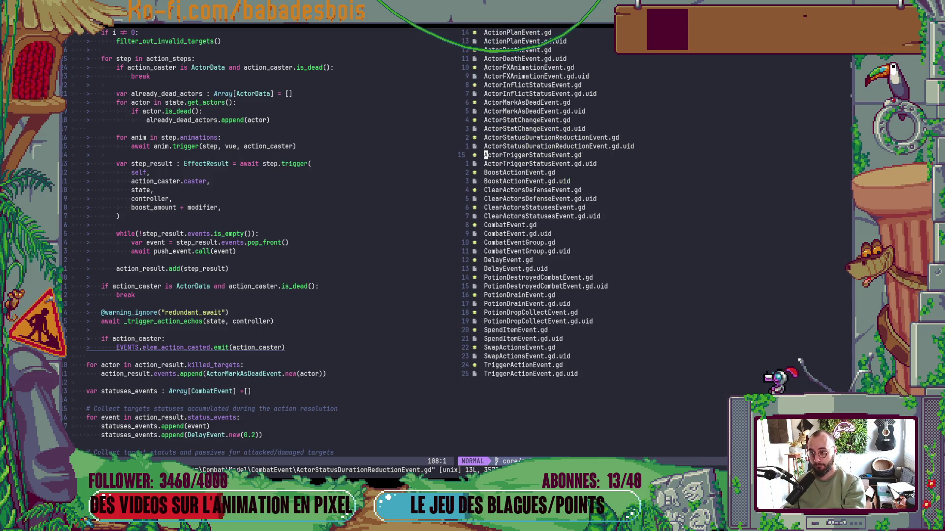
key(Return)
key(1)
key(0)
key(j)
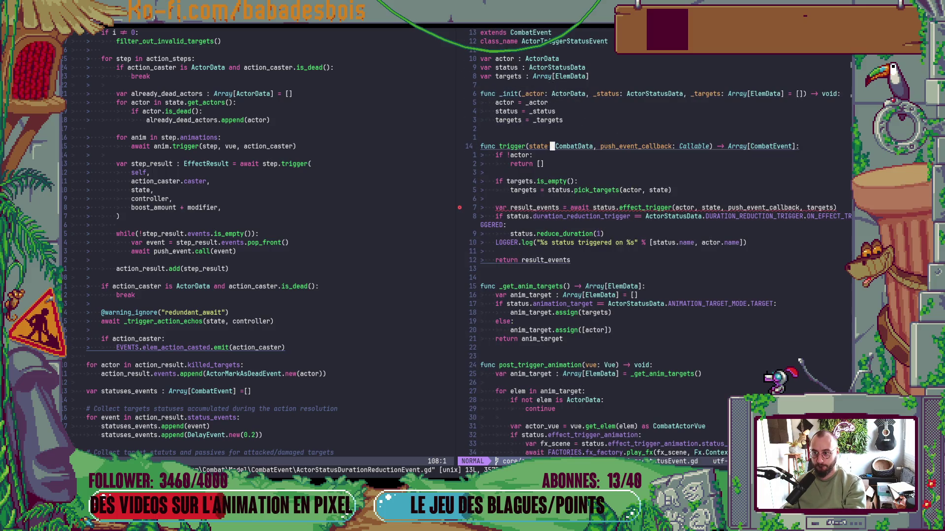
Make trigger take controller: Controller, pass controller to effect_trigger, and save the file
text(cwcontrolel)
text(roller)
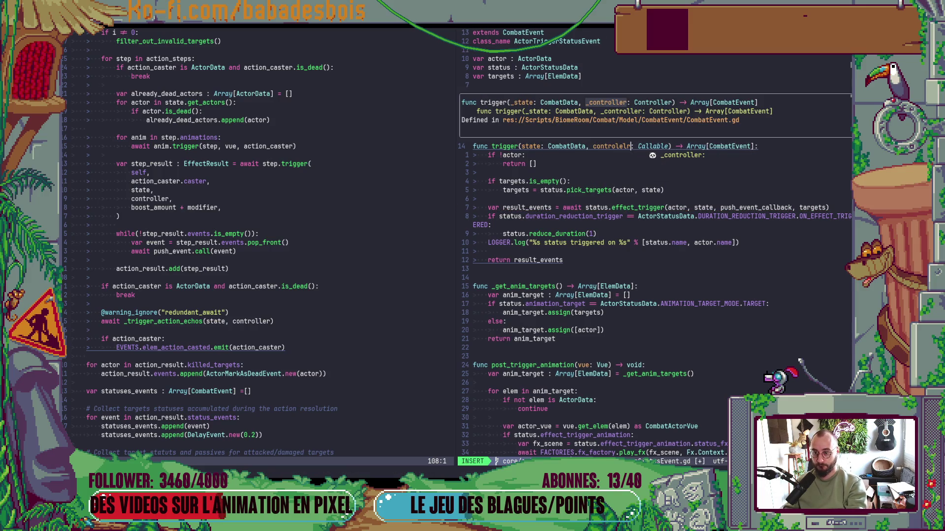
key(Escape)
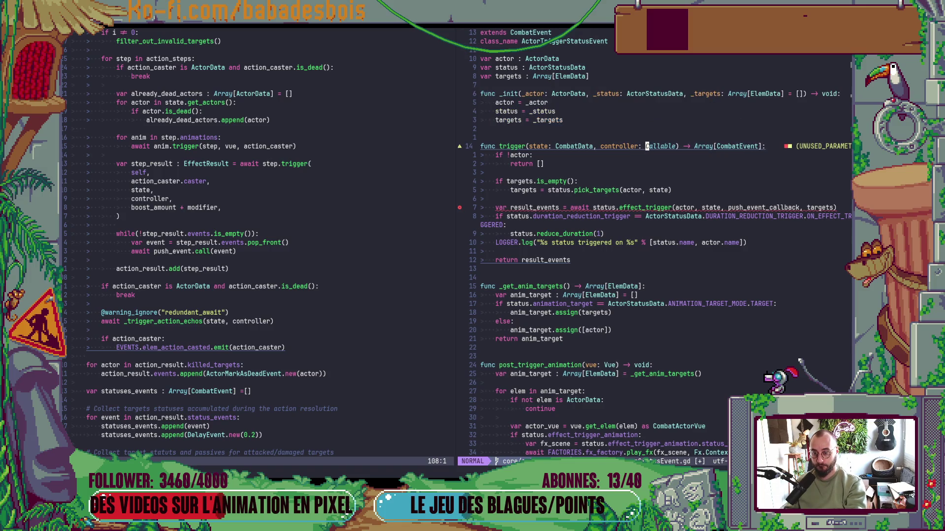
text(cwController)
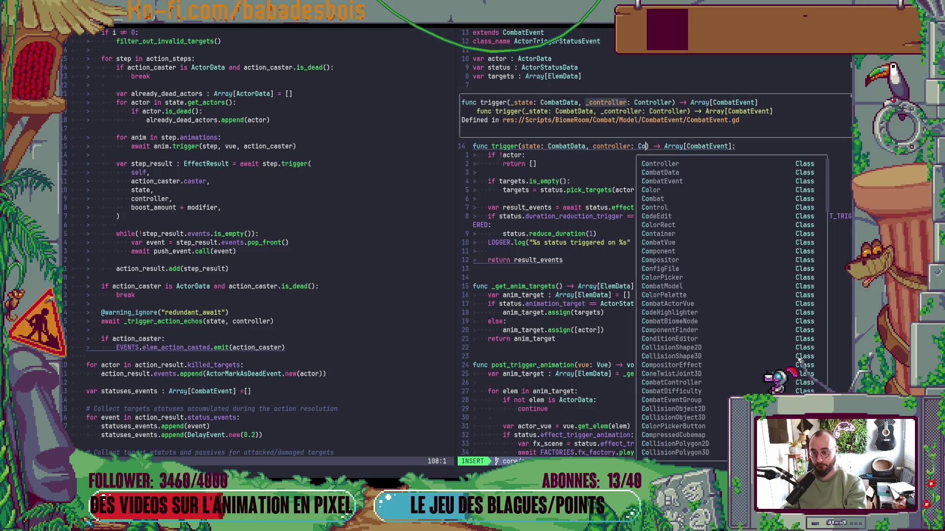
key(Escape)
key(j)
key(j)
key(j)
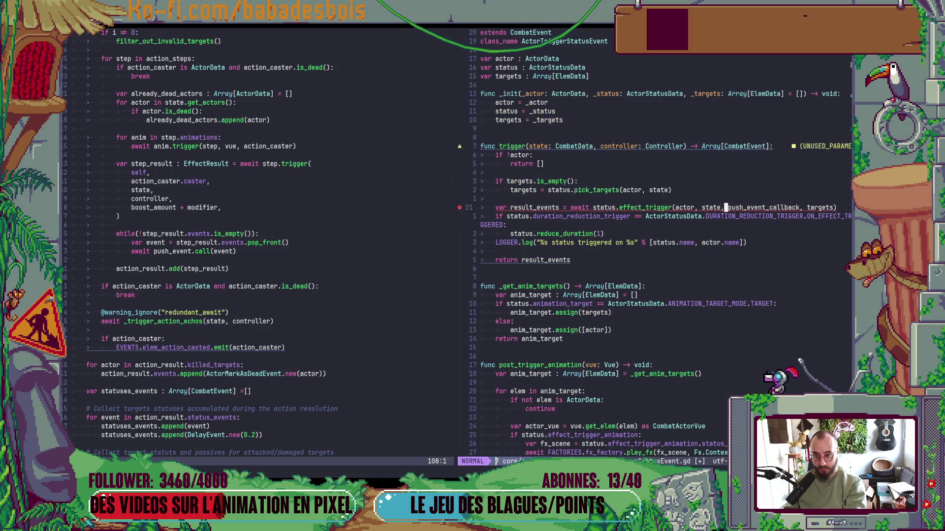
key(c)
key(f)
key(comma)
text(controller)
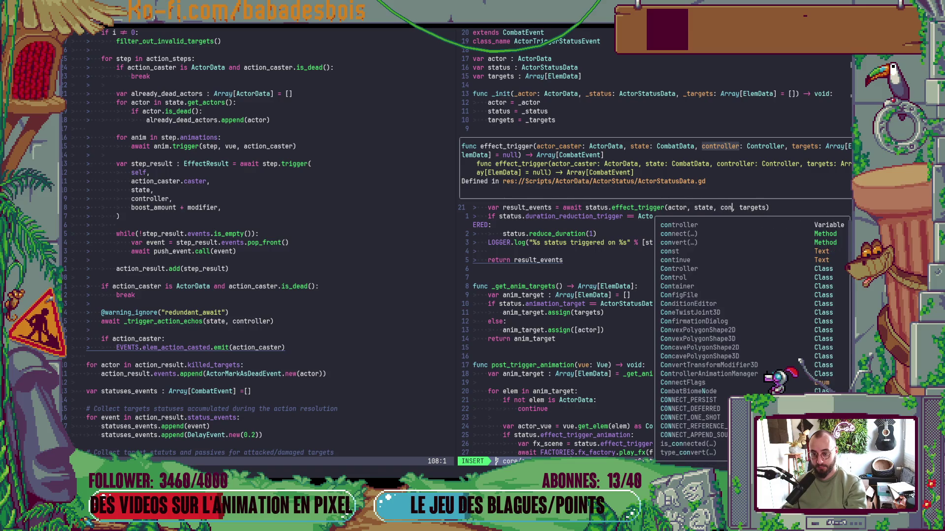
key(Escape)
text(:w)
key(Return)
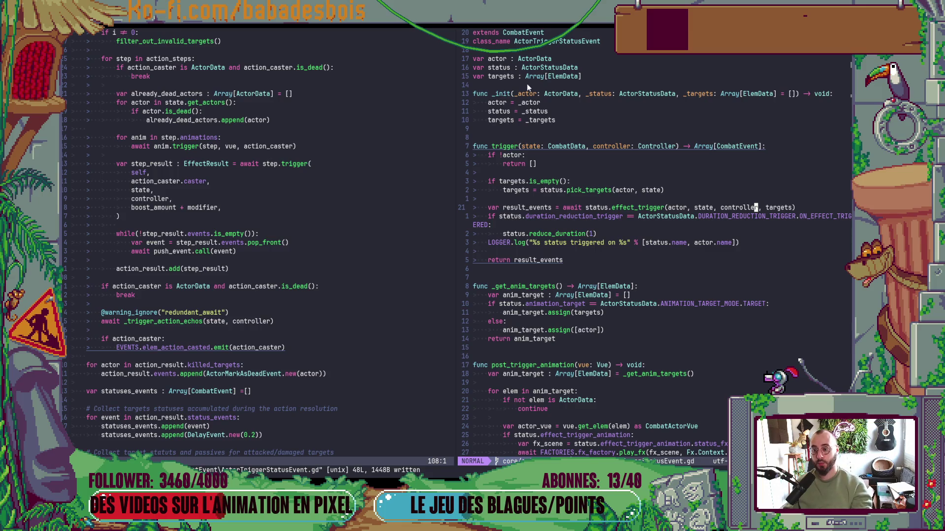
Open BoostActionEvent.gd from the event scripts folder
scroll(608, 229, down, 6)
scroll(608, 229, up, 6)
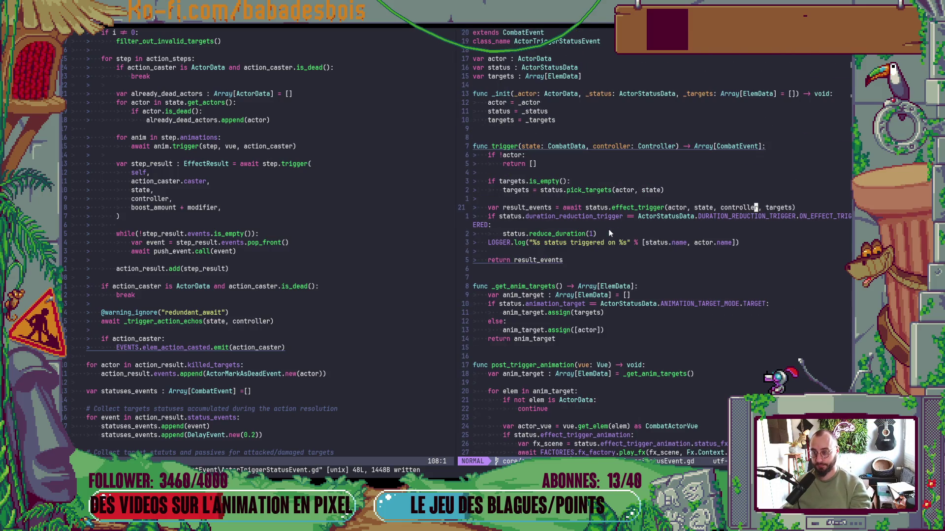
key(minus)
key(j)
key(j)
key(Return)
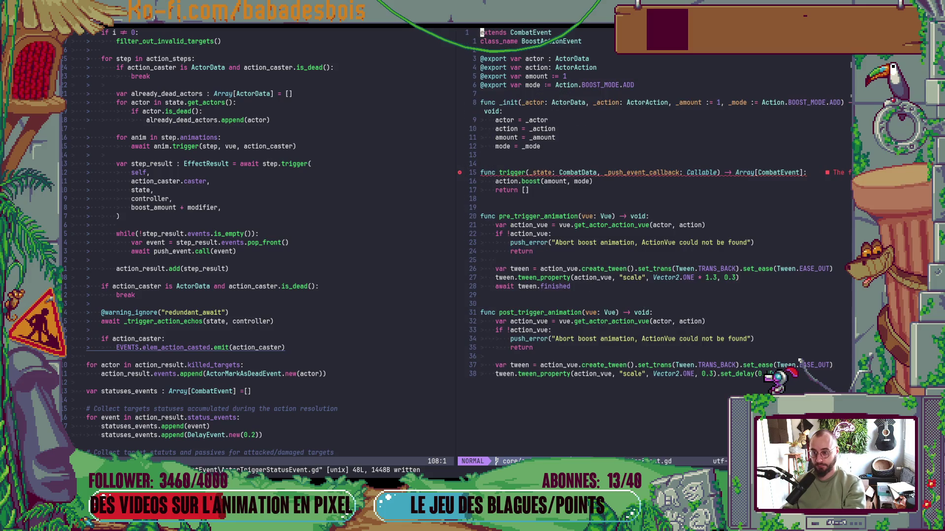
In BoostActionEvent.gd, change the trigger parameter to controller: Controller and save
key(j)
key(j)
key(j)
key(e)
key(e)
key(e)
key(e)
key(e)
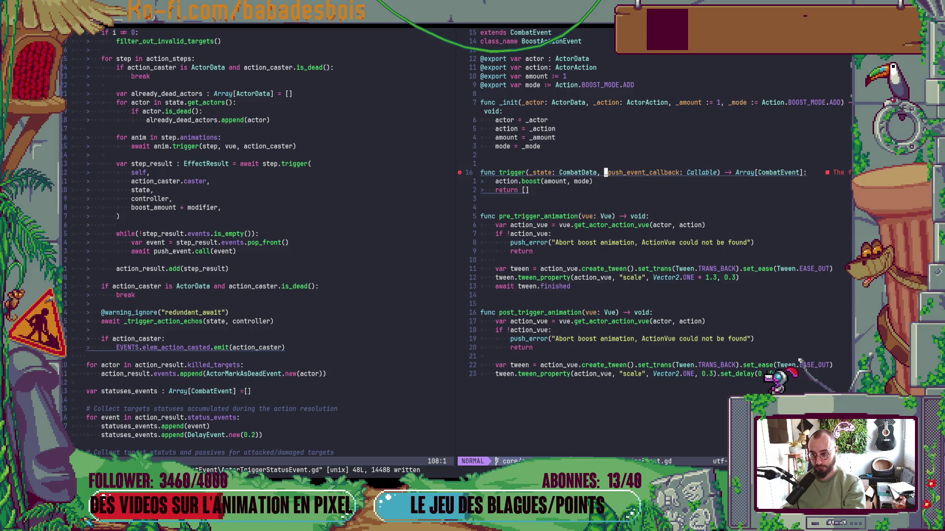
text(cwcontroller)
key(Escape)
key(w)
key(w)
text(cwCotn)
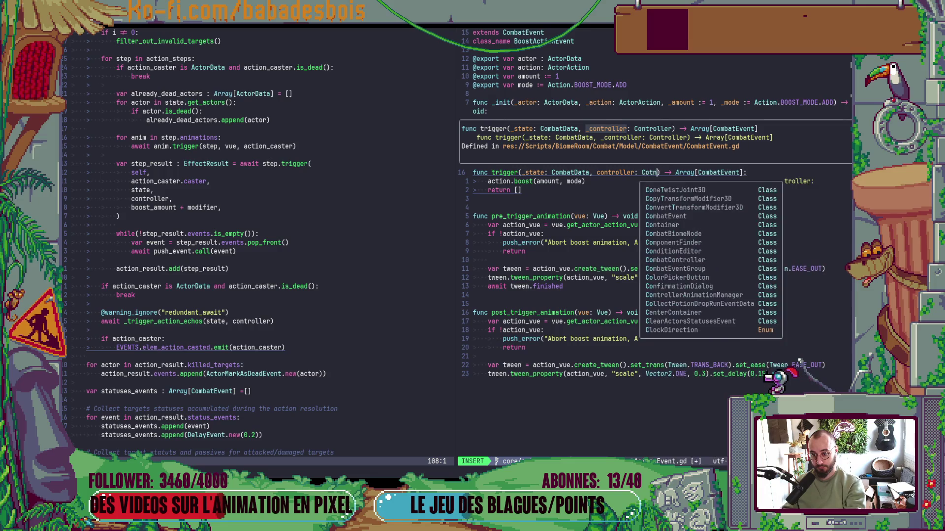
key(BackSpace)
key(BackSpace)
text(ntroller)
key(Escape)
text(:w)
key(Return)
Prefix the parameter with an underscore to make it _controller, then save again
key(b)
key(b)
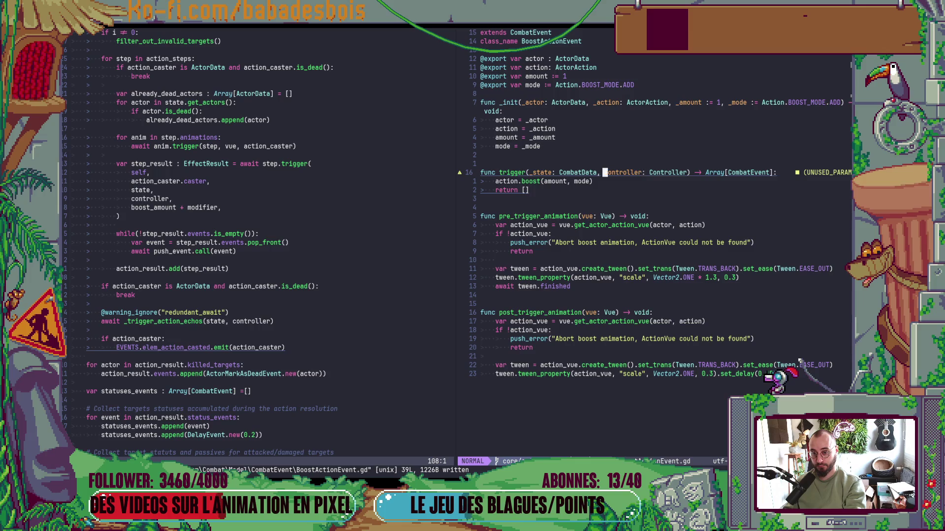
text(i_)
key(Escape)
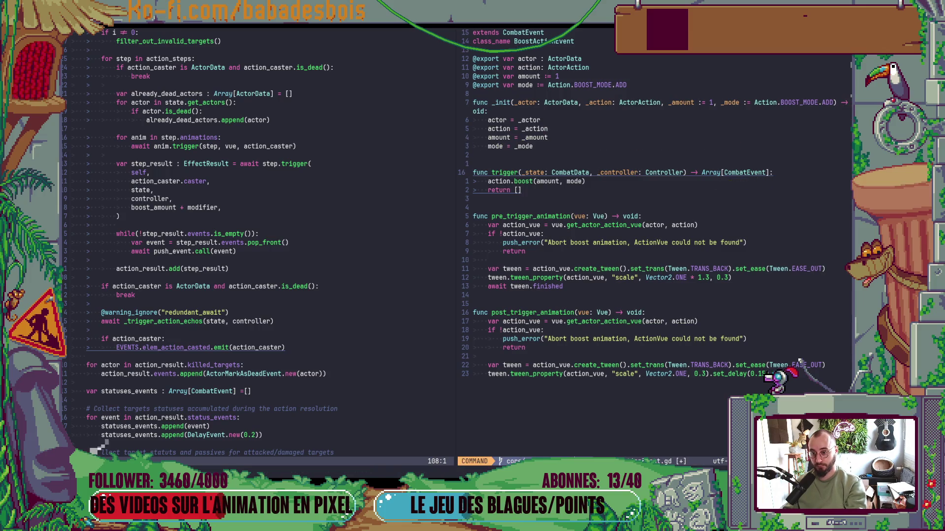
text(:w)
key(Return)
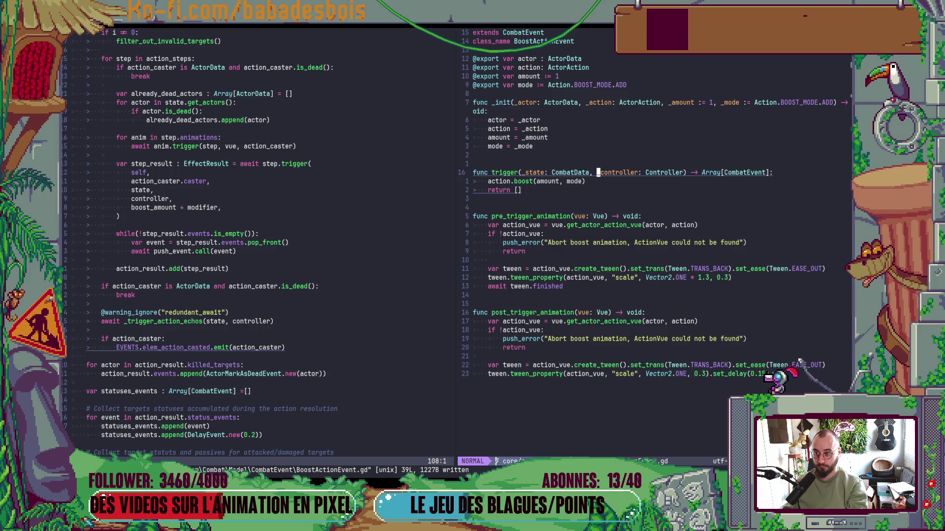
Switch ClearActorsDefenseEvent.gd's trigger parameter to _controller: Controller and save
key(minus)
key(j)
key(j)
key(Return)
key(j)
key(j)
key(j)
key(w)
key(w)
key(w)
text(ce_controller)
key(Escape)
key(w)
key(w)
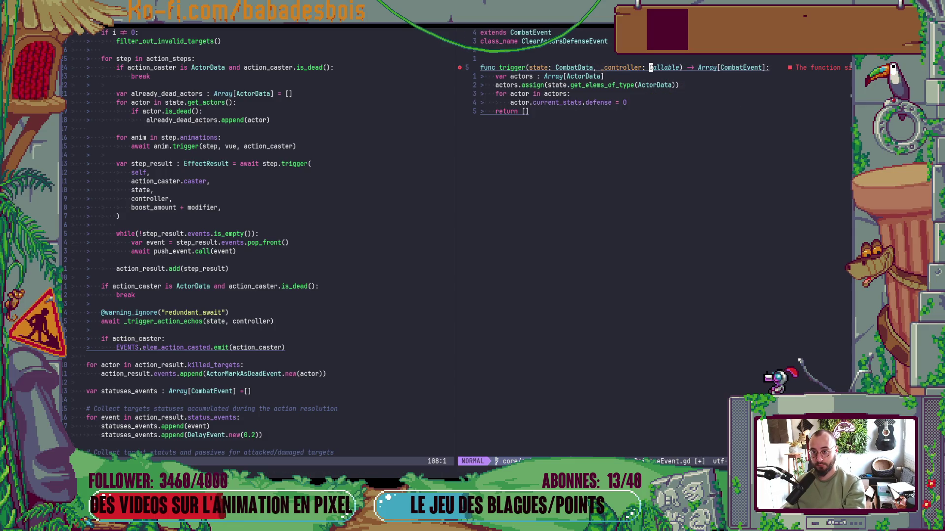
text(controller: Controller)
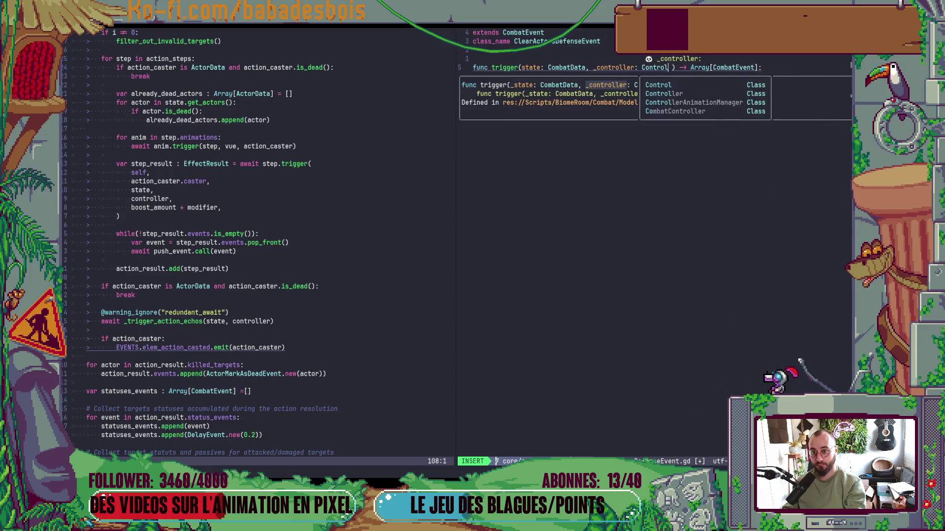
key(Escape)
text(:w)
key(Return)
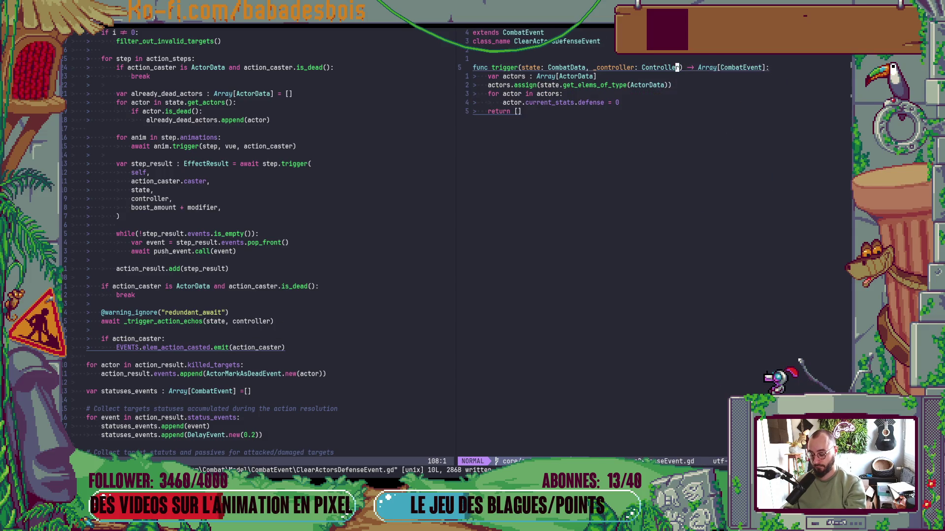
Give ClearActorsStatusesEvent.gd's trigger a _controller: Controller parameter, save, and open CombatEvent.gd
key(minus)
key(j)
key(j)
key(Return)
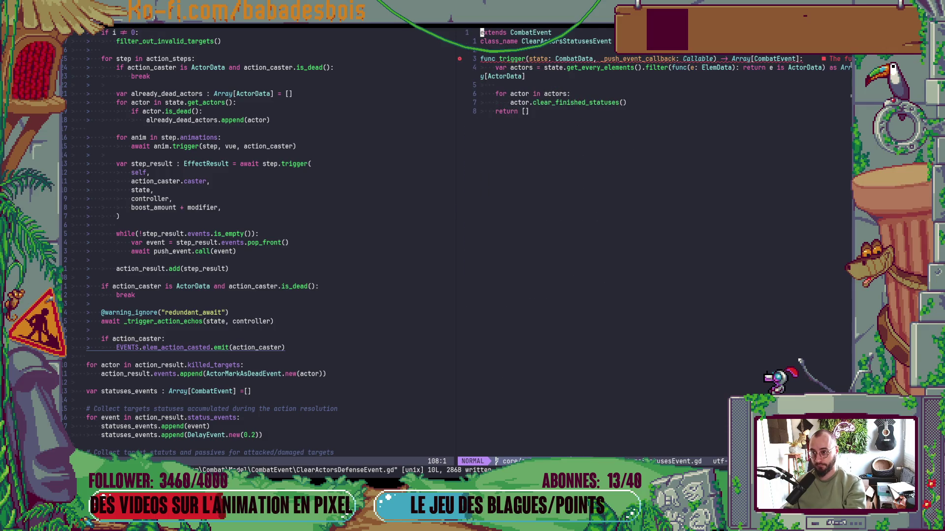
key(W)
key(W)
key(W)
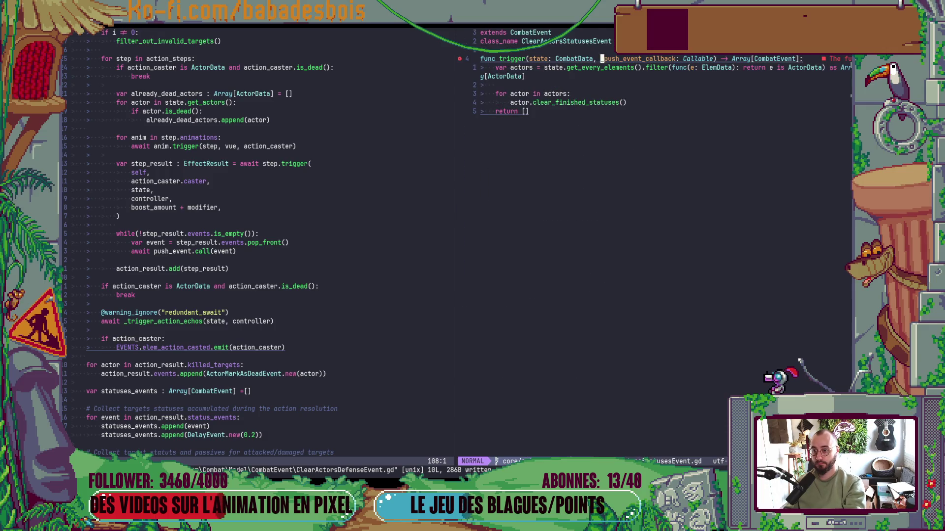
text(cw_cn)
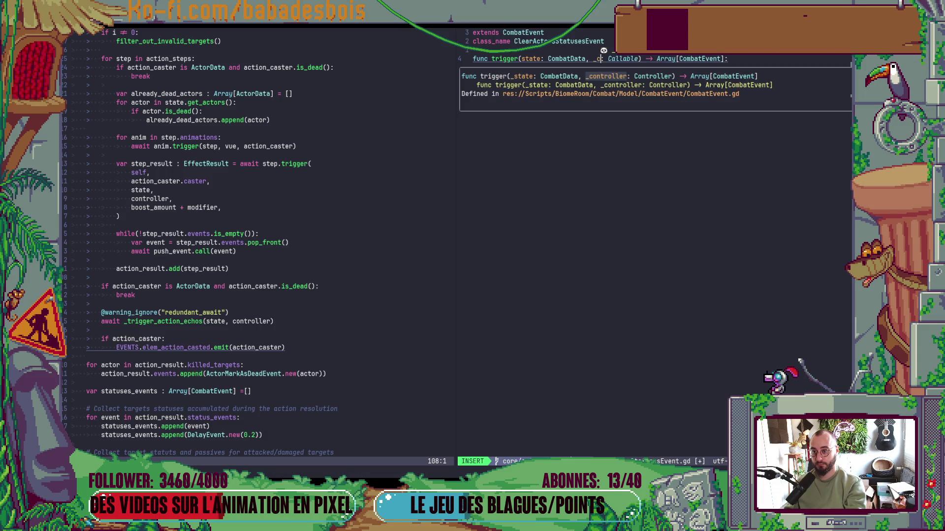
text(ntroller)
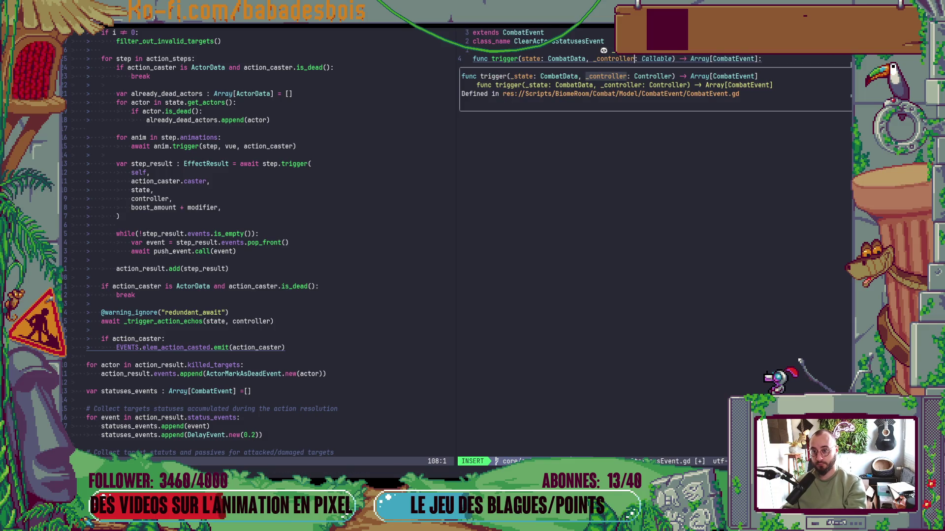
key(Escape)
text(cwController)
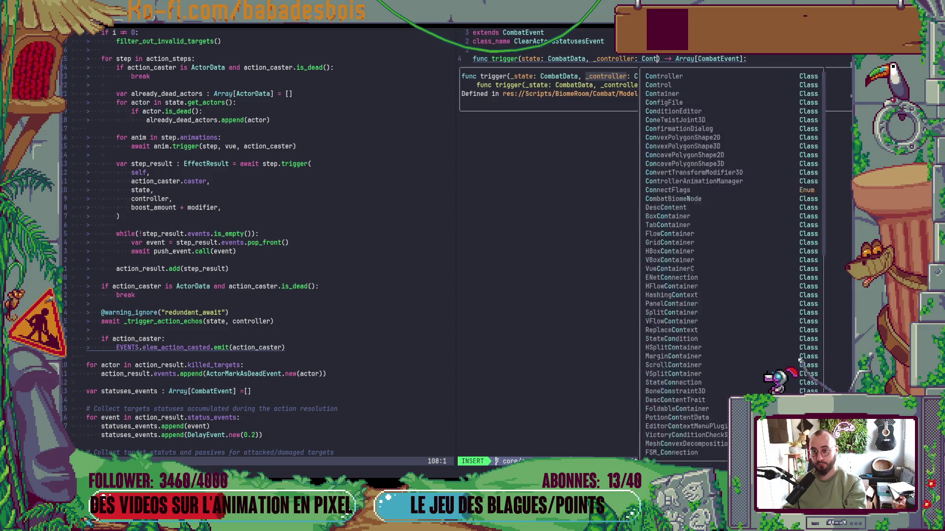
key(Escape)
text(:w)
key(Return)
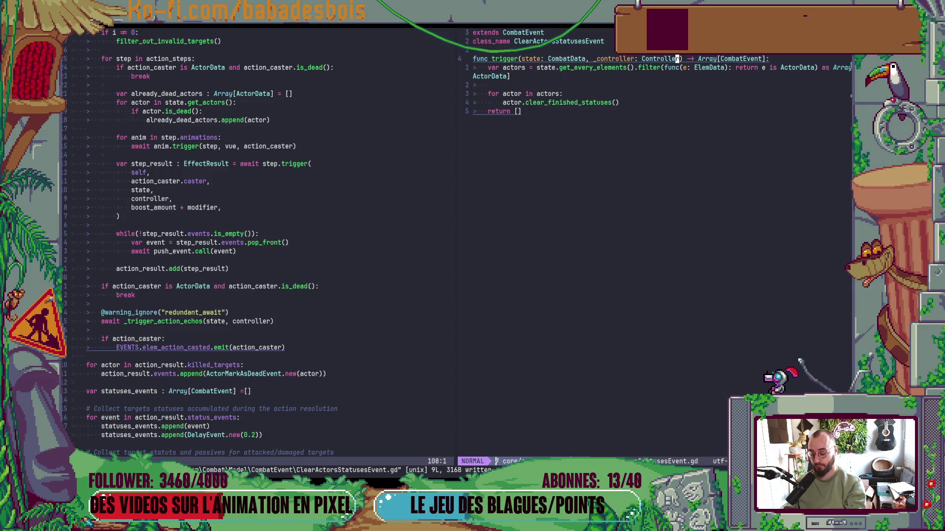
key(minus)
key(Return)
Open CombatEventGroup.gd and rename its trigger parameter to _controller
key(j)
key(j)
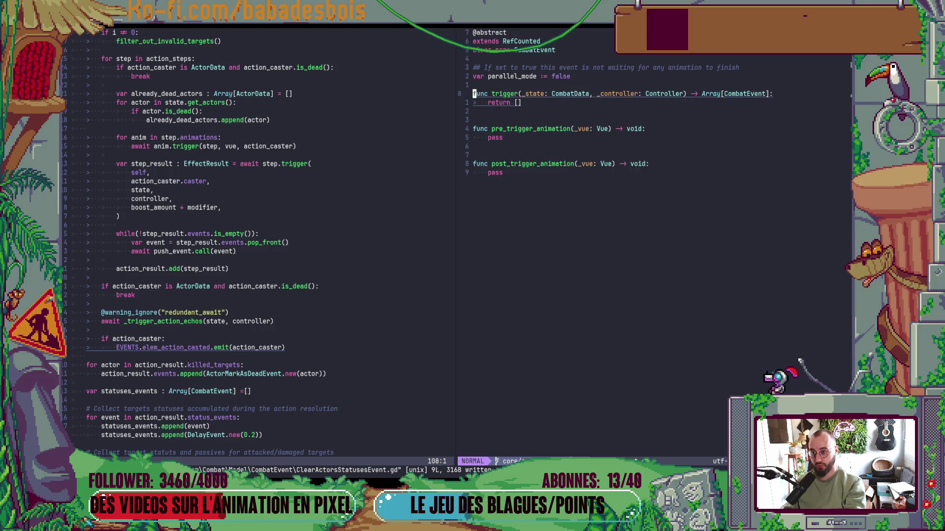
key(minus)
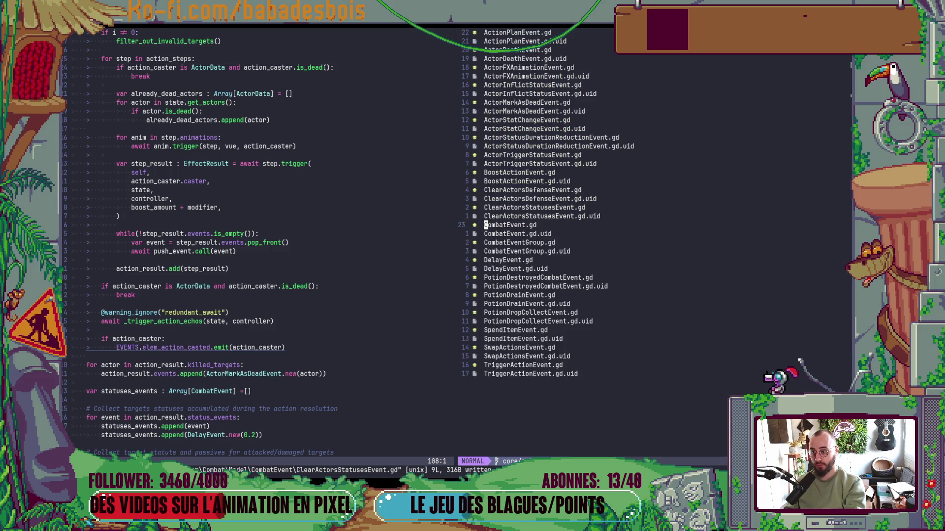
key(j)
key(j)
key(Return)
key(j)
key(j)
key(j)
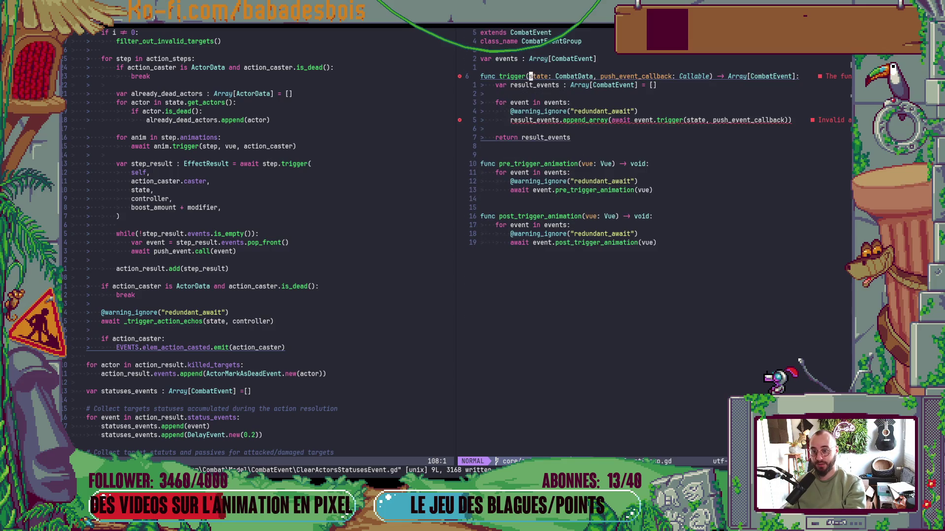
text(cwcont)
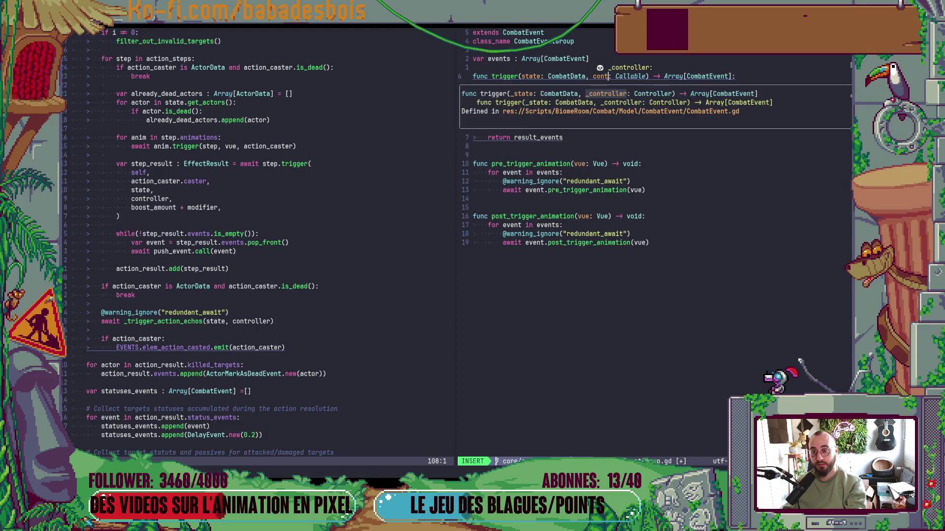
key(BackSpace)
key(BackSpace)
key(BackSpace)
text(_c)
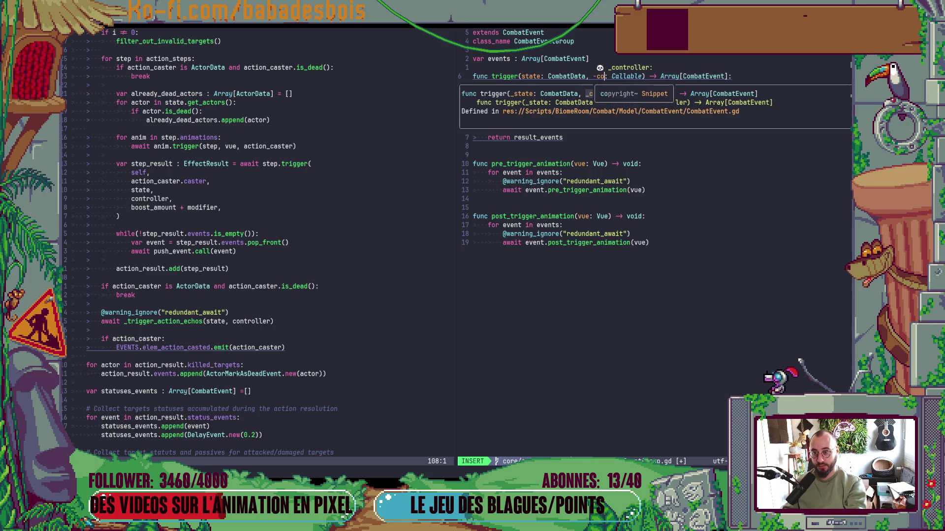
key(BackSpace)
key(BackSpace)
text(_contr)
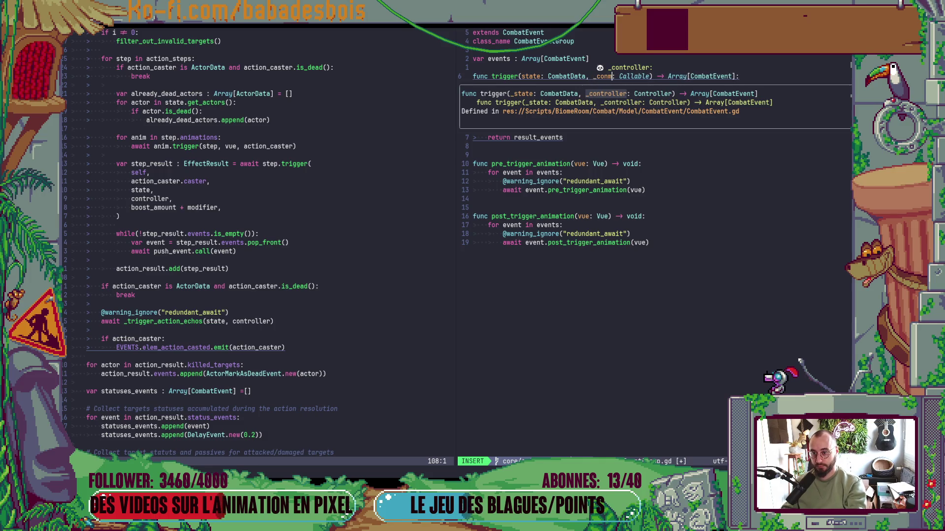
text(oller)
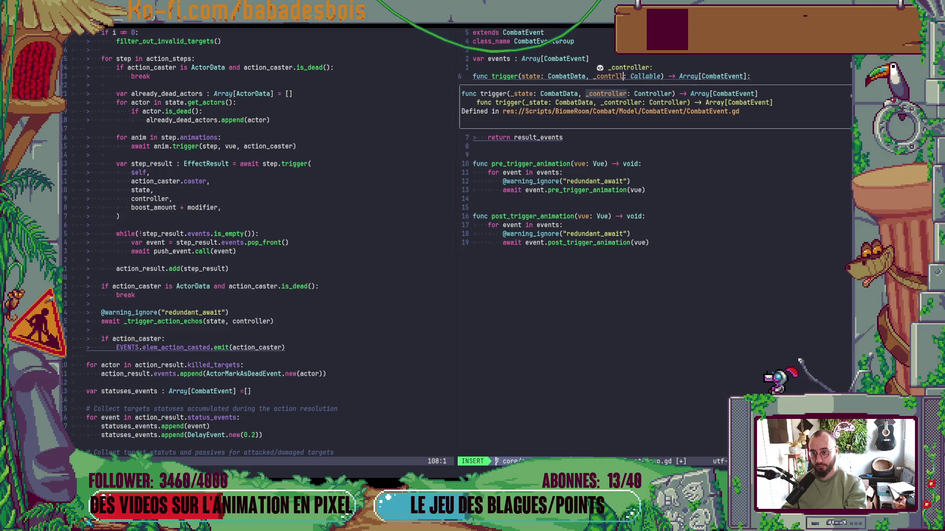
key(Escape)
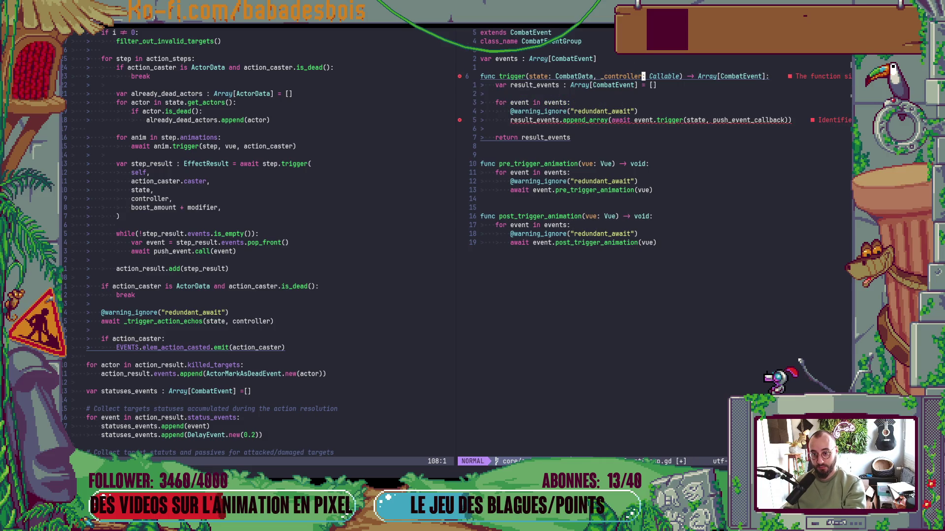
Drop the underscore and type the parameter as controller: Controller
key(space)
key(e)
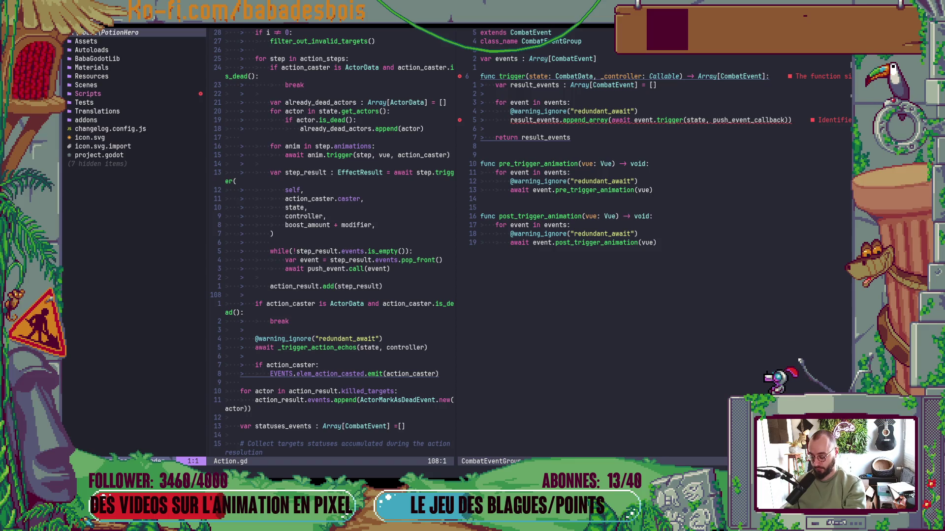
key(space)
key(e)
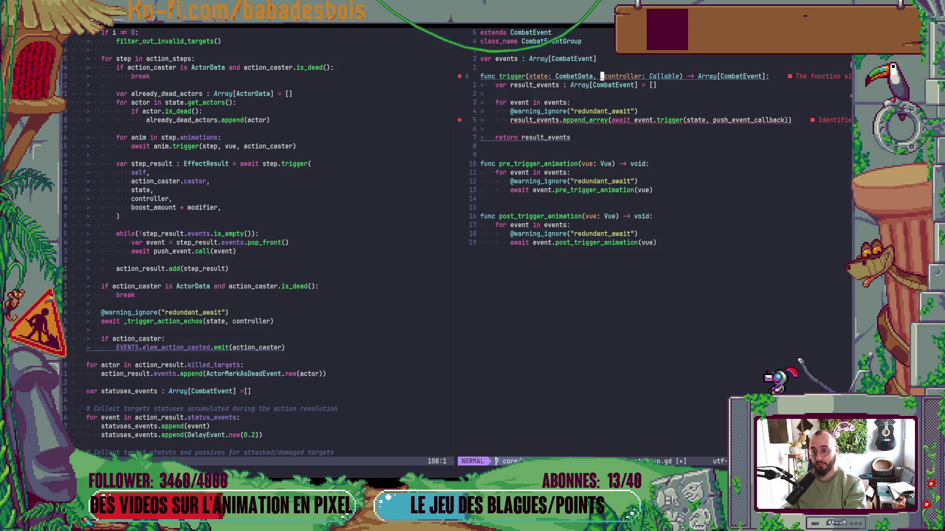
key(x)
text(e)
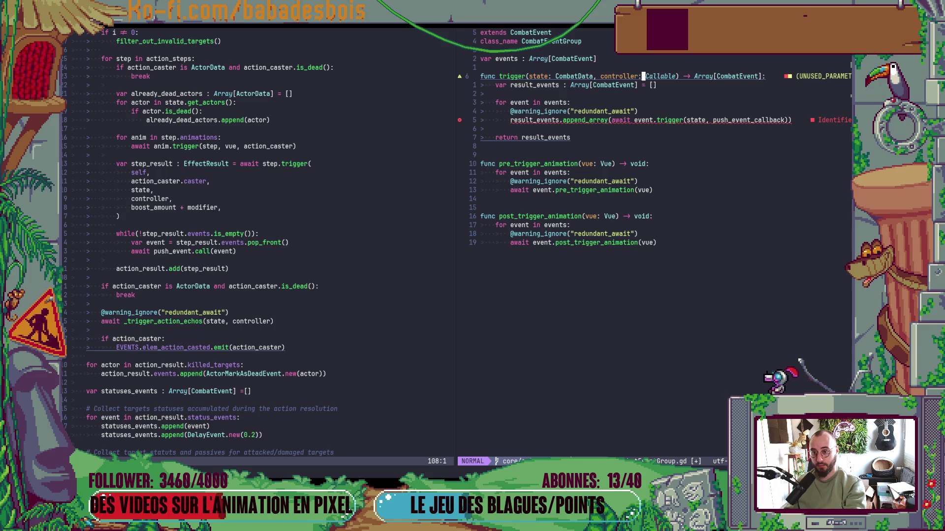
text(wcwControl)
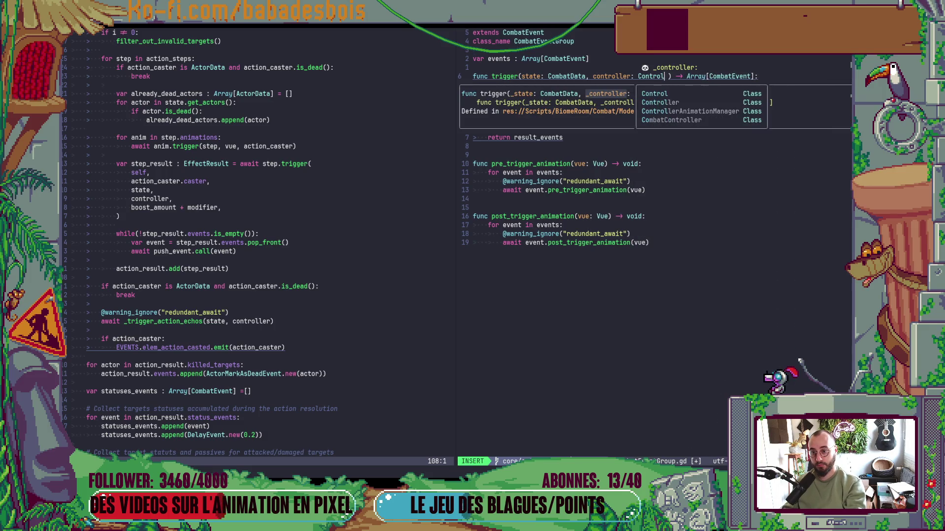
key(Tab)
key(Escape)
Pass controller to each event's inner trigger call, save, and open DelayEvent.gd
key(j)
key(j)
key(j)
key(j)
text(ler)
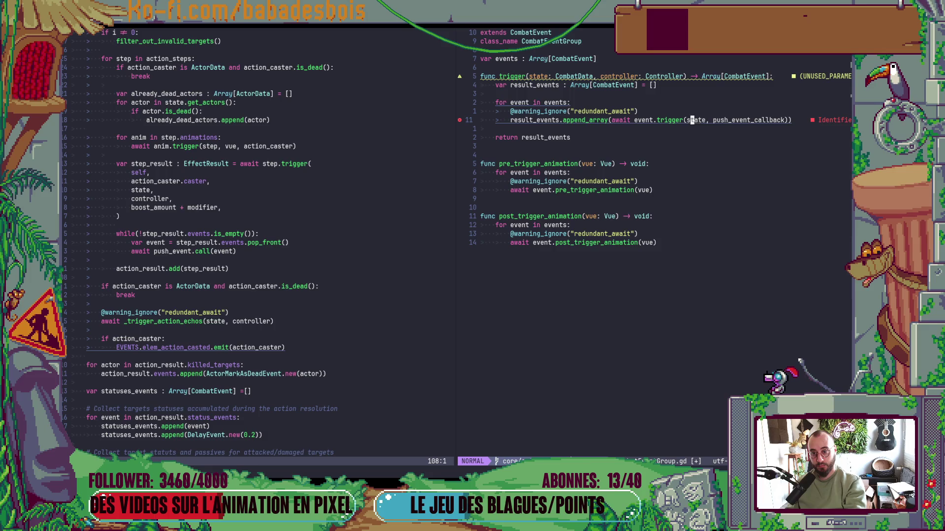
text(cwcont)
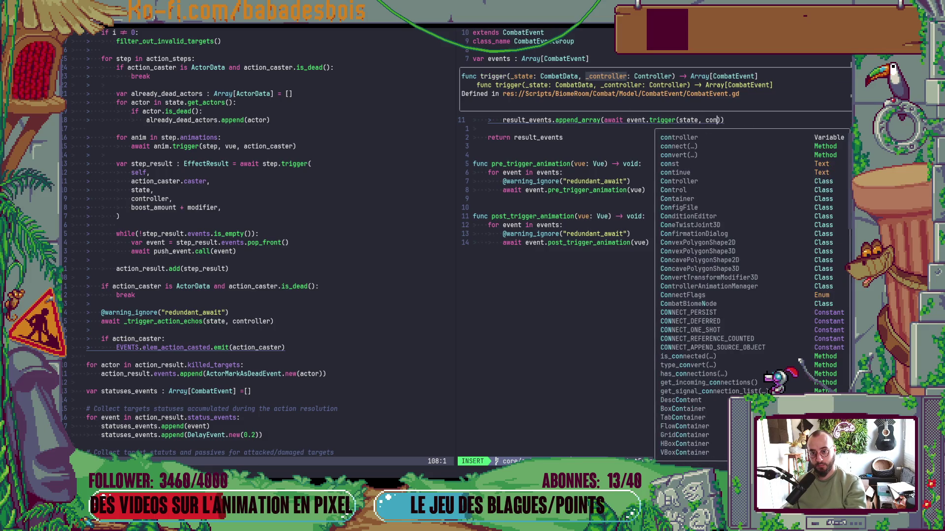
key(Tab)
key(Escape)
key(colon)
text(w)
key(Return)
key(minus)
key(j)
key(j)
key(Return)
In DelayEvent.gd, change the trigger parameter to _controller: Controller and save
key(j)
key(j)
key(j)
key(e)
key(e)
key(e)
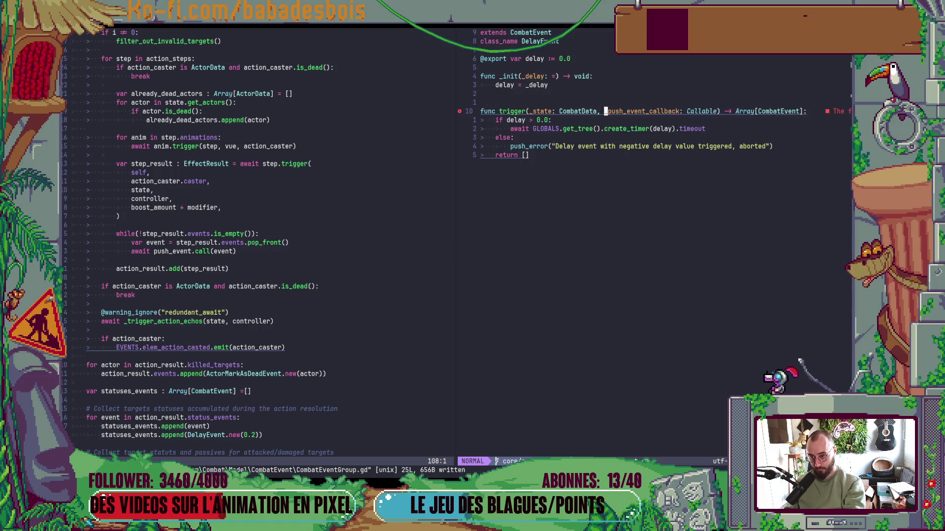
key(c)
key(w)
text(_controller)
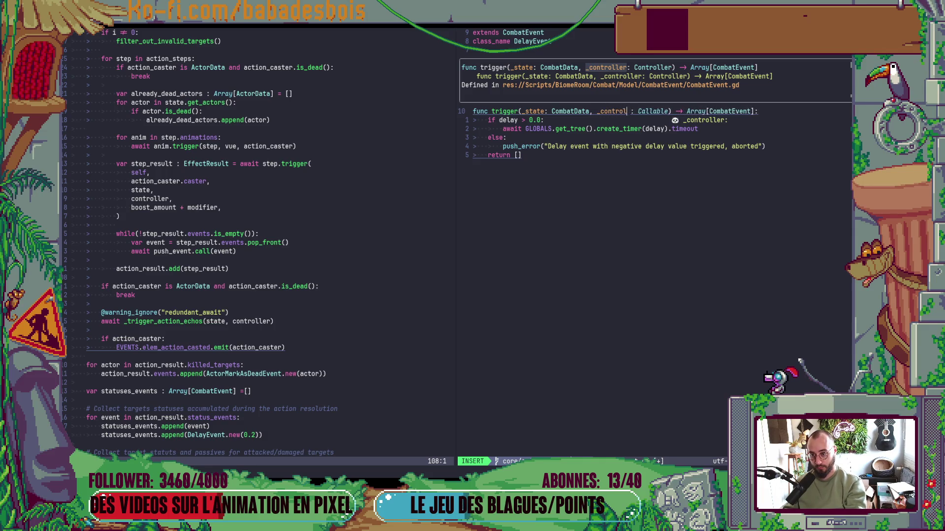
key(Escape)
text(cwContreo)
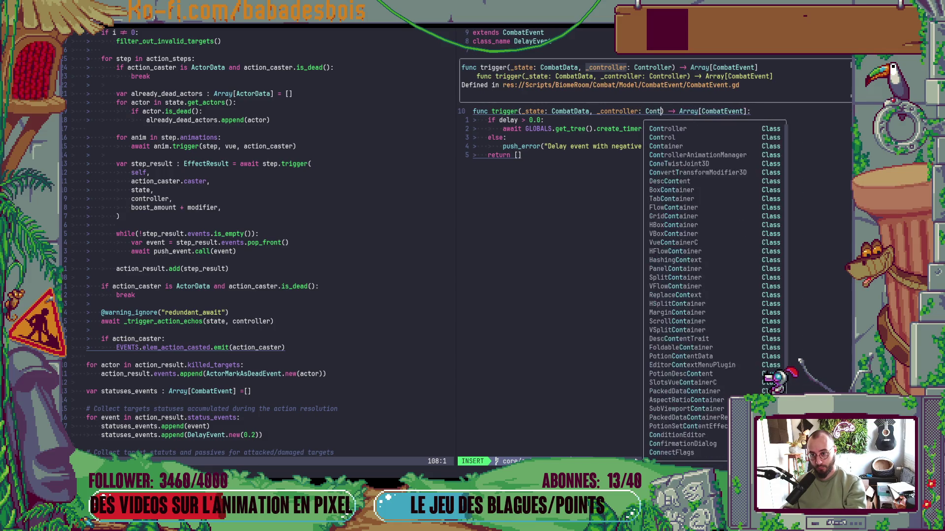
key(BackSpace)
key(BackSpace)
text(oller)
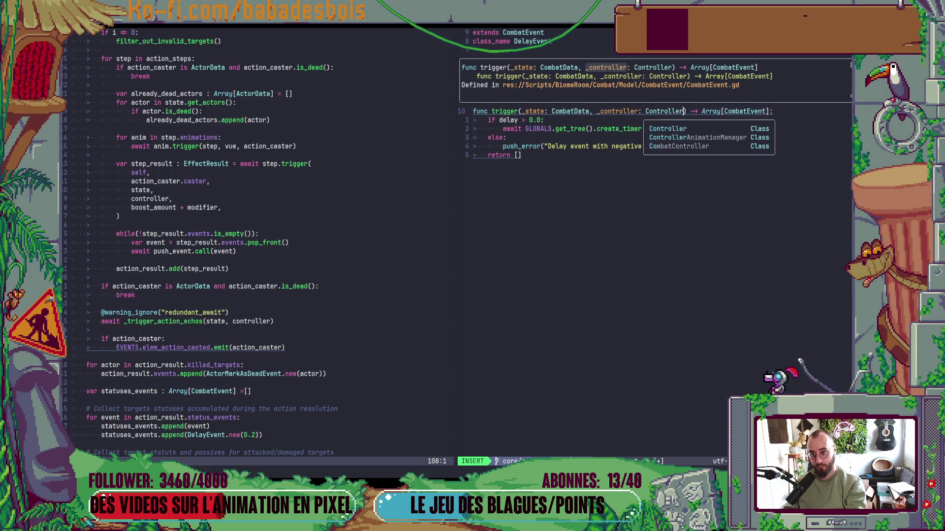
key(Escape)
text(:w)
key(Return)
Open PotionDestroyedCombatEvent.gd from the event folder listing
key(minus)
key(j)
key(j)
key(Return)
In PotionDestroyedCombatEvent.gd, change the trigger parameter to controller: Controller
key(j)
key(j)
key(j)
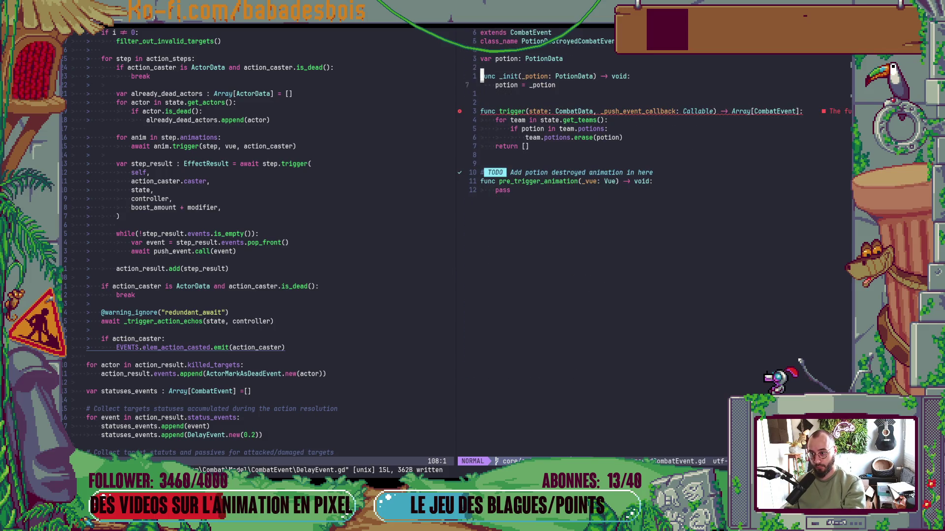
key(e)
key(e)
key(w)
key(w)
key(w)
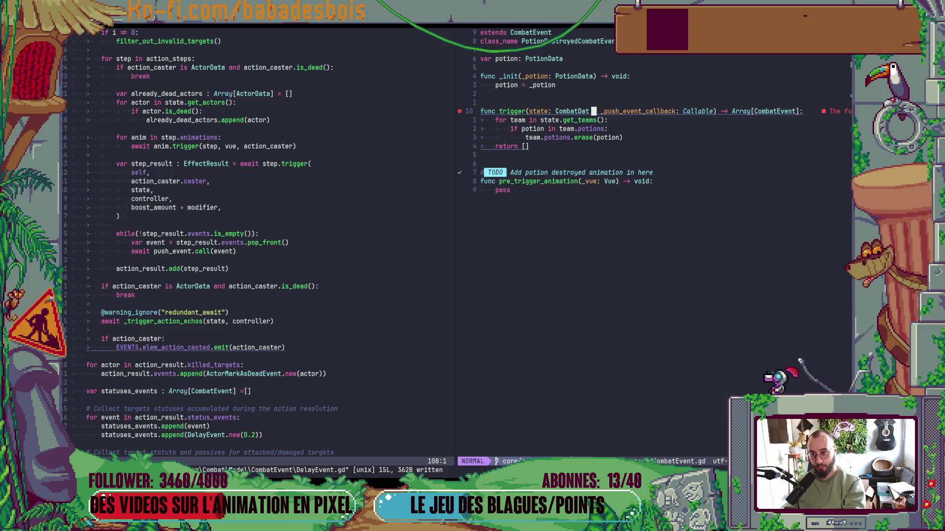
text(ciwcontrller)
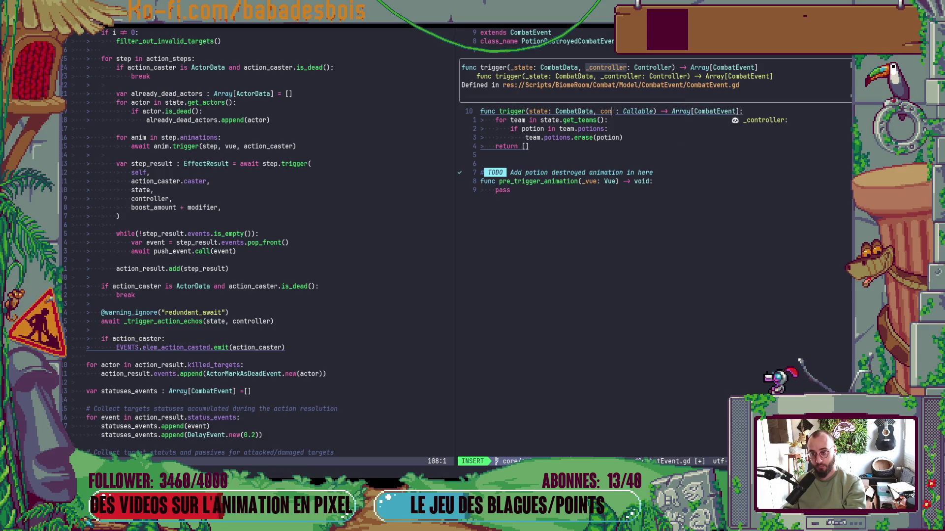
key(Escape)
key(h)
key(h)
key(h)
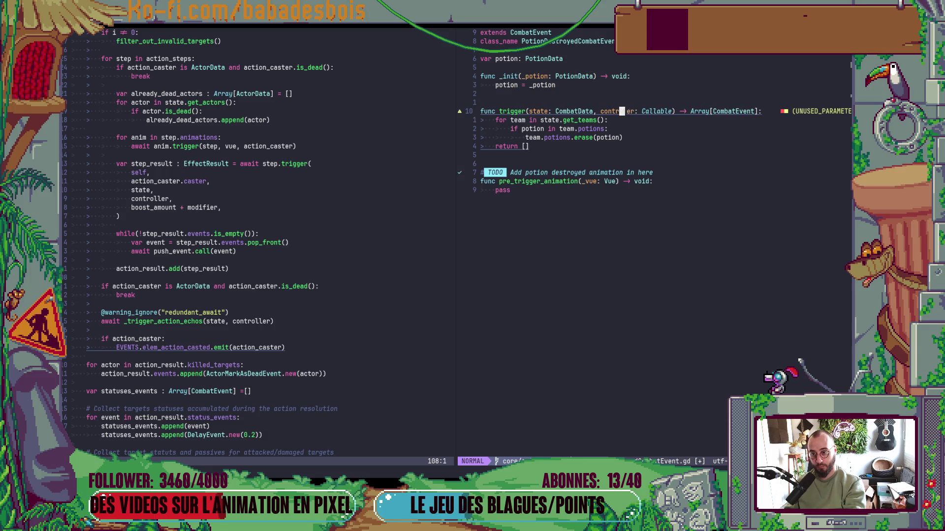
text(io)
key(Escape)
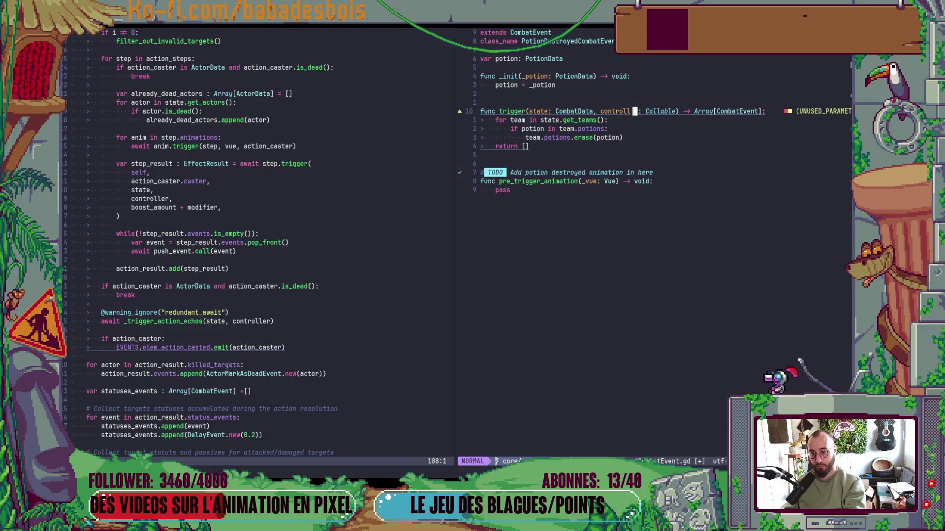
text(wcwContr)
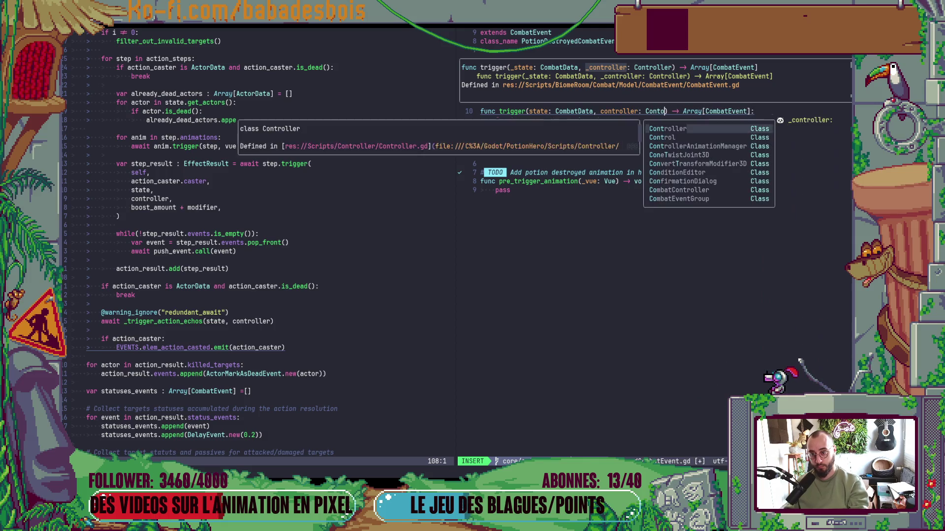
key(Return)
key(Escape)
Prefix the parameter with an underscore to make it _controller and save
key(b)
key(b)
text(i_)
key(Escape)
text(:w)
key(Return)
Open PotionDrainEvent.gd, change its trigger parameter to _controller: Controller, save, and return to the listing
key(minus)
key(j)
key(j)
key(Return)
key(j)
key(j)
key(j)
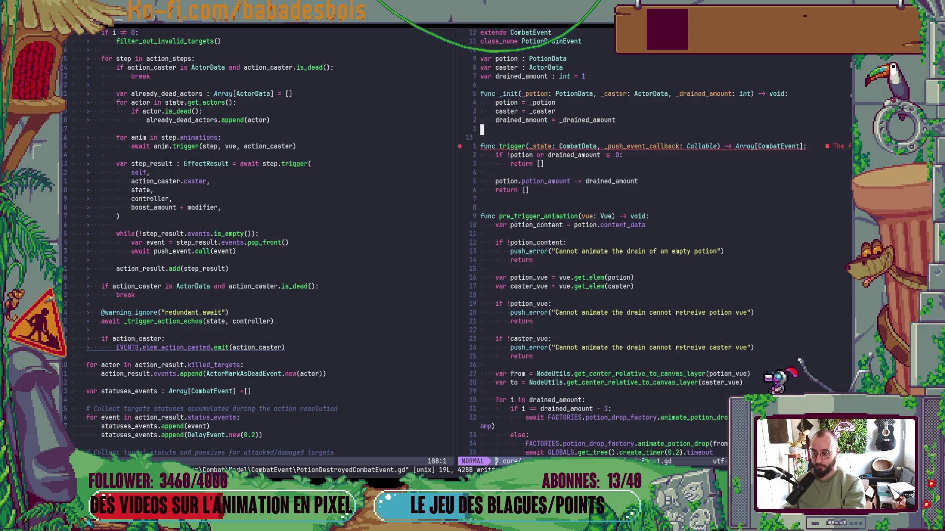
key(w)
key(w)
key(w)
key(w)
key(w)
key(w)
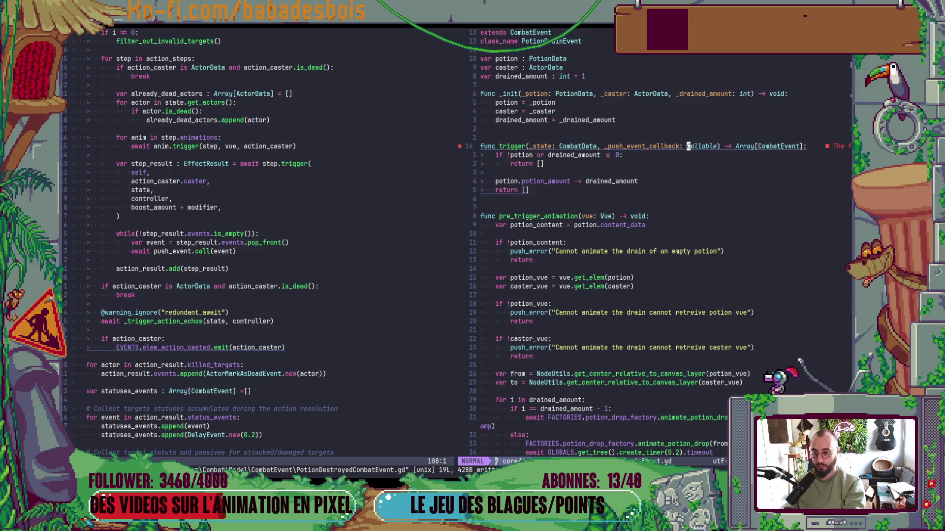
text(cw)
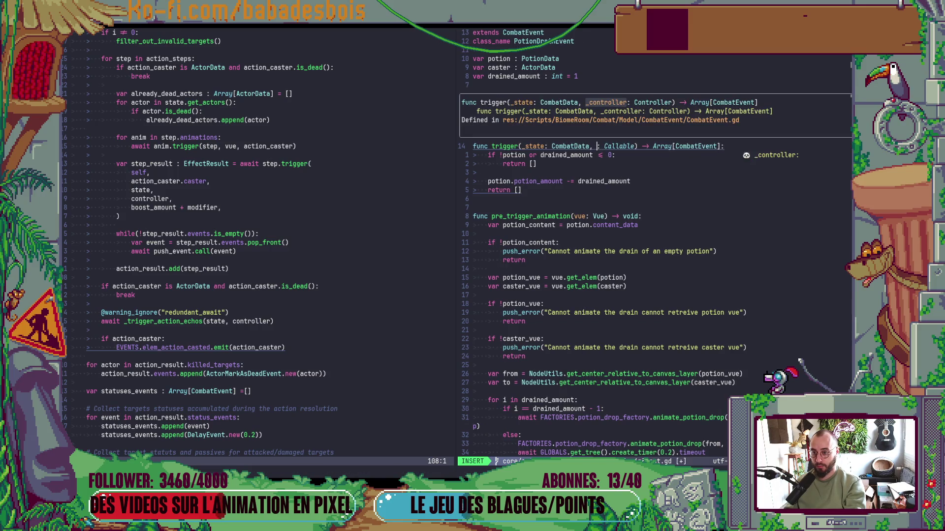
text(_contro)
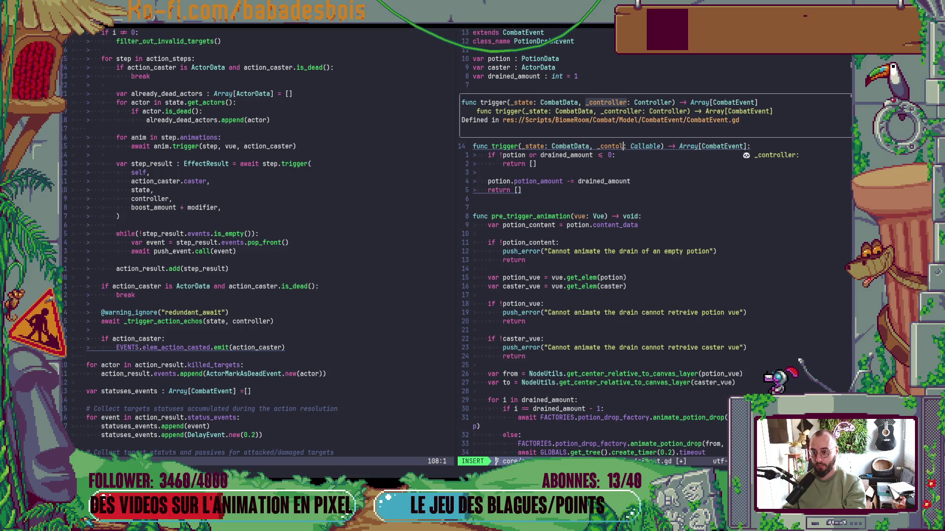
text(ller)
key(Escape)
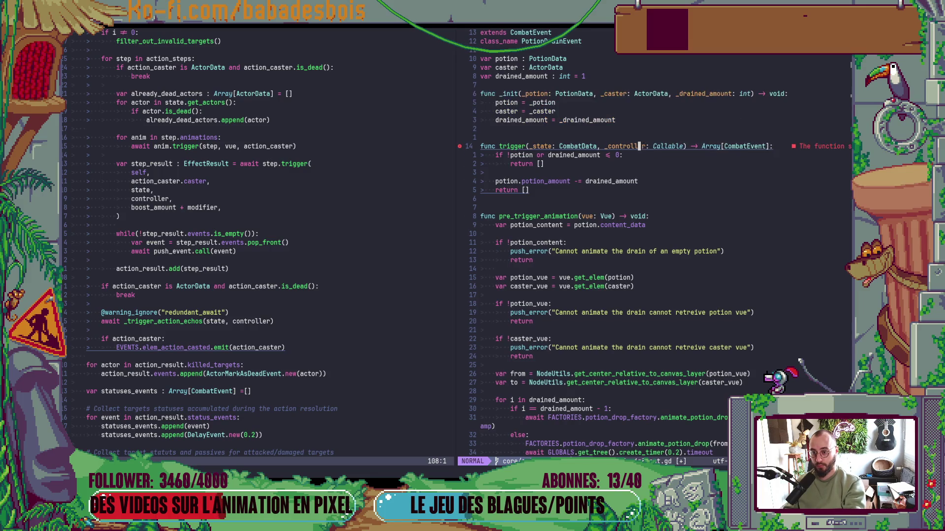
text(wcwController)
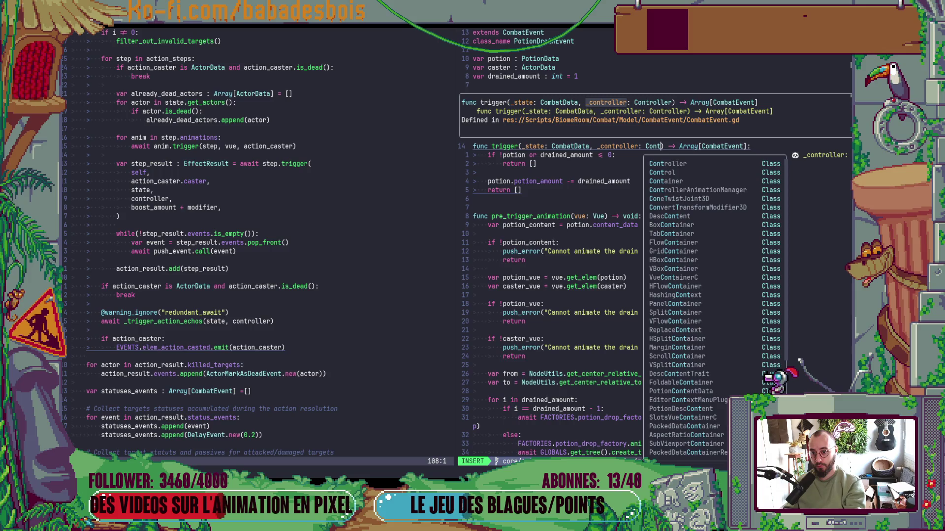
key(Escape)
text(:w)
key(Return)
key(minus)
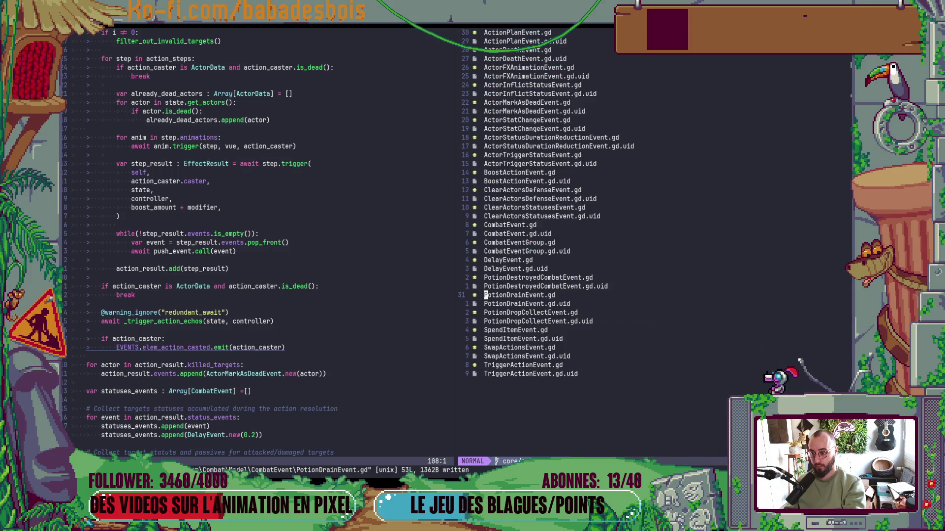
Glance at PotionDropCollectEvent.gd, then open SpendItemEvent.gd from the CombatEvent listing
key(j)
key(j)
key(Return)
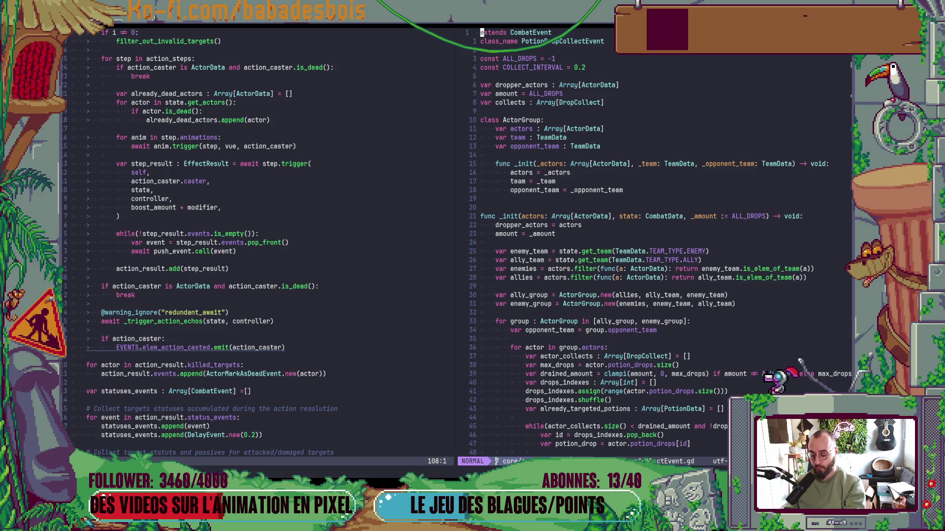
key(minus)
key(j)
key(j)
key(Return)
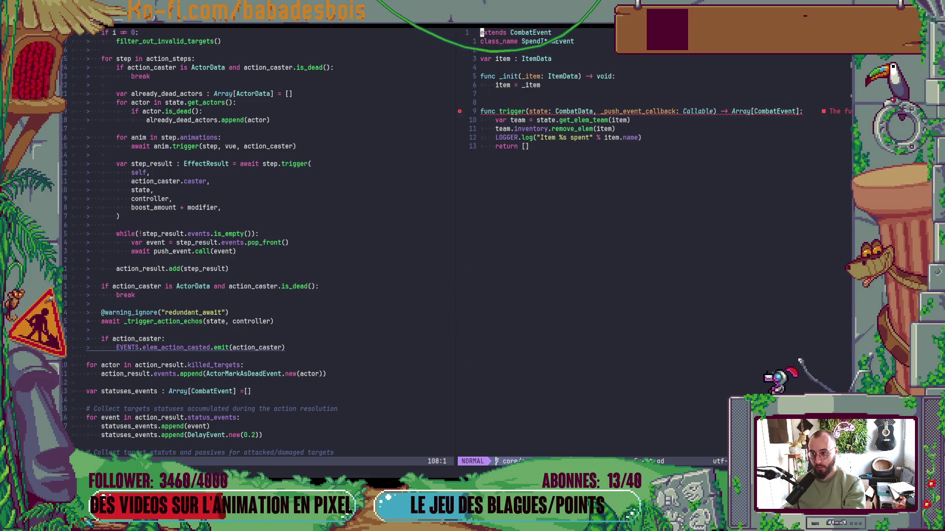
Change SpendItemEvent's trigger callback parameter to _controller: Controller and save
key(j)
key(W)
key(W)
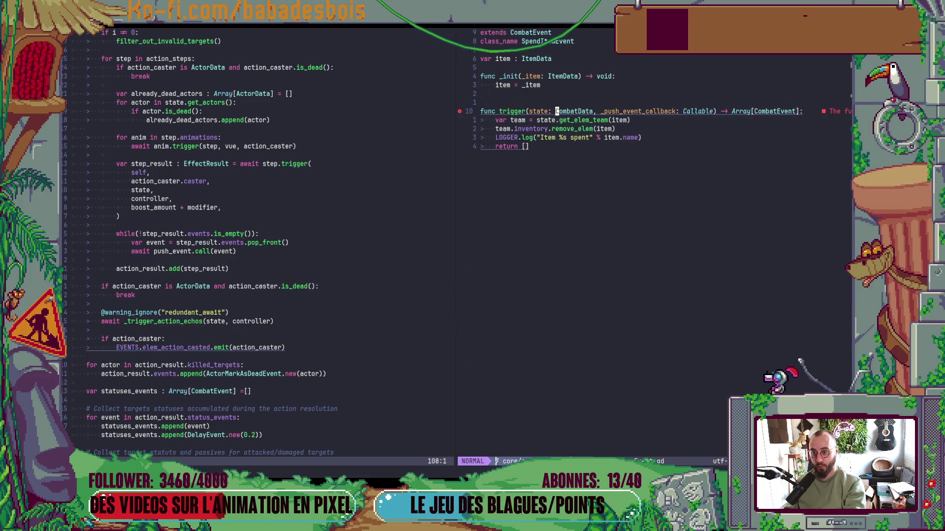
text(cw)
text(_c)
text(ontroller)
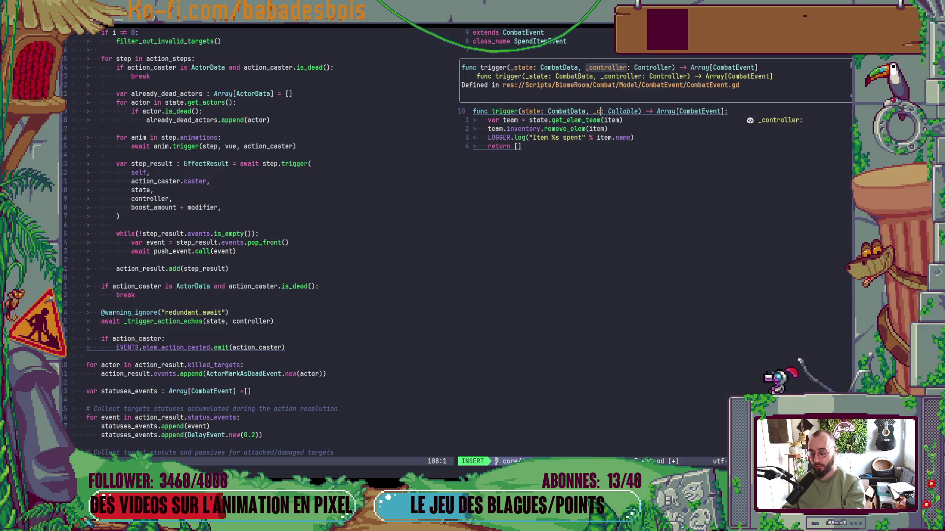
key(Escape)
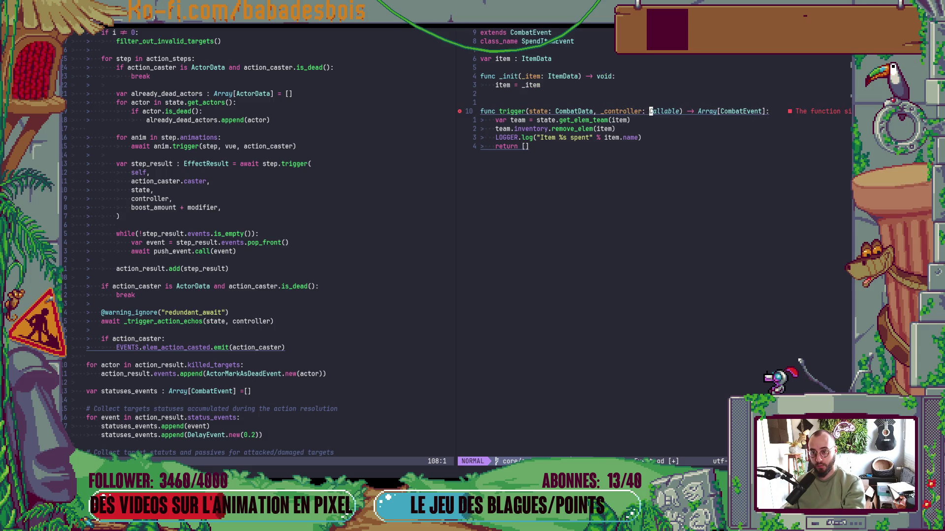
text(cwController)
key(Escape)
key(colon)
text(w)
key(Return)
In SwapActionsEvent.gd, change trigger's callback parameter to _controller: Controller and save
key(minus)
key(j)
key(Return)
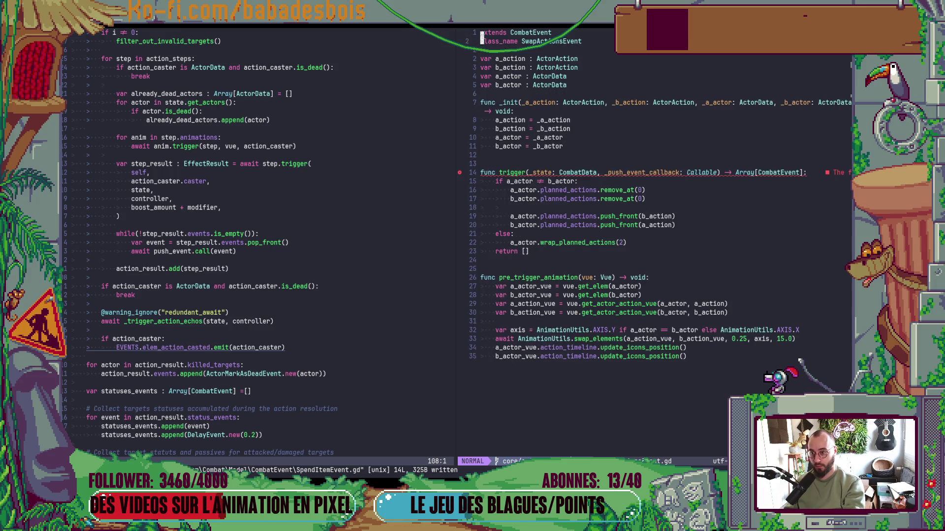
key(j)
key(j)
key(j)
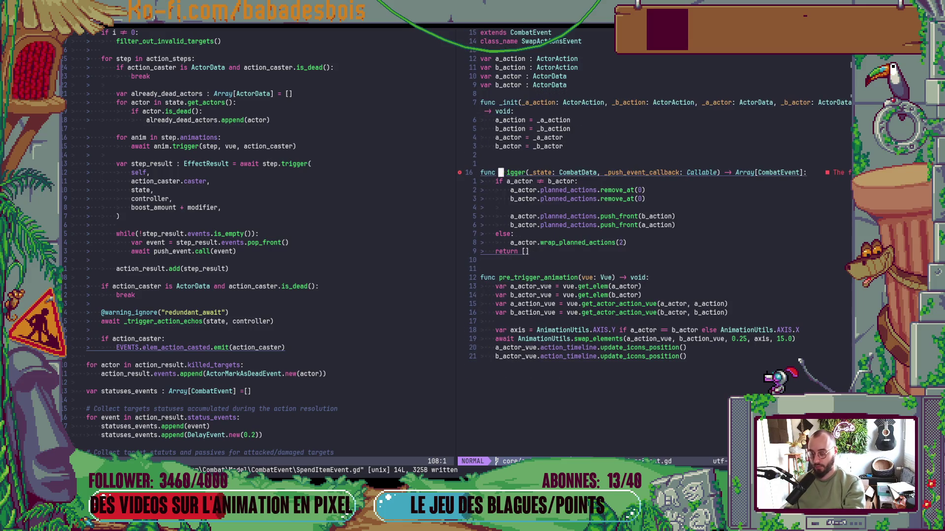
text(cwcon)
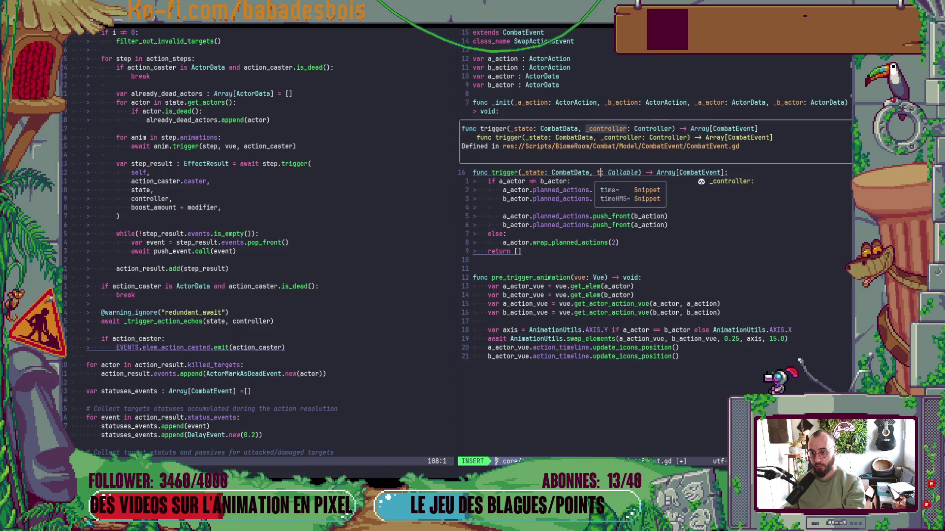
text(troll)
key(Escape)
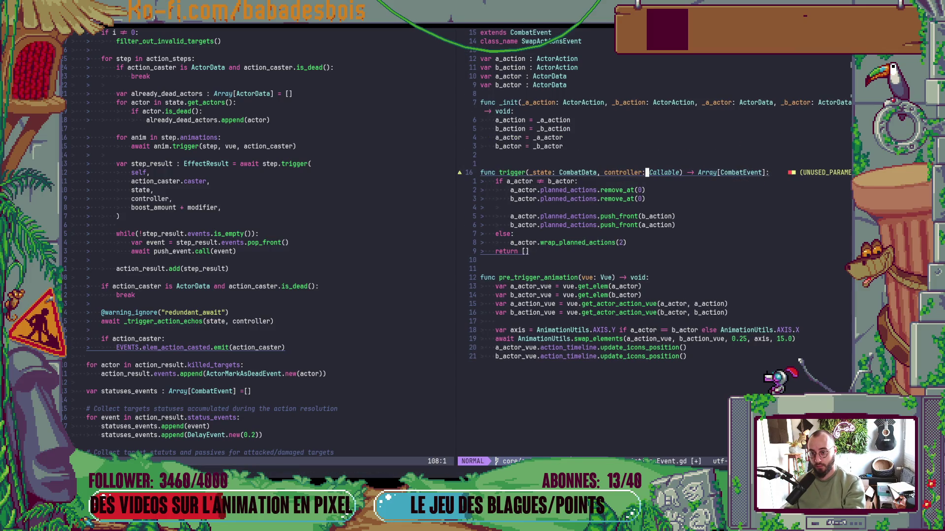
text(cwontroller)
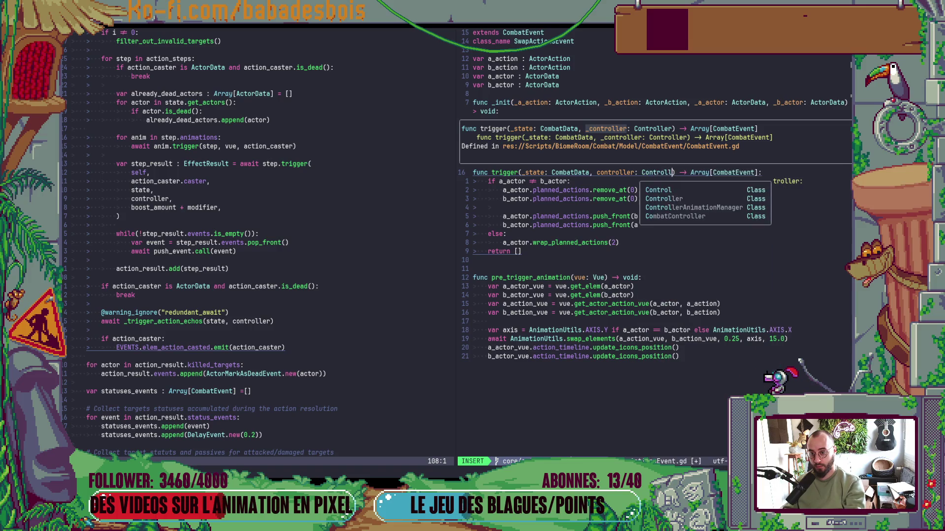
key(Escape)
key(b)
key(b)
key(b)
text(i_)
key(Escape)
text(:w)
key(Return)
key(j)
key(j)
Open TriggerActionEvent.gd from the CombatEvent folder listing
key(minus)
key(j)
key(Return)
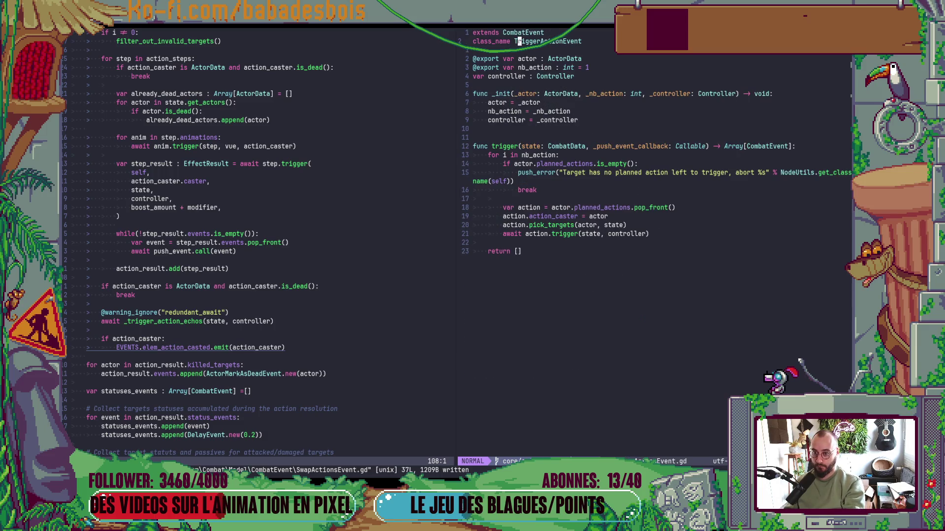
Delete the stored controller field and remove the controller parameter from _init
key(j)
key(j)
key(j)
key(d)
key(d)
key(j)
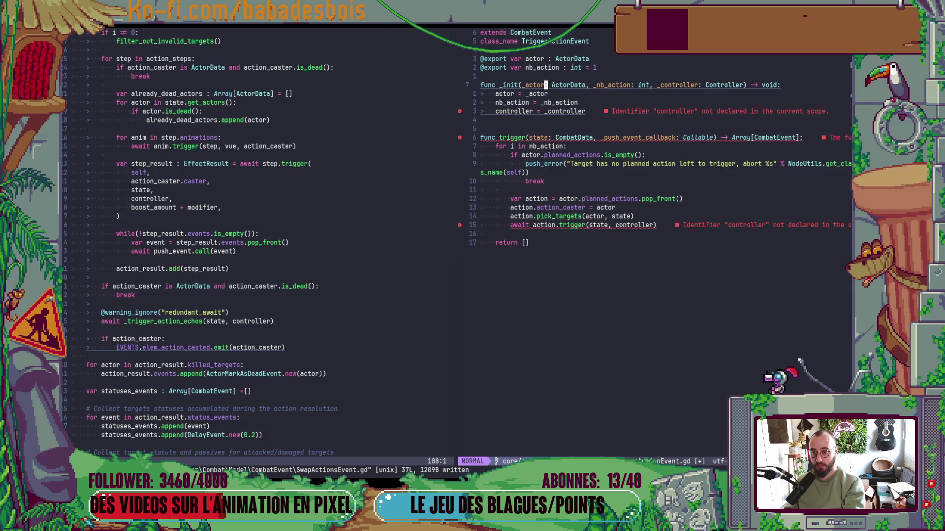
key(w)
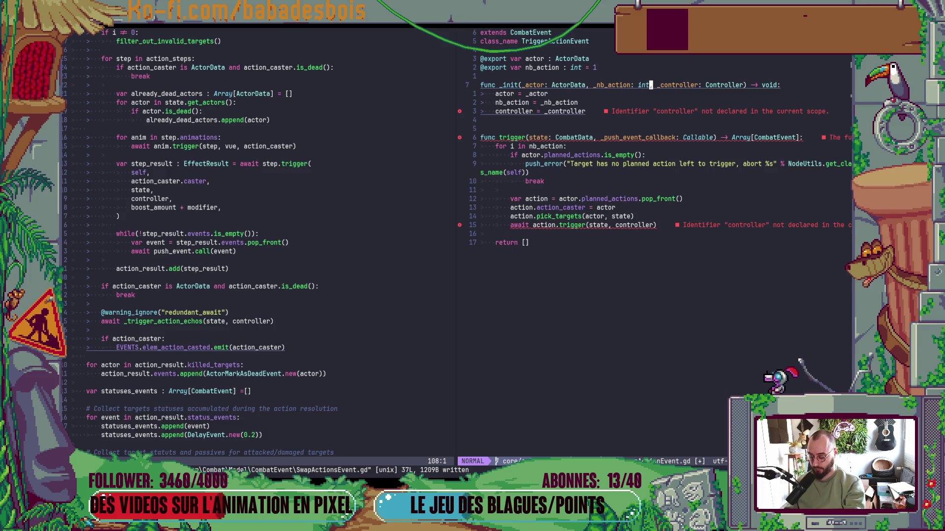
key(d)
key(t)
key(parenright)
Rename trigger's callback parameter to _controller
key(j)
key(j)
key(j)
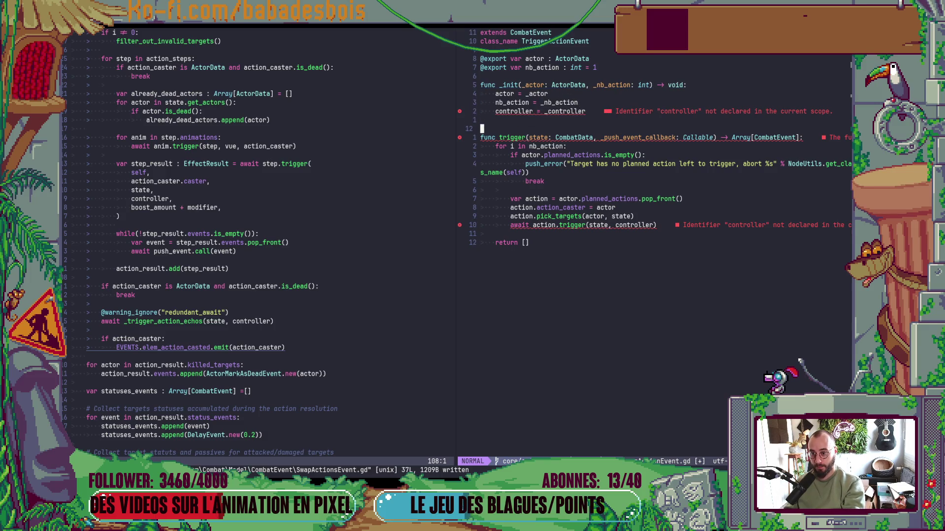
key(c)
key(t)
key(colon)
text(c)
key(BackSpace)
text(_cont)
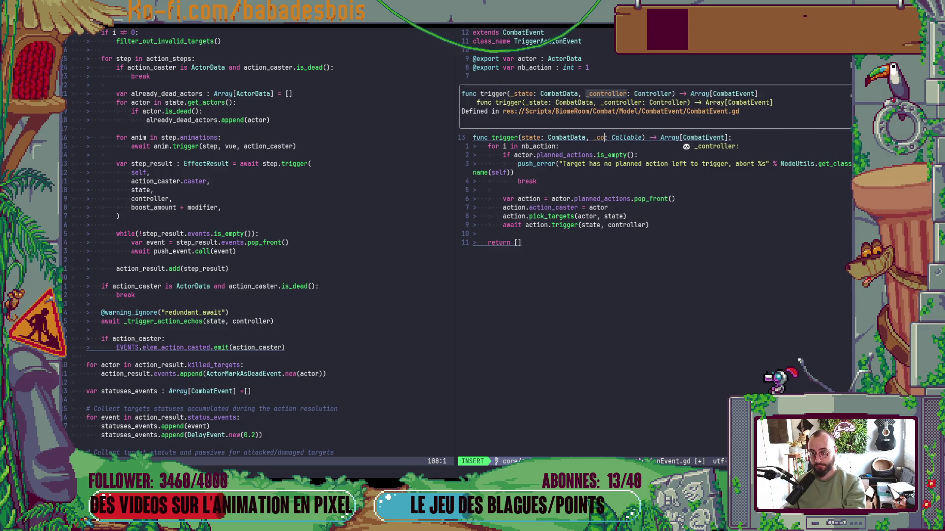
key(BackSpace)
text(roller)
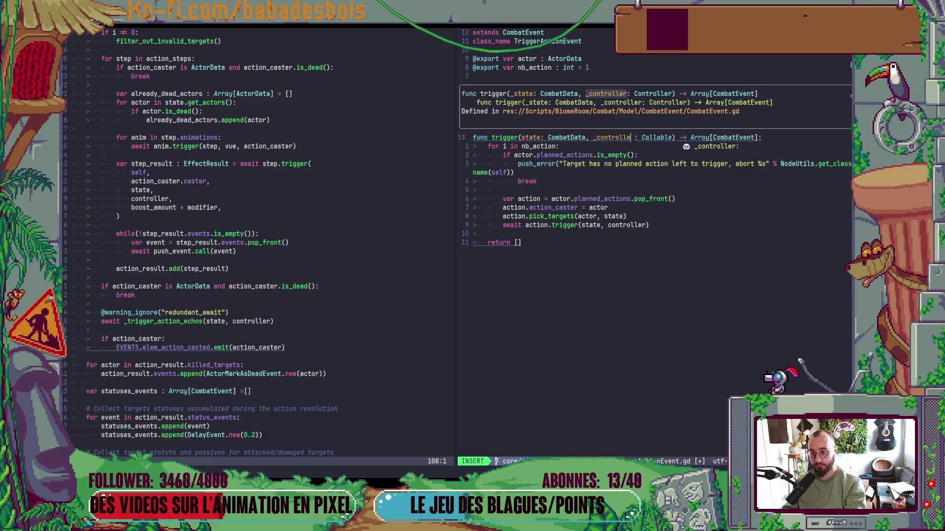
key(Escape)
Delete the controller = _controller line, type the parameter as Controller, and save
key(3)
key(k)
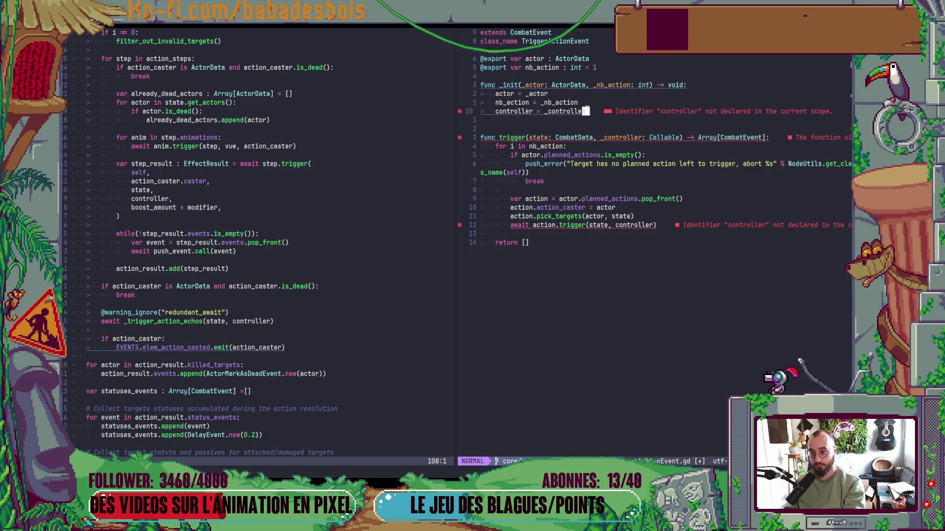
key(d)
key(d)
key(j)
key(j)
key(l)
key(l)
key(l)
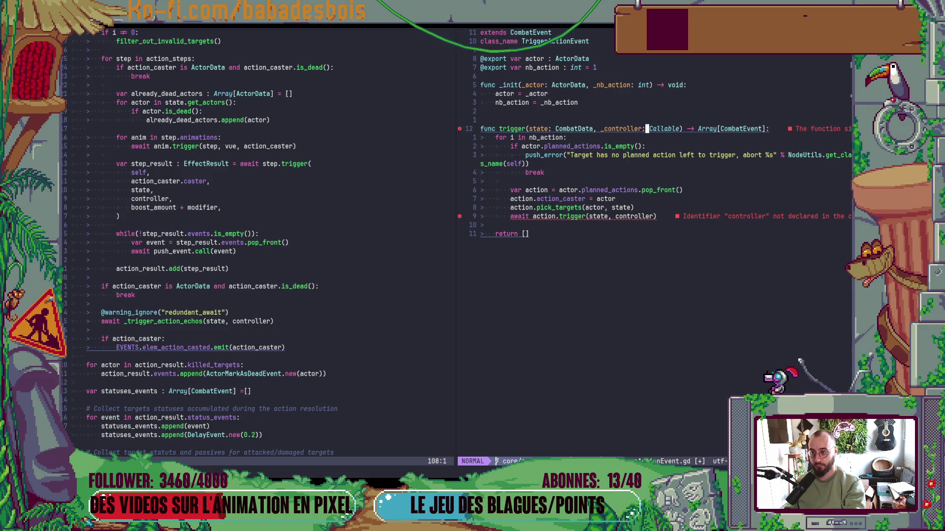
text(cwCont)
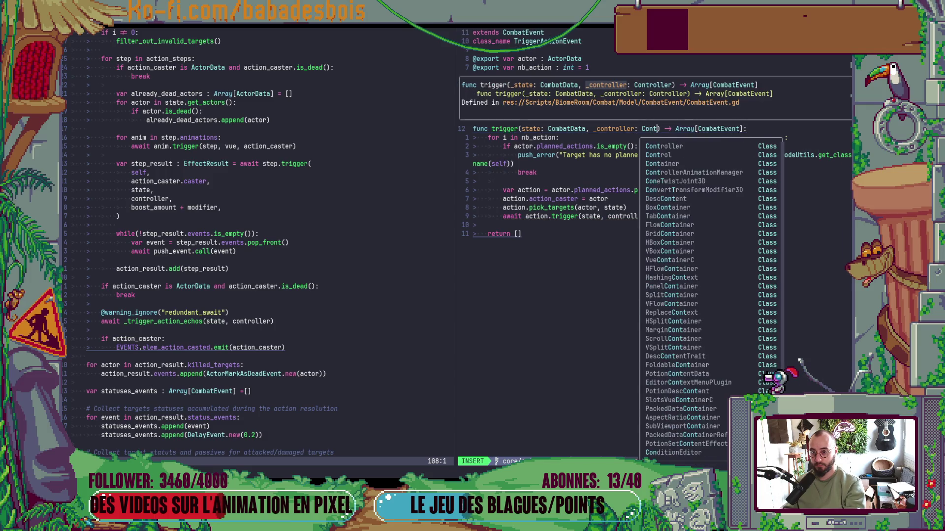
text(roller)
key(Escape)
text(:w)
key(Return)
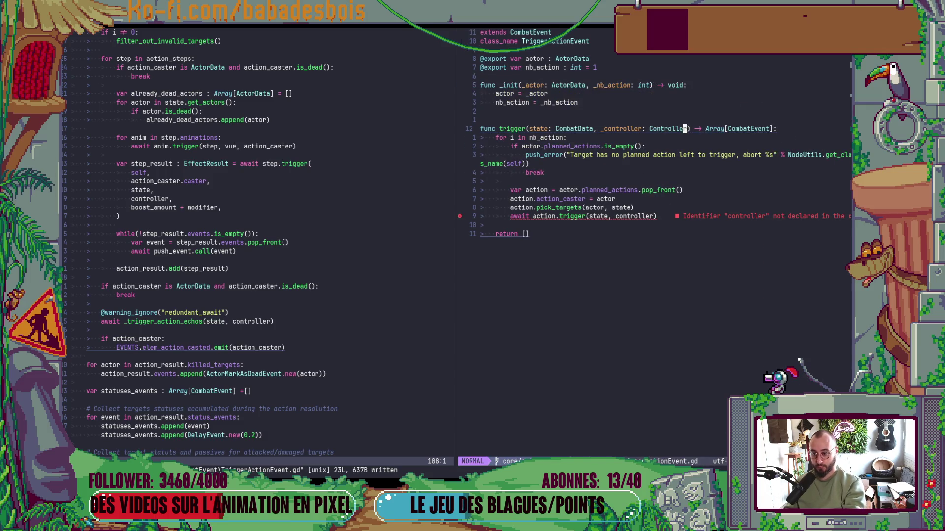
Rename the parameter to controller to match its forwarded use, save, and return to the listing
key(j)
key(j)
key(j)
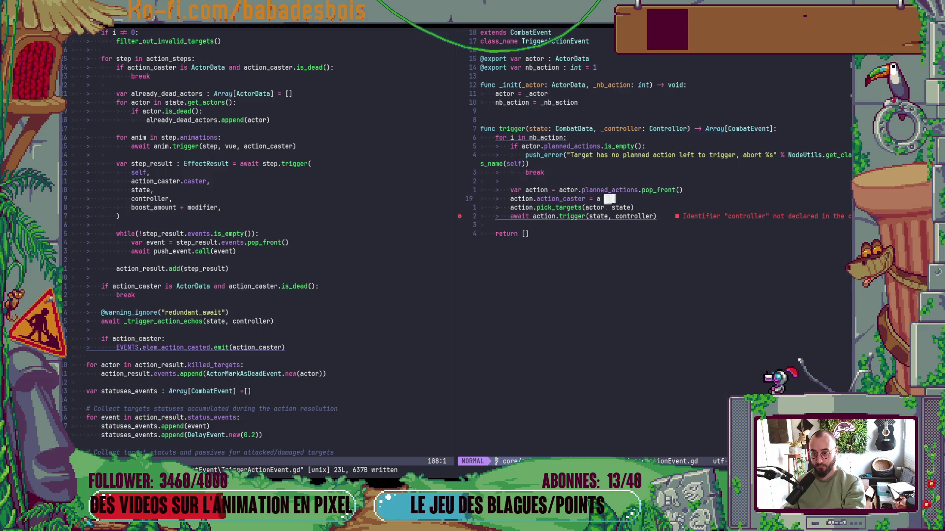
key(k)
key(k)
key(k)
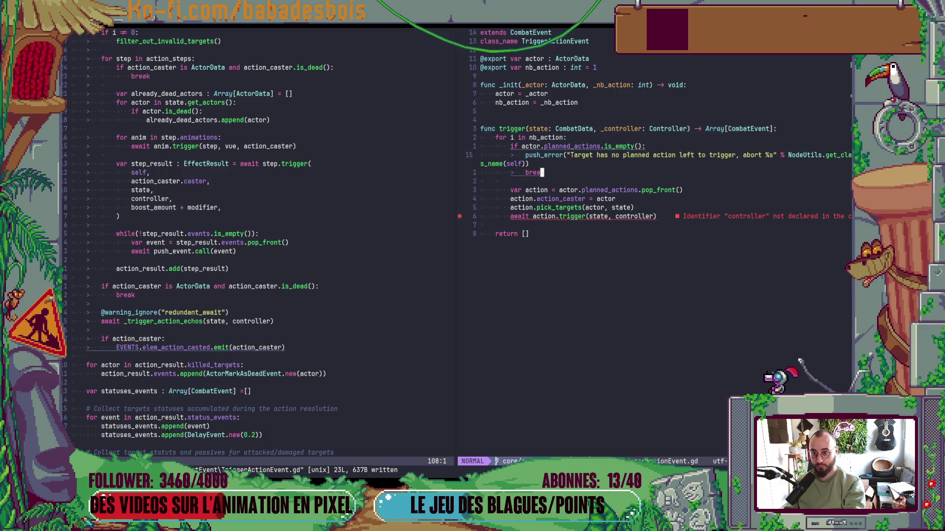
key(k)
key(k)
key(k)
key(F)
key(underscore)
key(x)
text(:w)
key(Return)
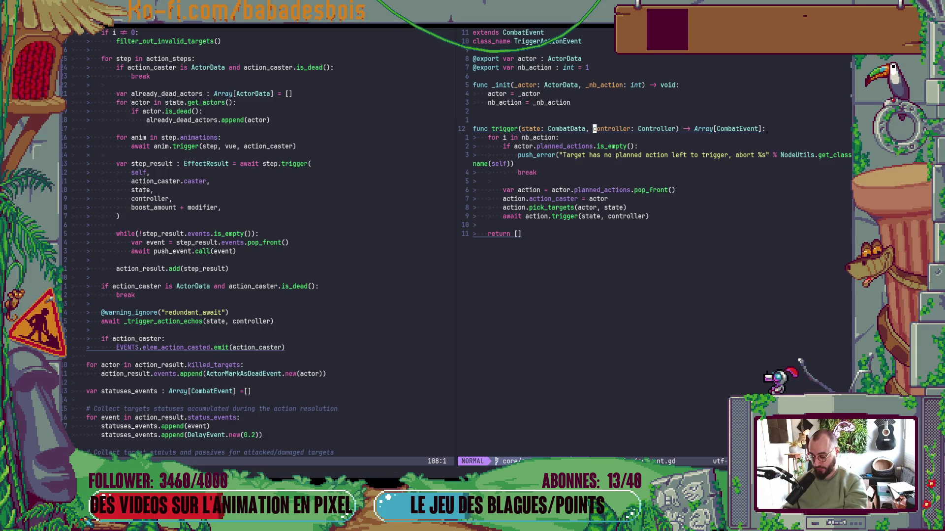
key(minus)
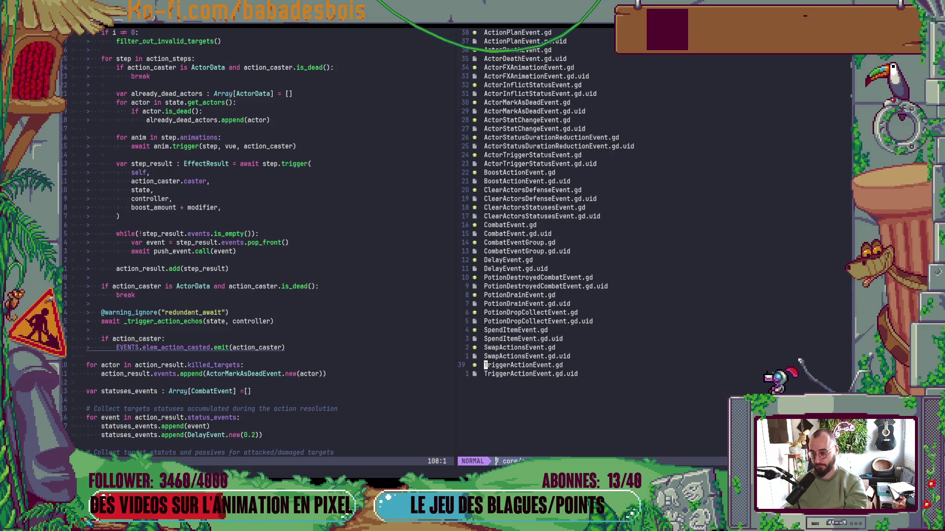
Grep the project for TriggerActionEvent and open TriggerActorActionsEffect.gd
key(Return)
key(k)
key(space)
key(f)
key(g)
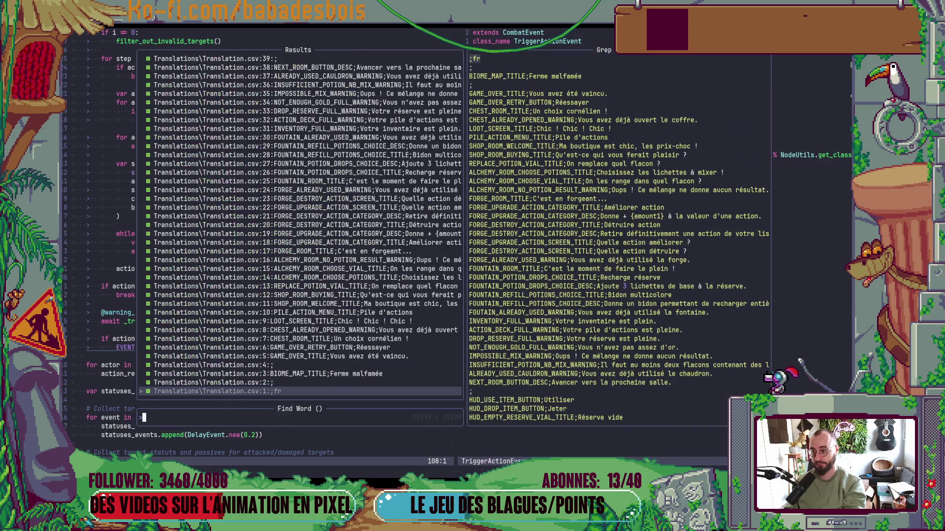
key(Escape)
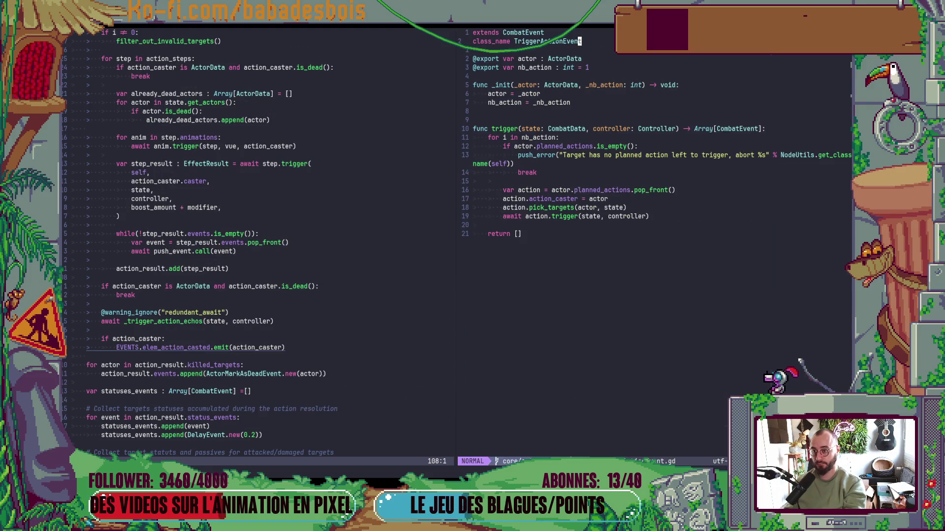
key(space)
key(f)
key(w)
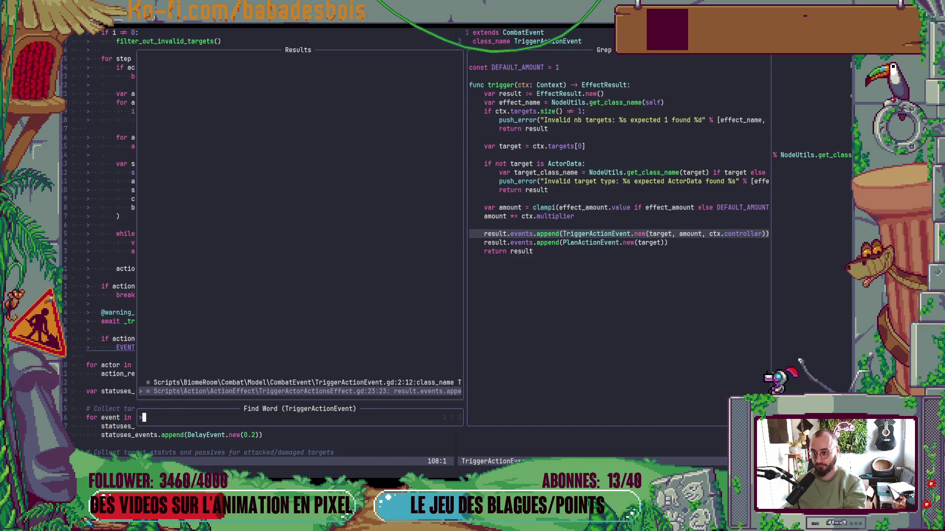
key(Return)
Delete ', ctx.controller' from TriggerActionEvent.new on line 23, save, and rerun in Godot
key(f)
key(parenright)
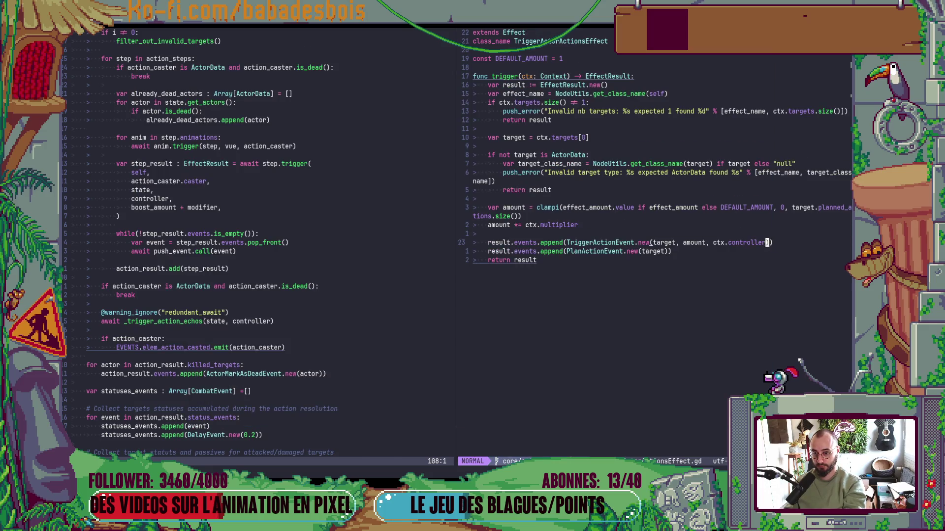
key(d)
key(t)
key(parenright)
text(:w)
key(Return)
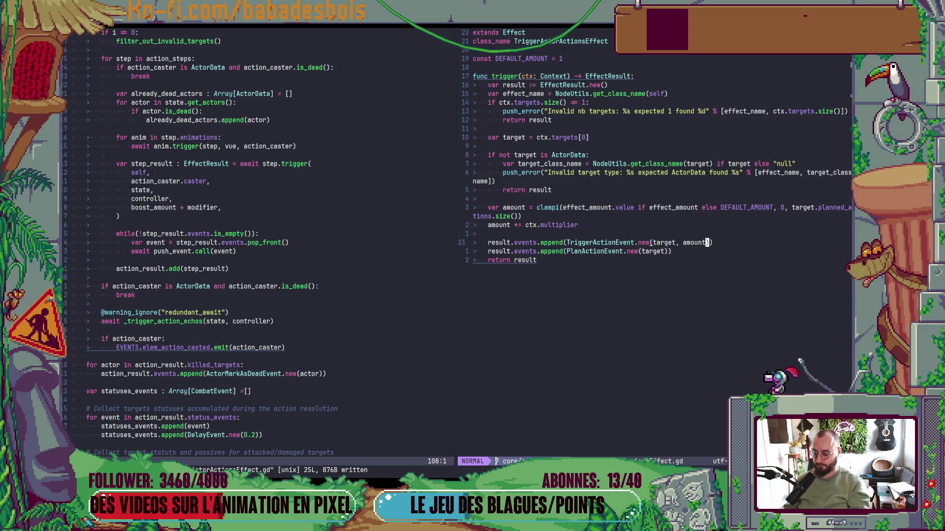
key(alt+Tab)
key(F5)
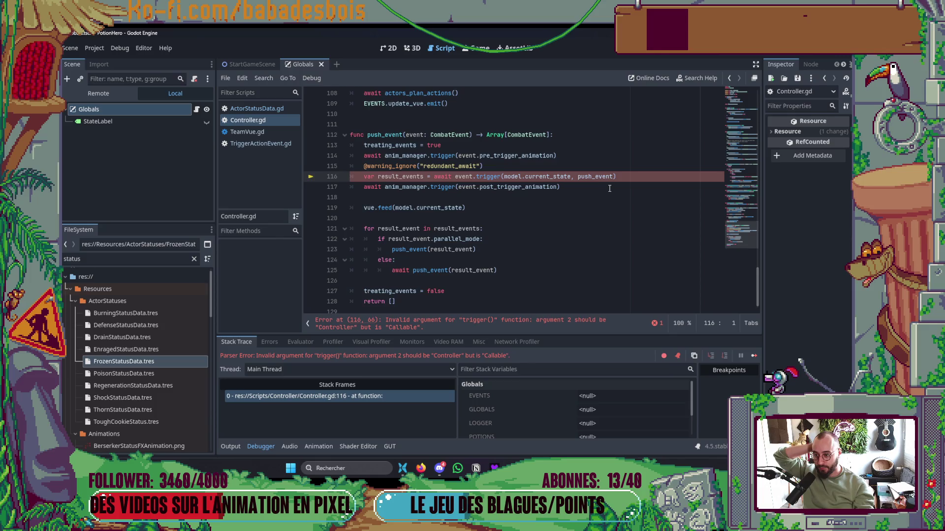
Replace push_event with self in Controller.gd line 116 and run the game
scroll(597, 188, up, 4)
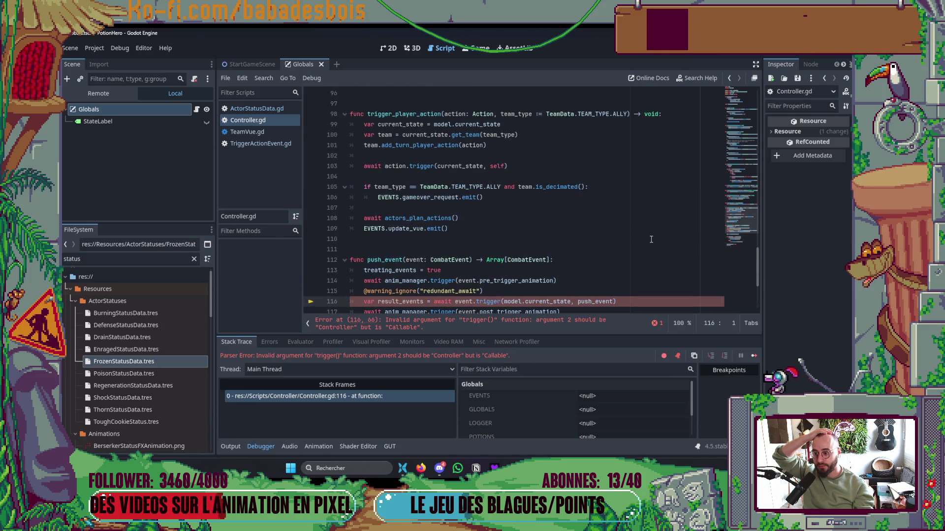
scroll(723, 224, down, 2)
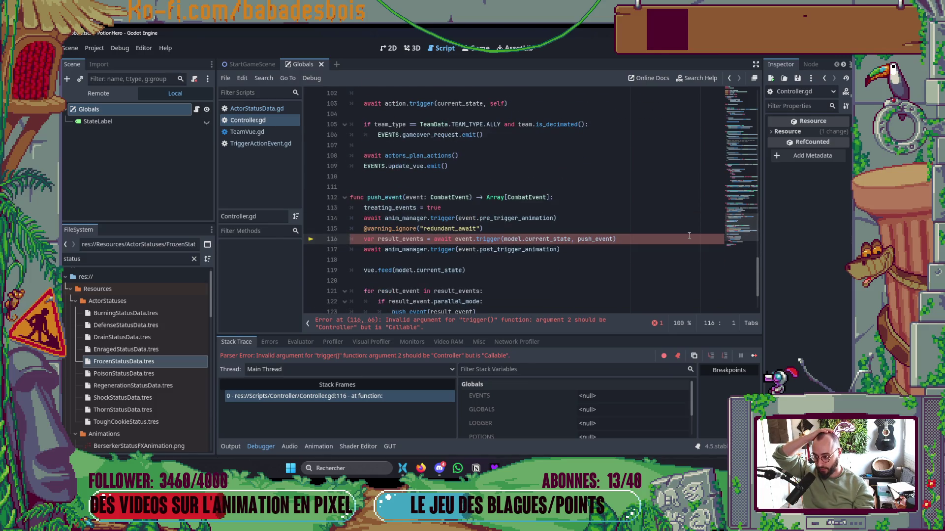
mouse_move(743, 236)
mouse_down()
mouse_move(742, 99)
mouse_move(743, 232)
mouse_up()
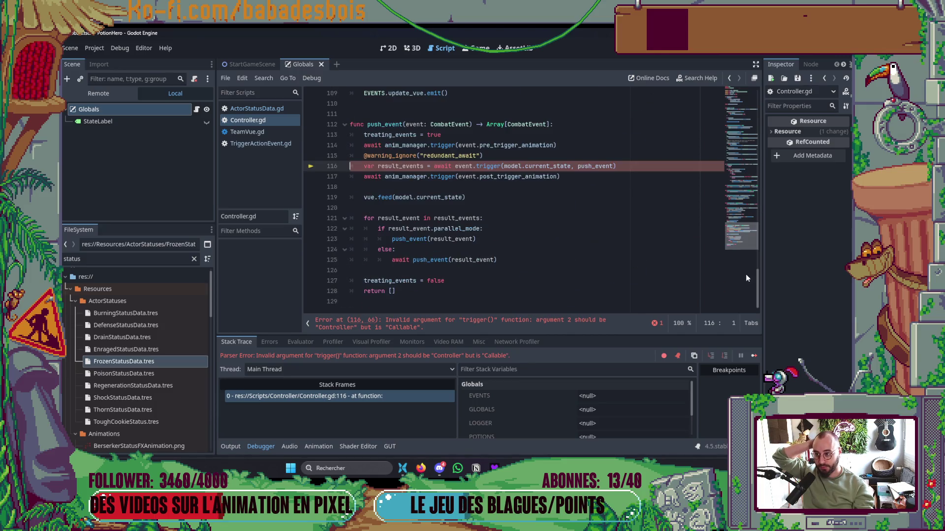
click(582, 166)
double_click(582, 166)
text(seld)
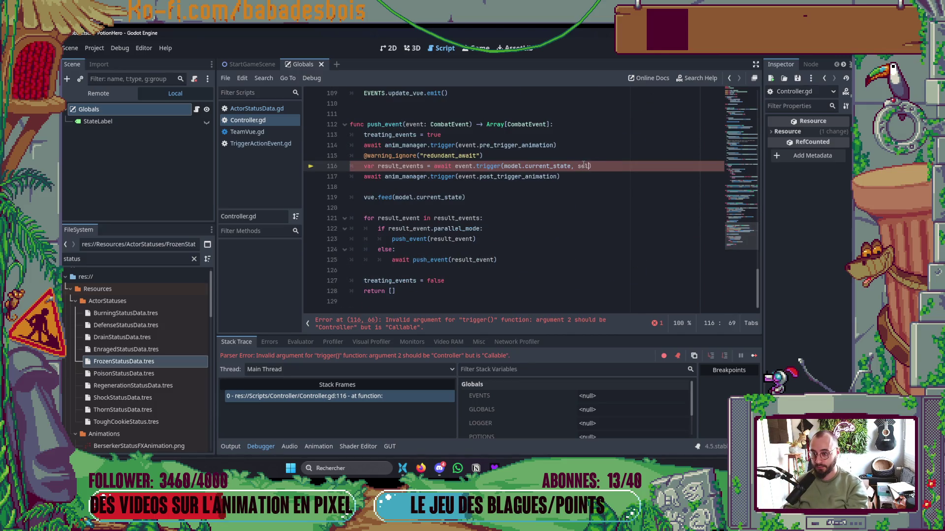
key(BackSpace)
text(f)
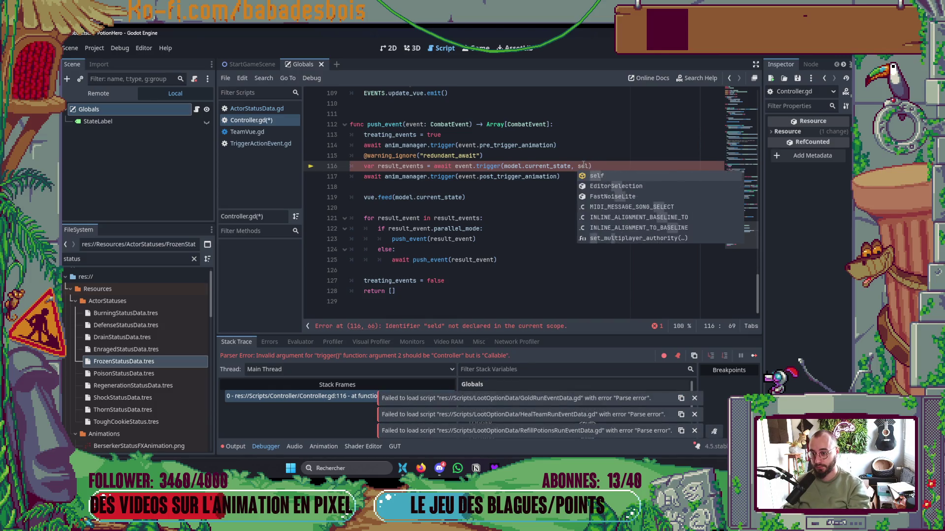
click(553, 218)
click(554, 263)
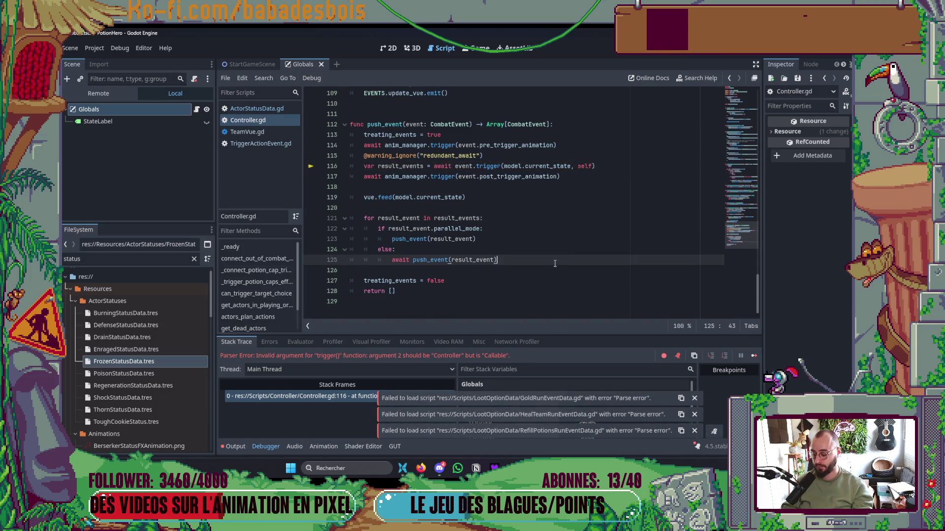
key(F5)
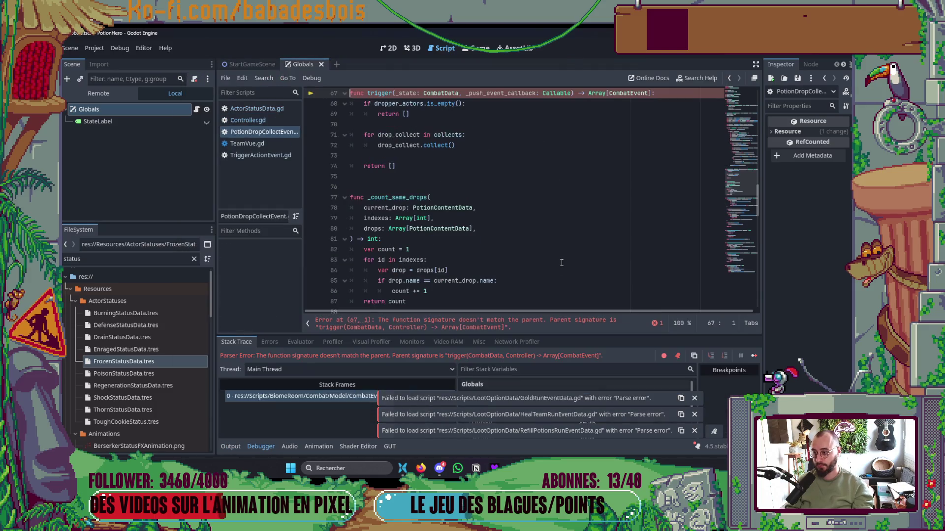
Replace '_push_event_callback: Callable' with '_controller: Controller' on line 67
scroll(563, 236, up, 2)
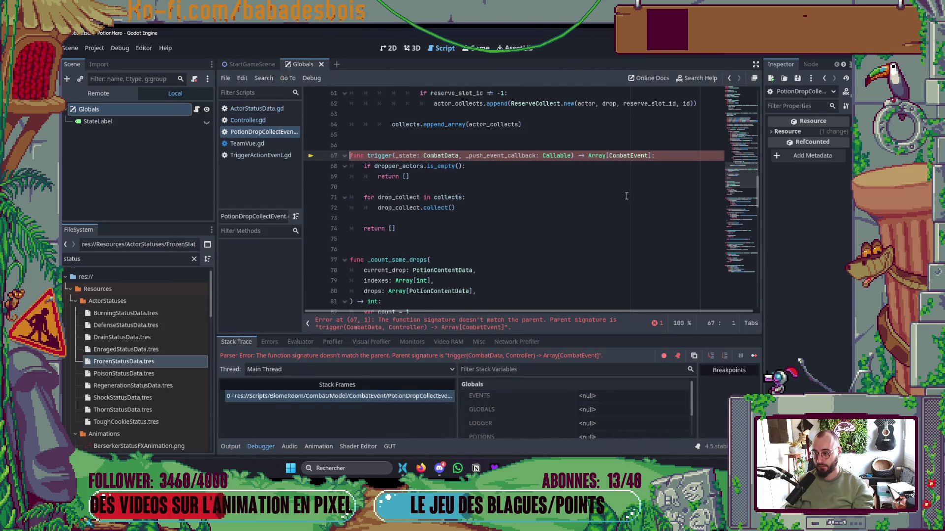
mouse_move(741, 174)
mouse_down()
mouse_move(745, 66)
mouse_move(760, 187)
mouse_move(766, 181)
mouse_up()
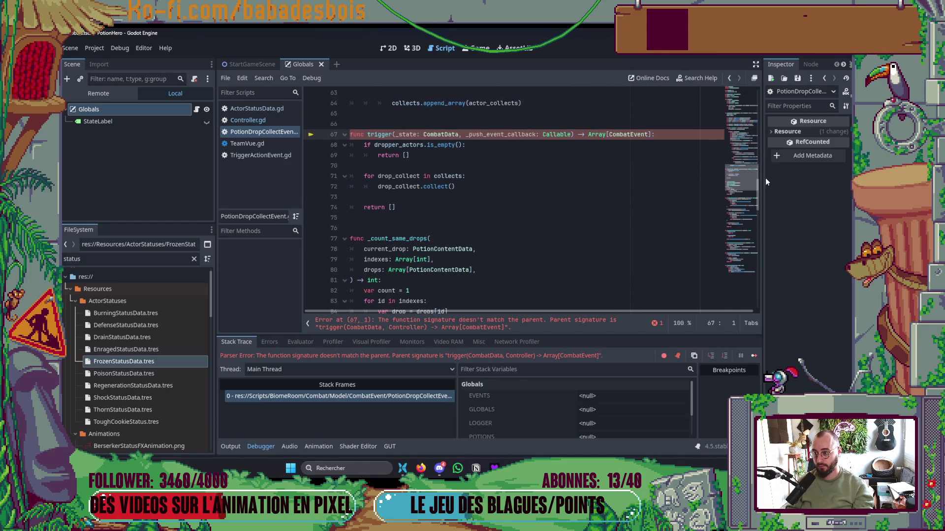
double_click(523, 135)
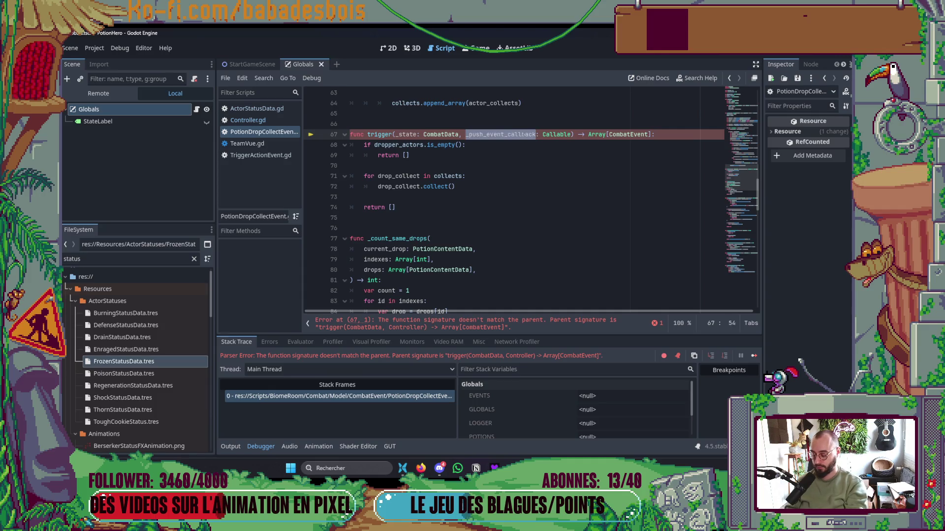
text(controll)
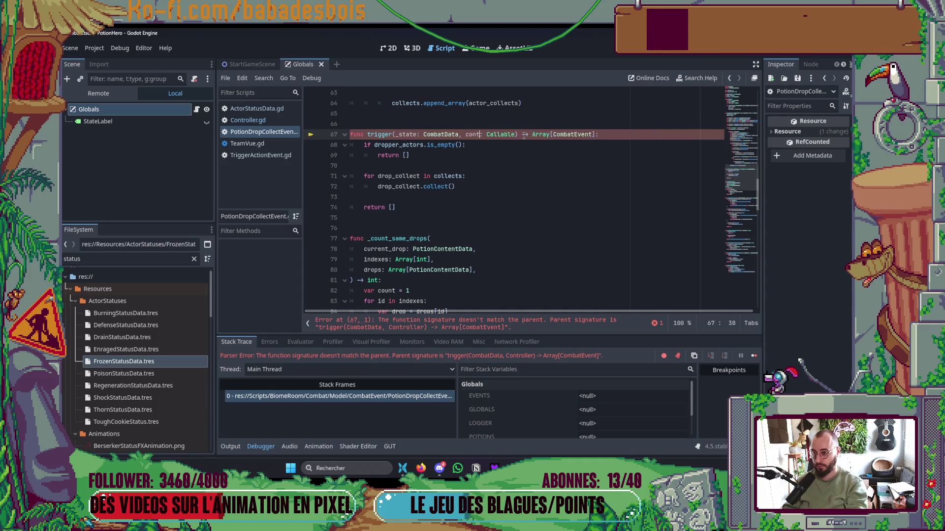
text(er)
double_click(524, 134)
text(Contro)
text(ller)
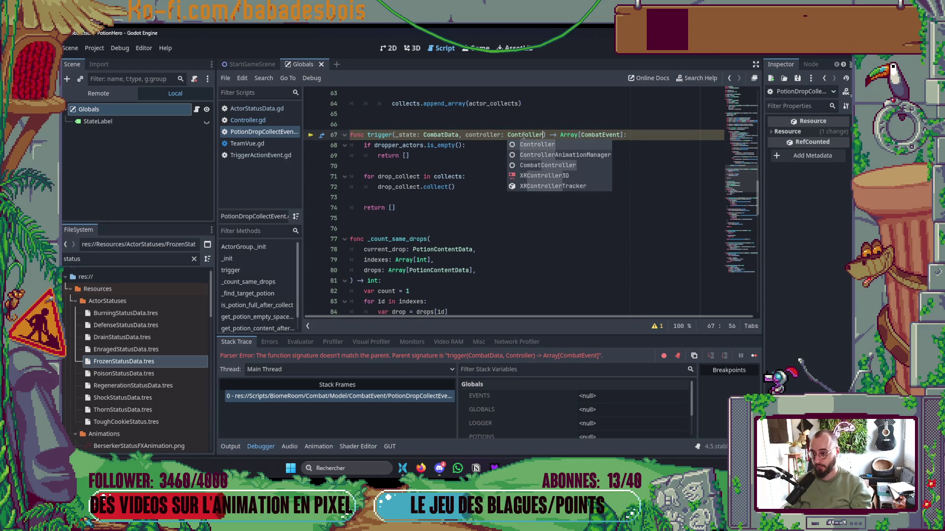
key(ctrl+Left)
key(ctrl+Left)
key(ctrl+Left)
text(_)
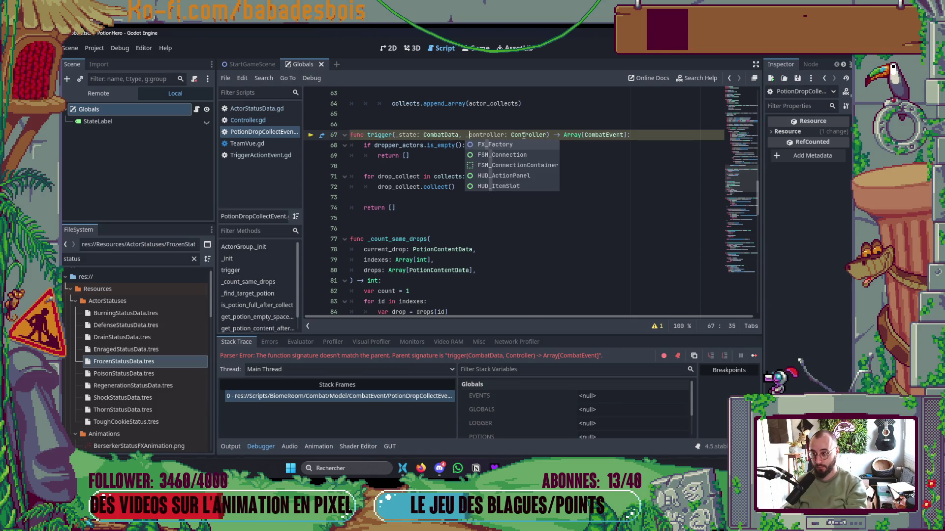
click(614, 207)
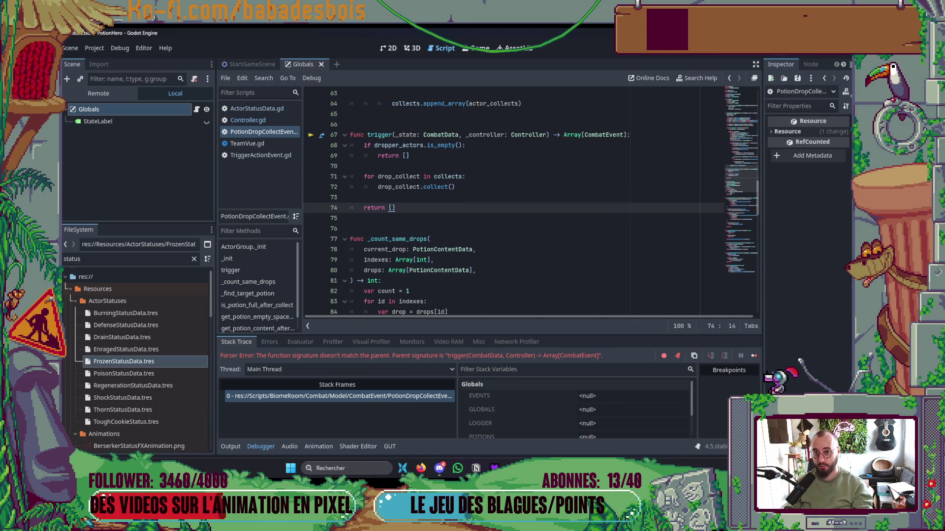
Rerun the game to check the fix, then return to Neovim
key(F5)
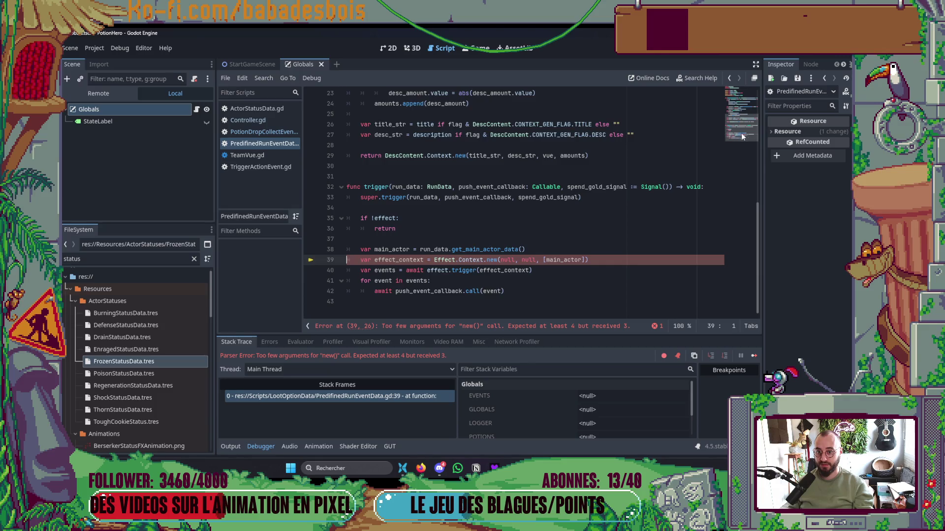
drag(742, 127, 745, 86)
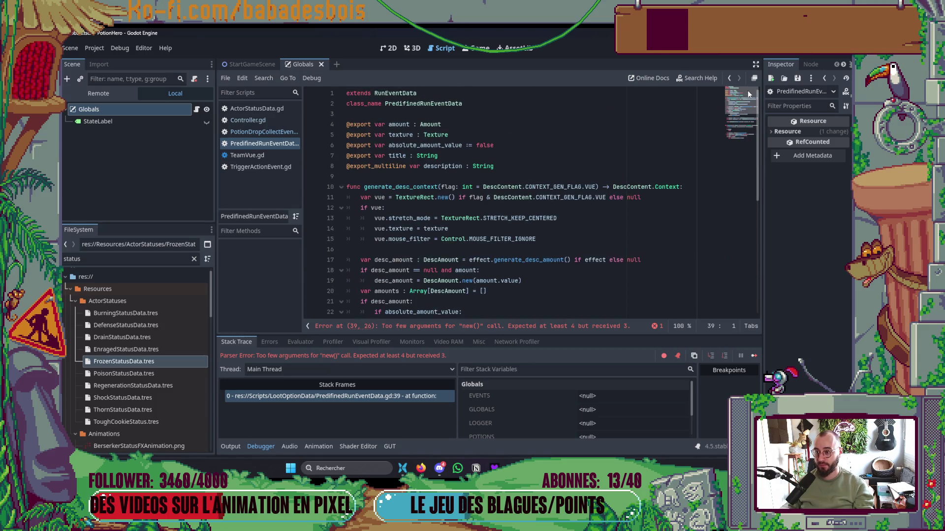
key(alt+Tab)
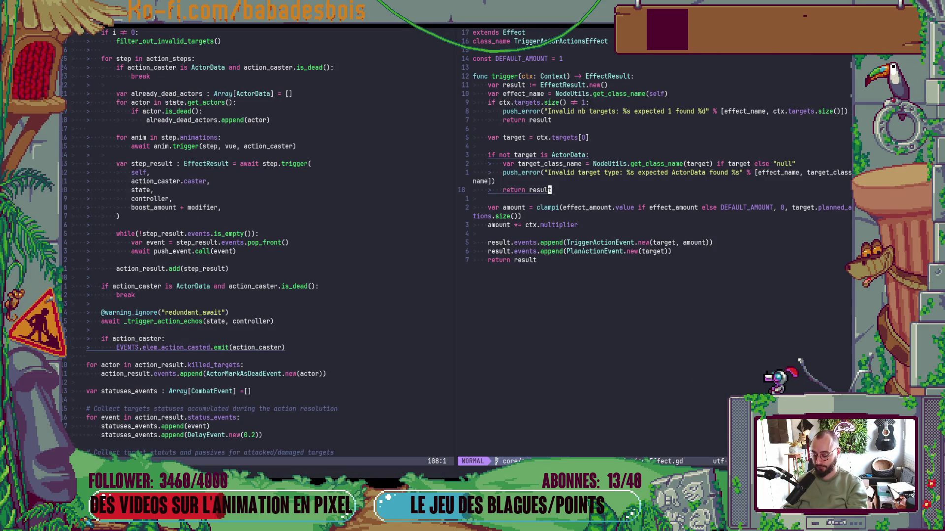
Open RunEventData.gd and skim it from end to top
key(ctrl+p)
text(RunEventD)
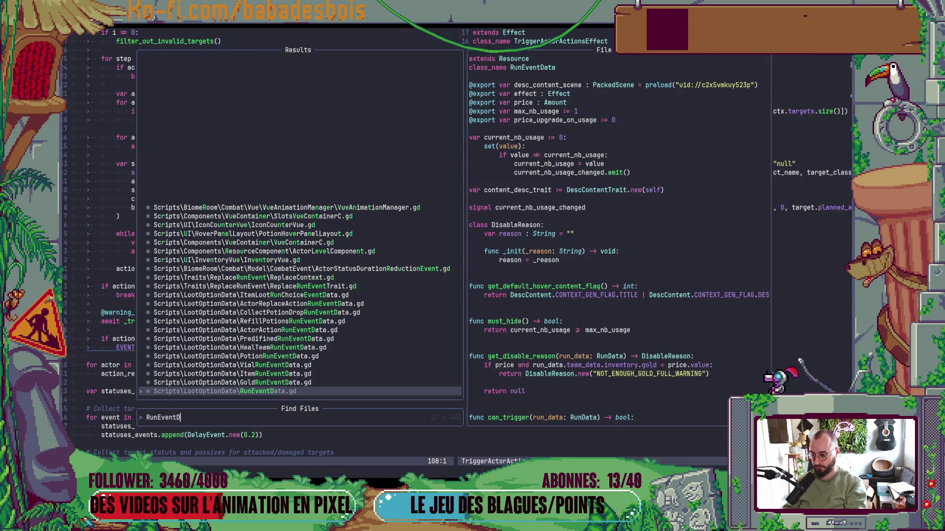
key(Return)
key(shift+g)
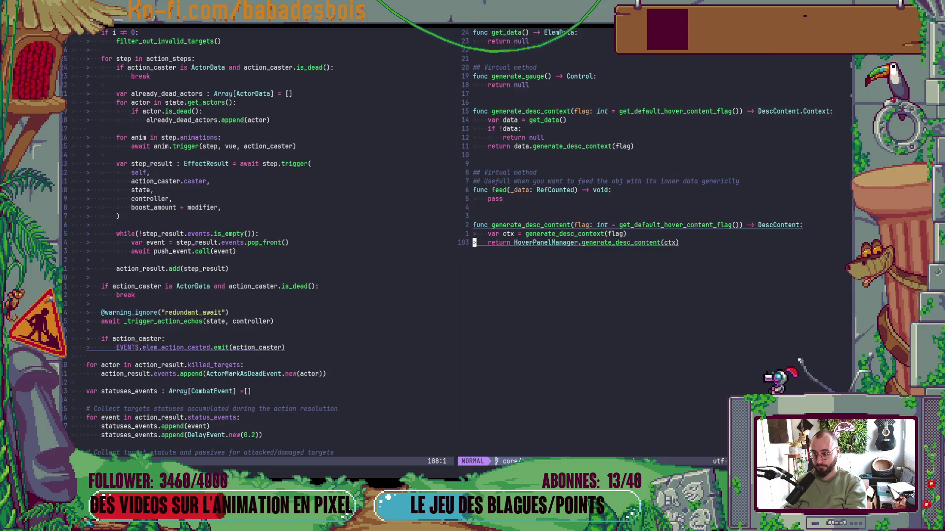
key(g)
key(g)
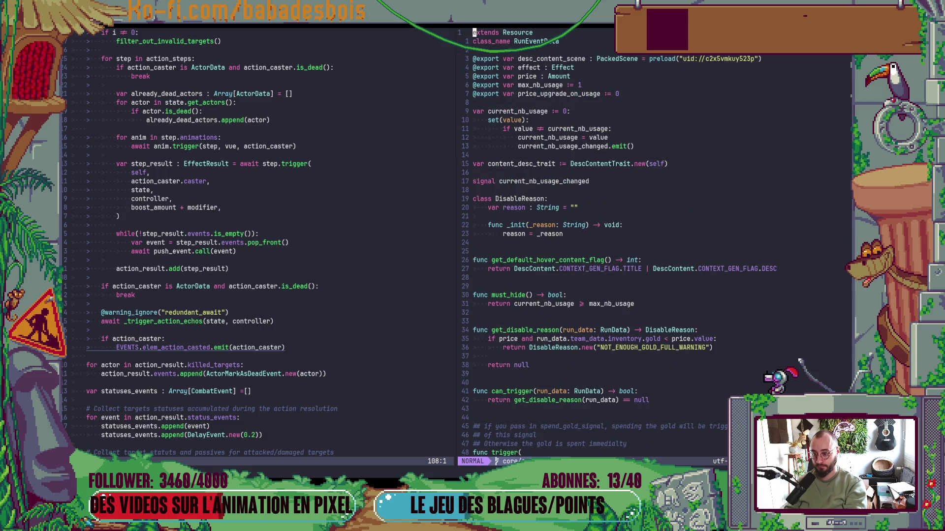
Open PredifinedRunEventData.gd and jump to its trigger function
key(space)
key(f)
key(f)
text(Predi)
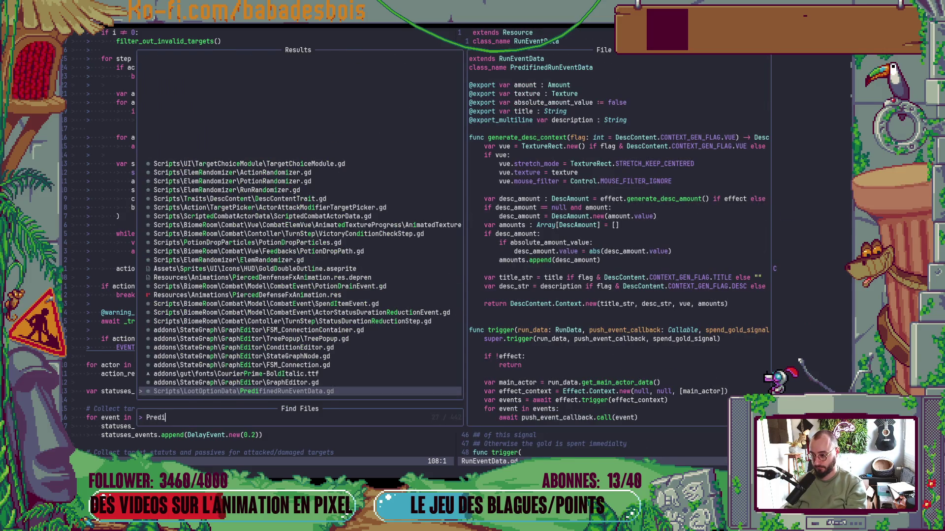
key(Return)
text(/trigger)
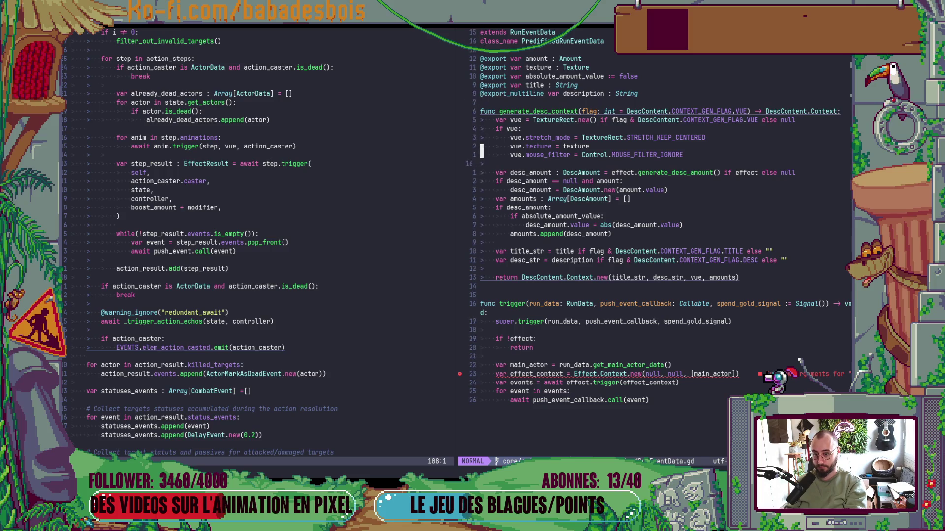
key(Return)
Change trigger's callback parameter to controller: Controller and save
key(w)
key(w)
key(w)
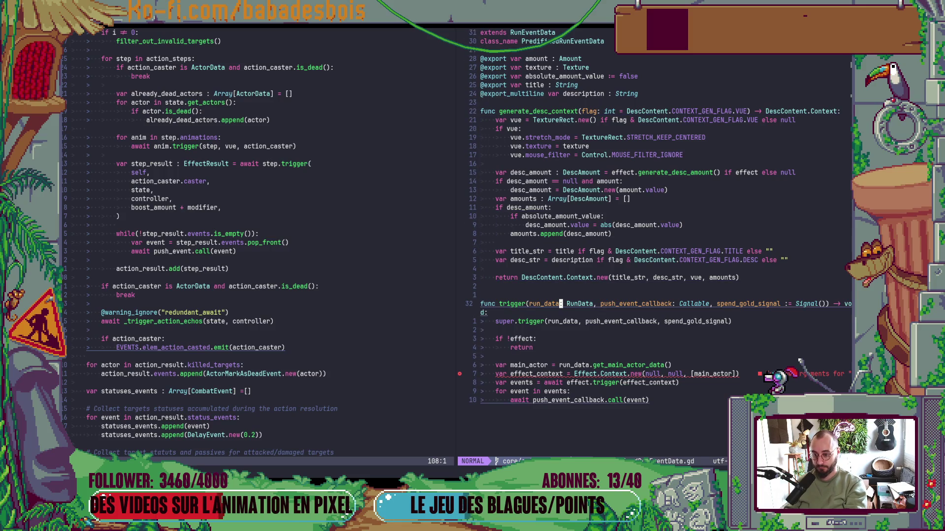
text(wcwcontroller)
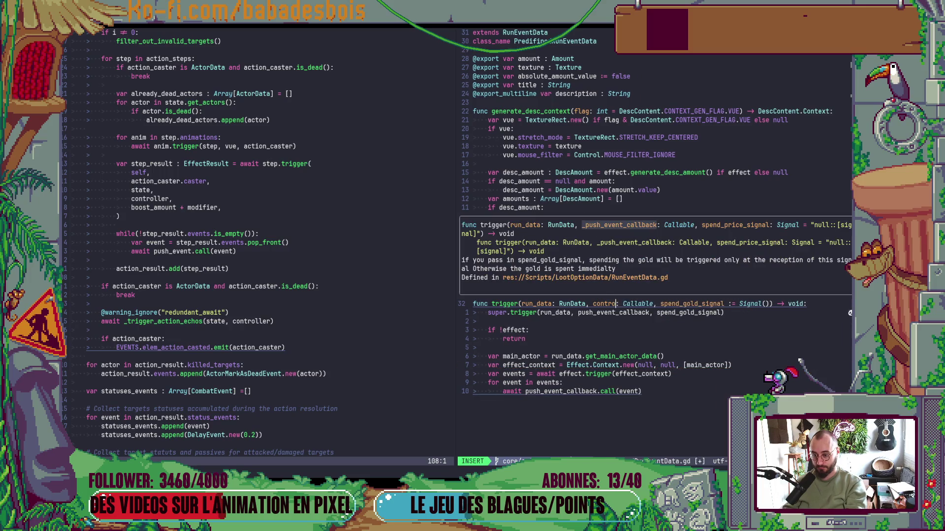
key(Escape)
key(w)
key(w)
text(cwConto)
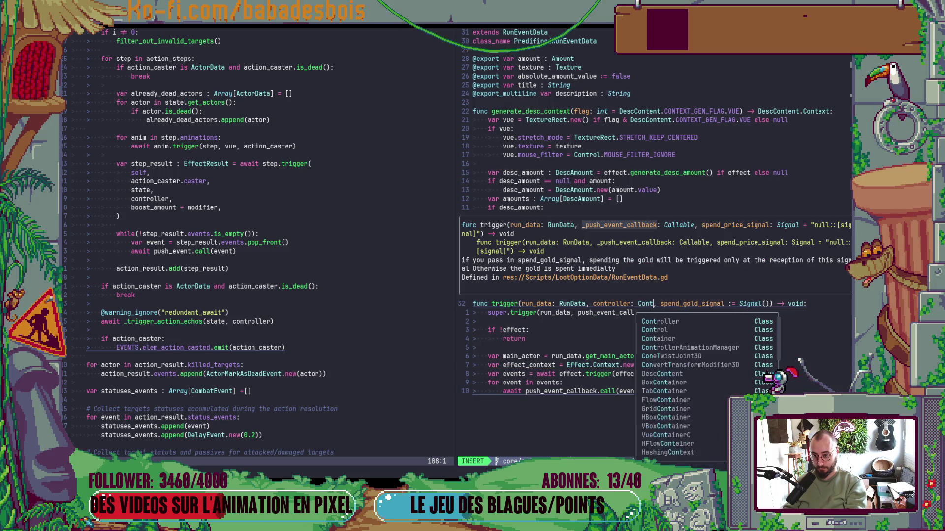
key(Return)
key(Escape)
text(:w)
key(Return)
key(j)
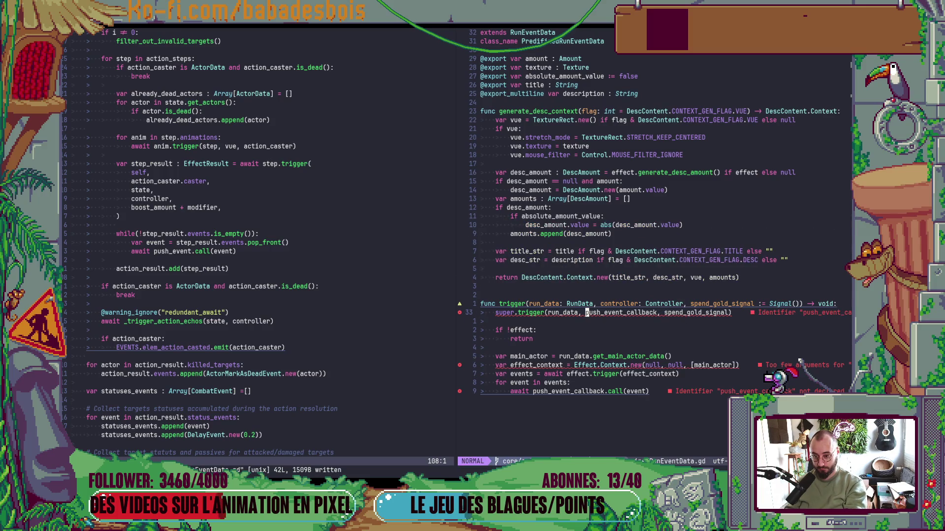
Pass controller to super.trigger and append it to Effect.Context.new, then save
text(cwcontroller)
key(Escape)
key(j)
key(j)
key(j)
key(j)
key(j)
text(k)
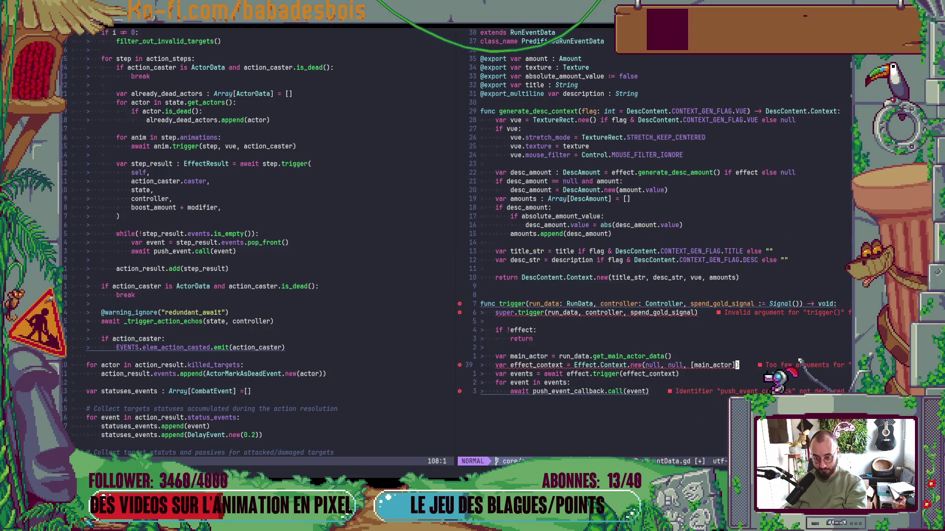
text(i, controller)
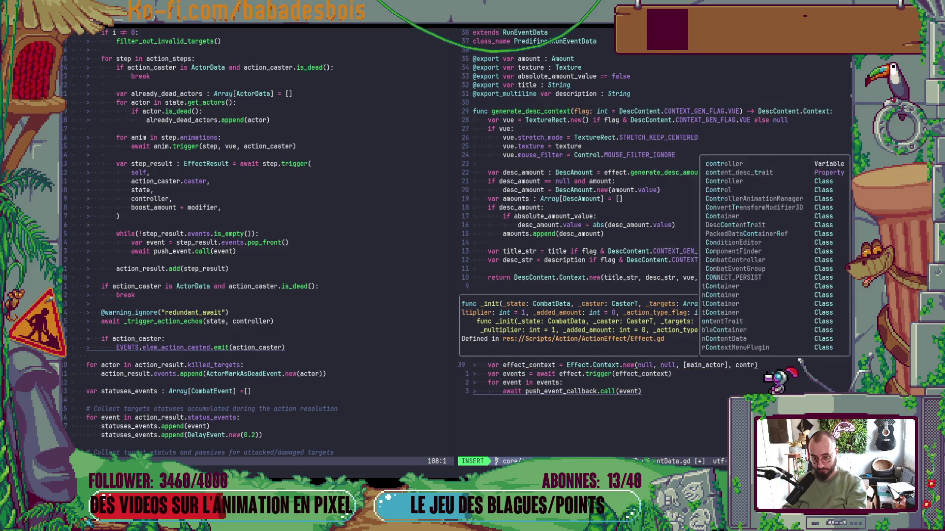
key(Escape)
text(:w)
key(Return)
key(k)
key(k)
key(k)
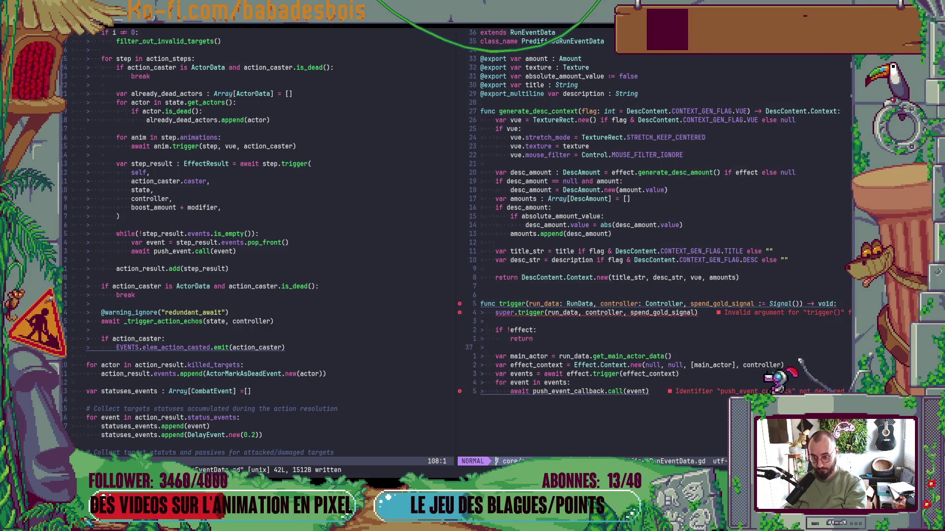
key(k)
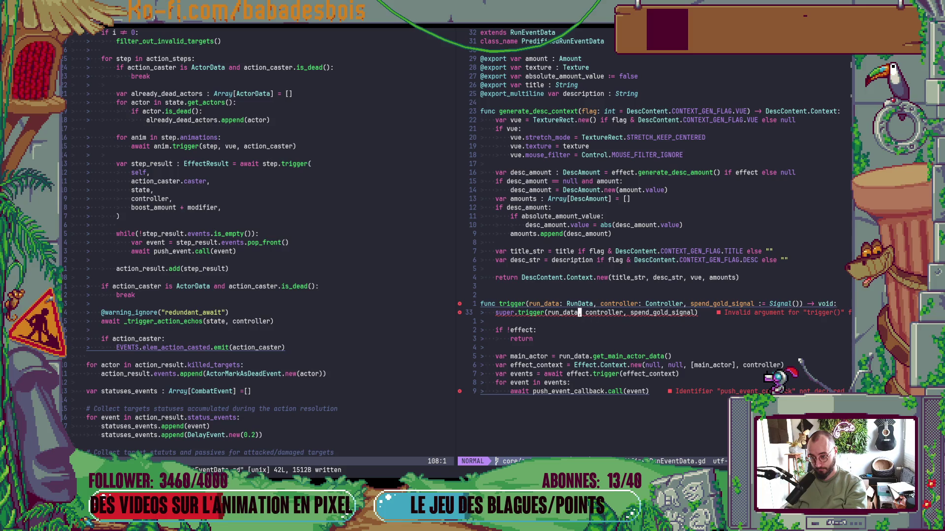
Jump to the base trigger definition and rename push_event_callback to controller, fixing the typo
key(g)
key(d)
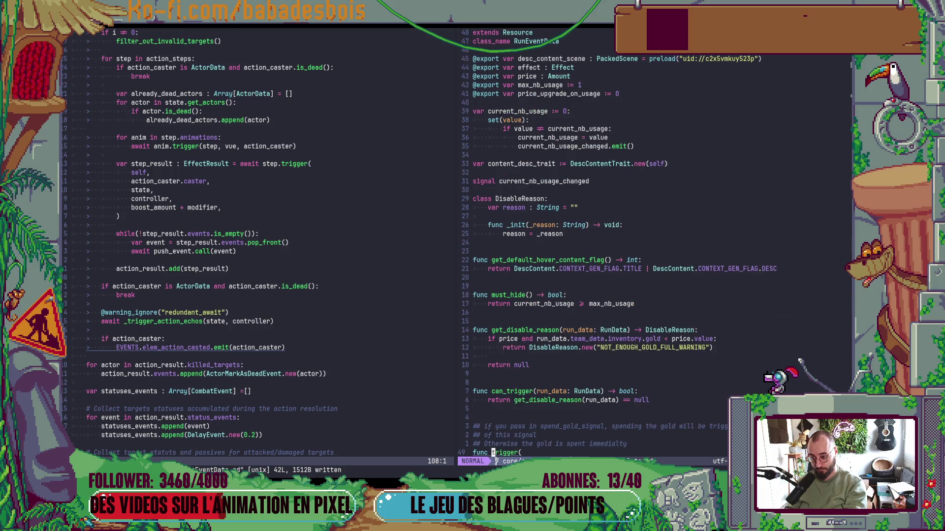
key(z)
key(z)
key(j)
key(j)
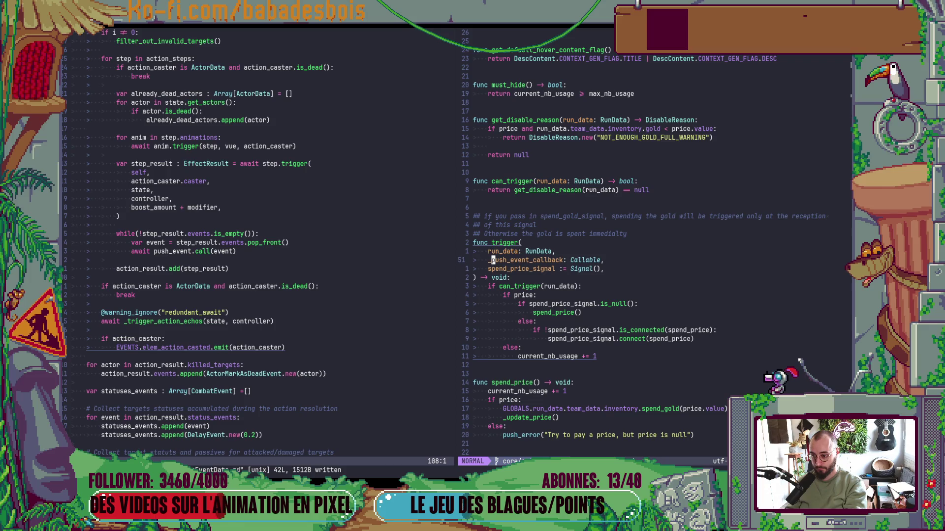
text(cw)
text(contrller)
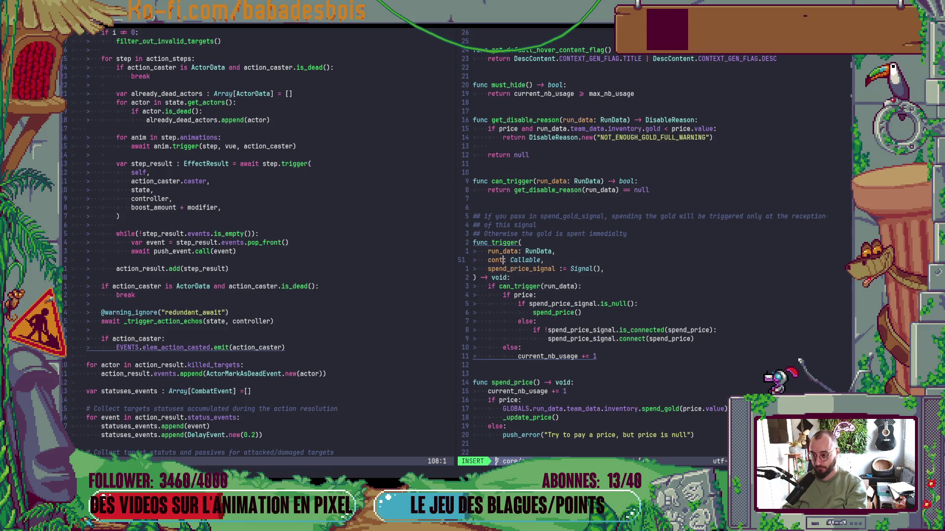
key(Escape)
text(io)
key(Escape)
Change the parameter type from Callable to Controller, save RunEventData.gd, and show the folder listing
key(w)
key(w)
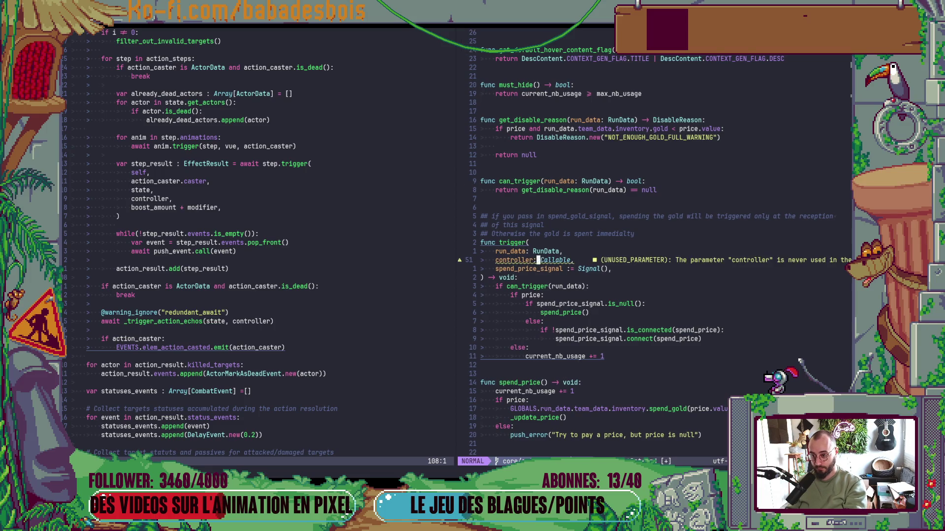
text(cwController)
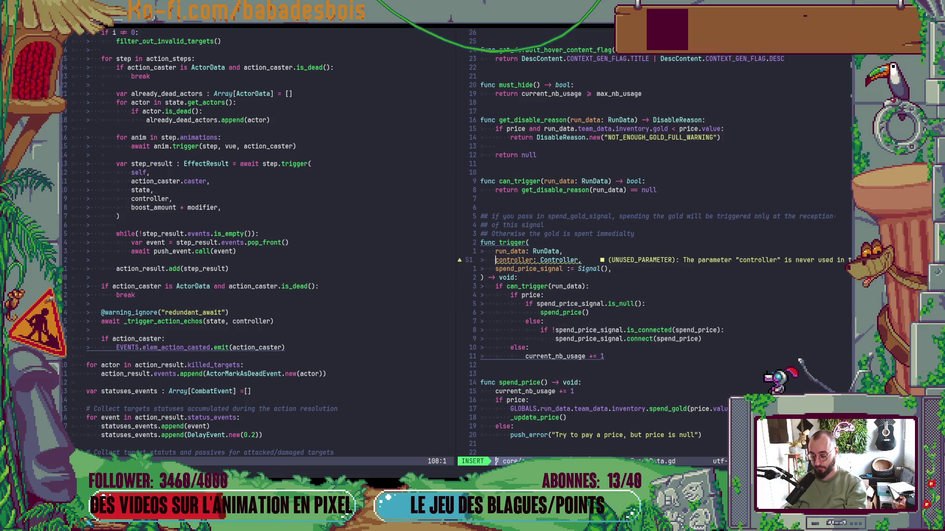
key(Escape)
text(:w)
key(Return)
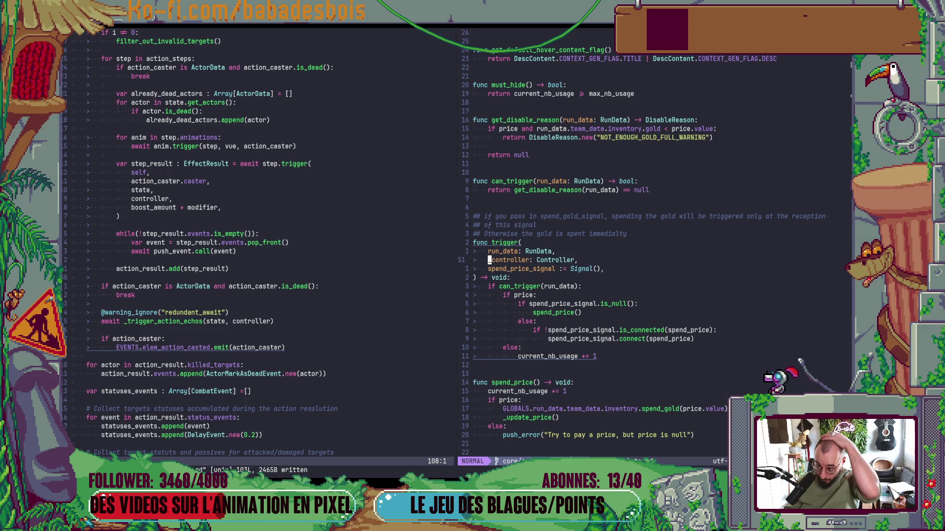
key(minus)
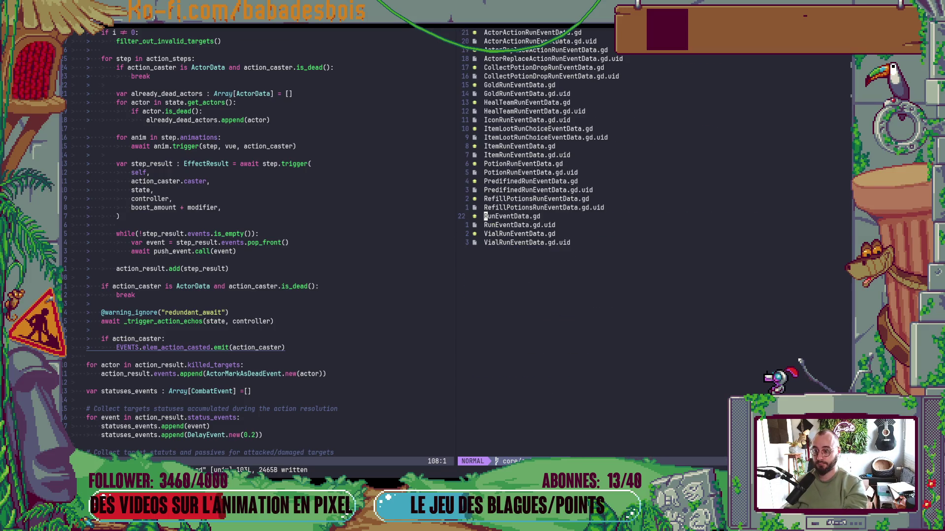
Open VialRunEventData.gd and change its trigger parameter to controller: Controller
key(k)
key(j)
key(j)
key(j)
key(Return)
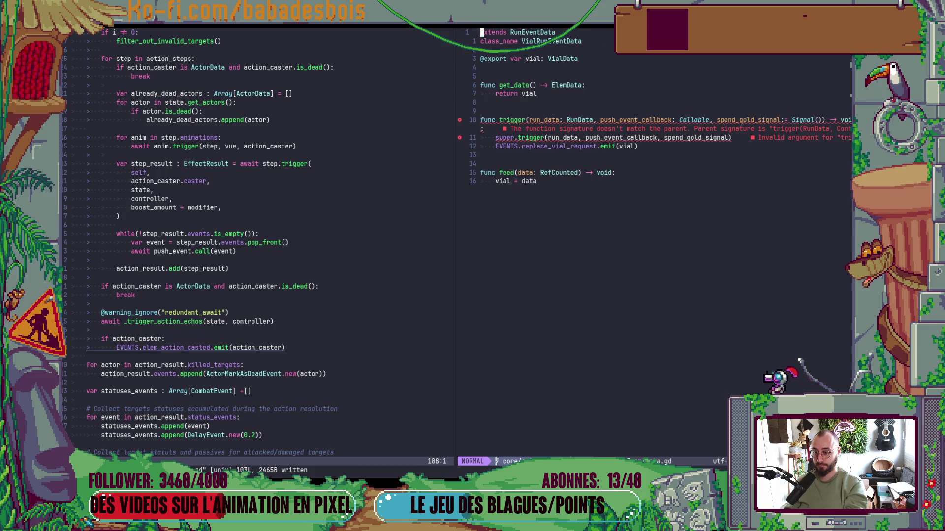
key(j)
key(j)
key(j)
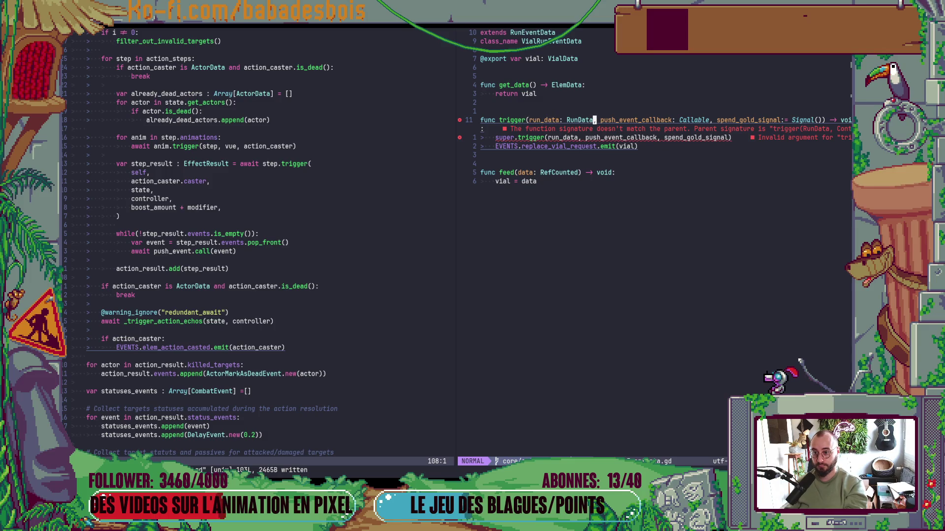
text(cwcontroller)
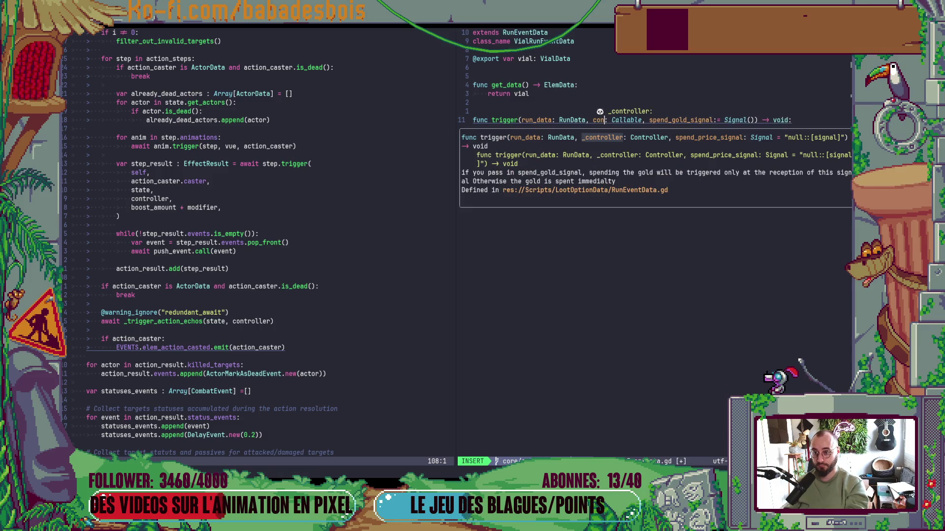
key(Escape)
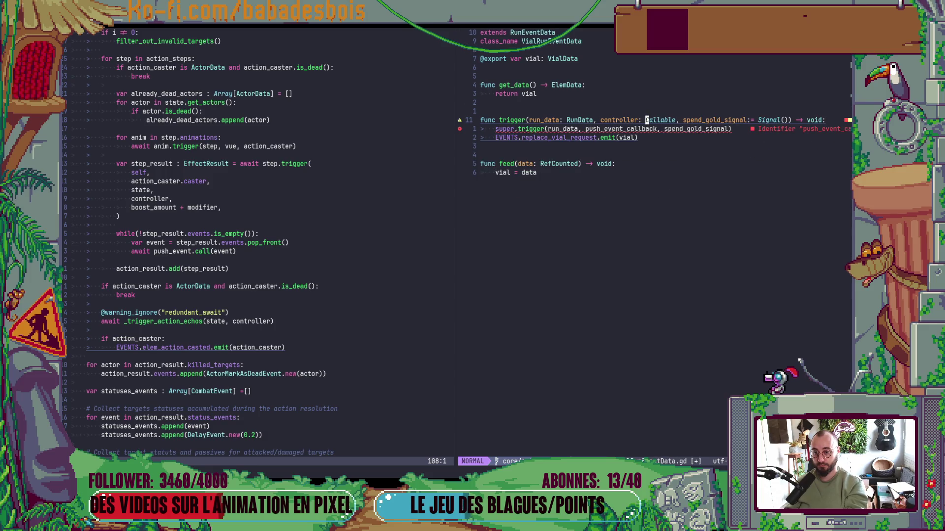
text(cwControll)
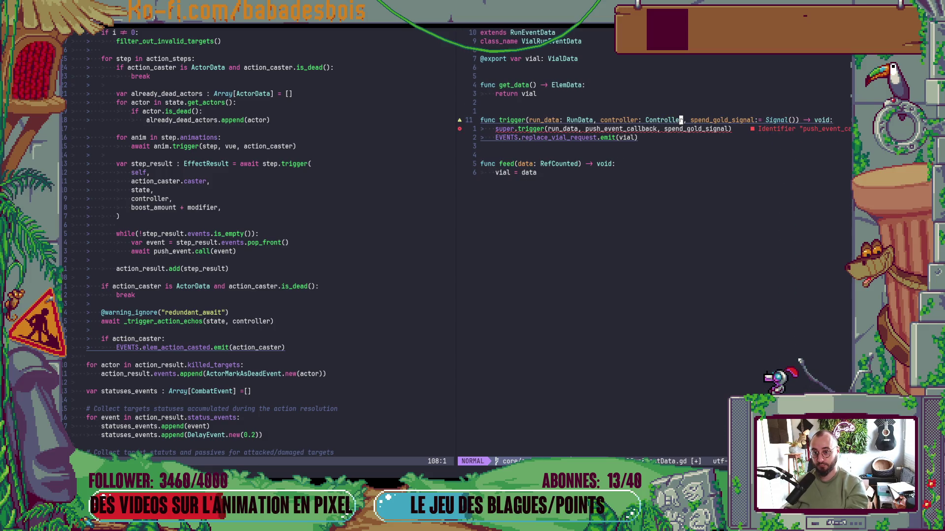
text(j)
Pass controller to super.trigger and save VialRunEventData.gd
key(b)
key(b)
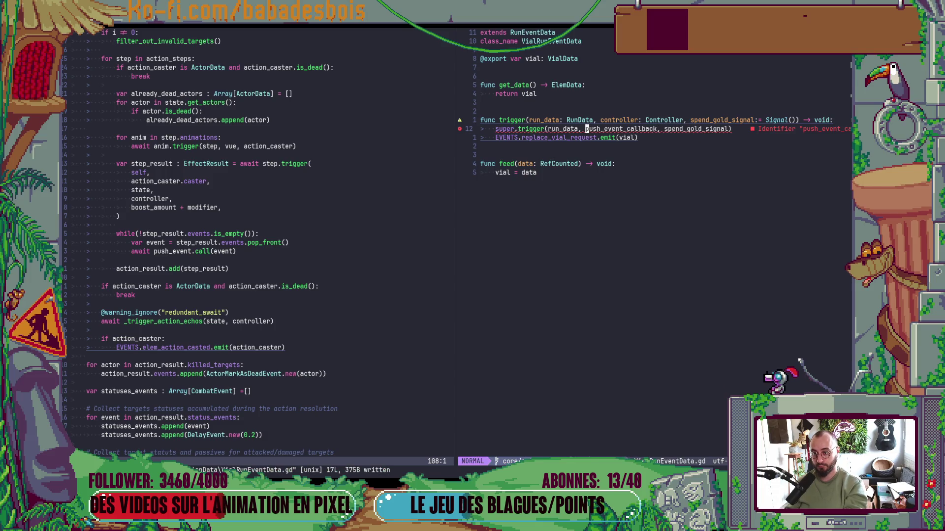
text(cwcontroller)
key(Escape)
text(:w)
key(Return)
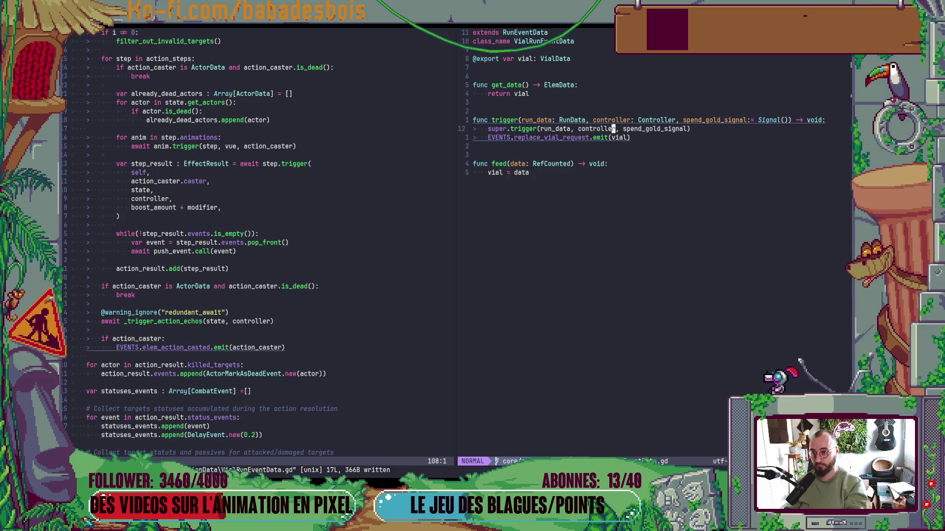
Reopen RunEventData.gd from the listing to recheck its trigger, then return to the file list
key(minus)
key(k)
key(k)
key(Return)
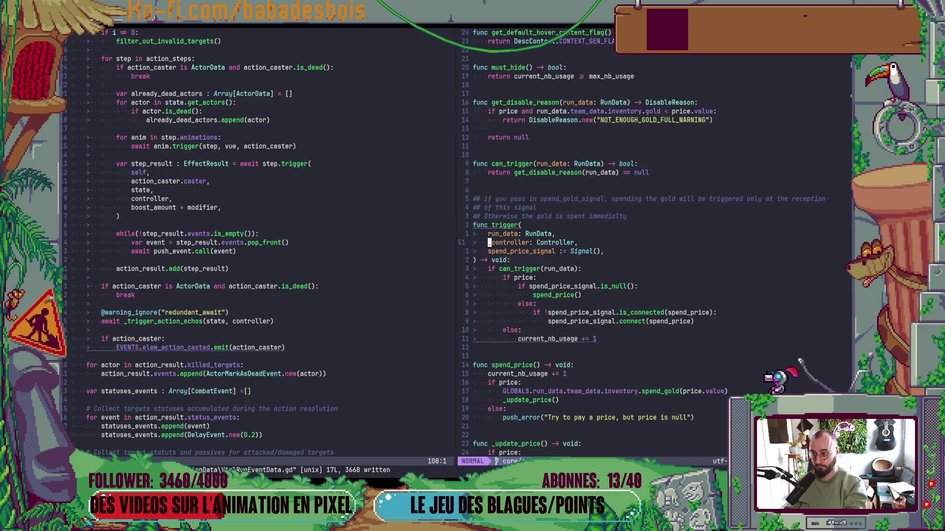
key(minus)
Open RefillPotionsRunEventData.gd and change its trigger parameter to controller: Controller
key(k)
key(k)
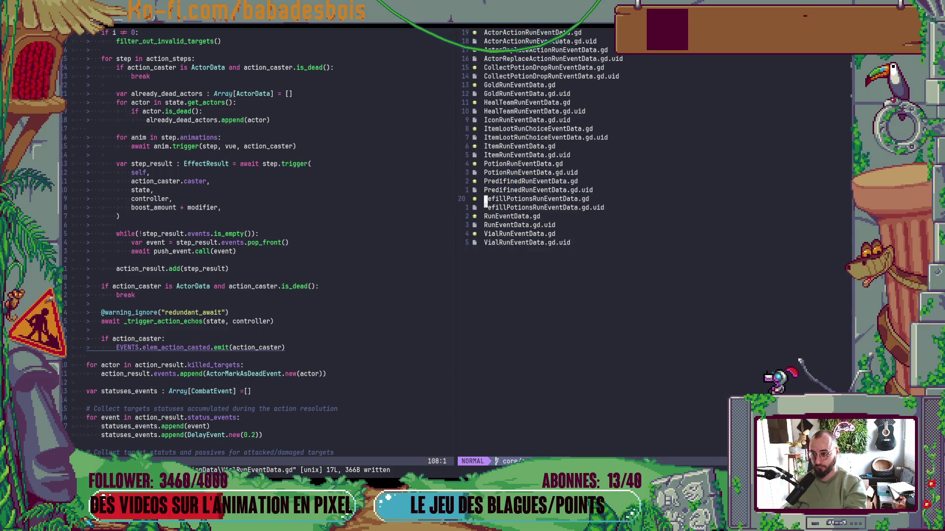
key(Return)
key(j)
key(j)
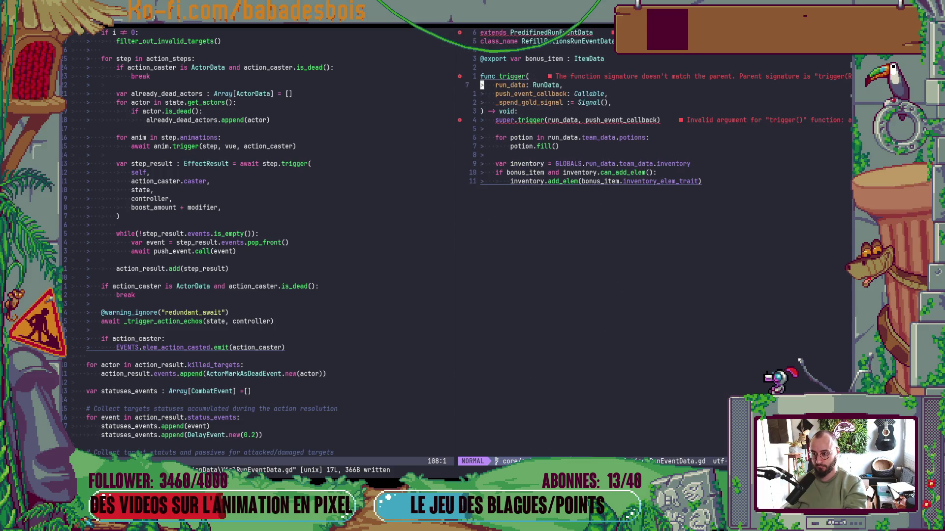
text(cwcontroller)
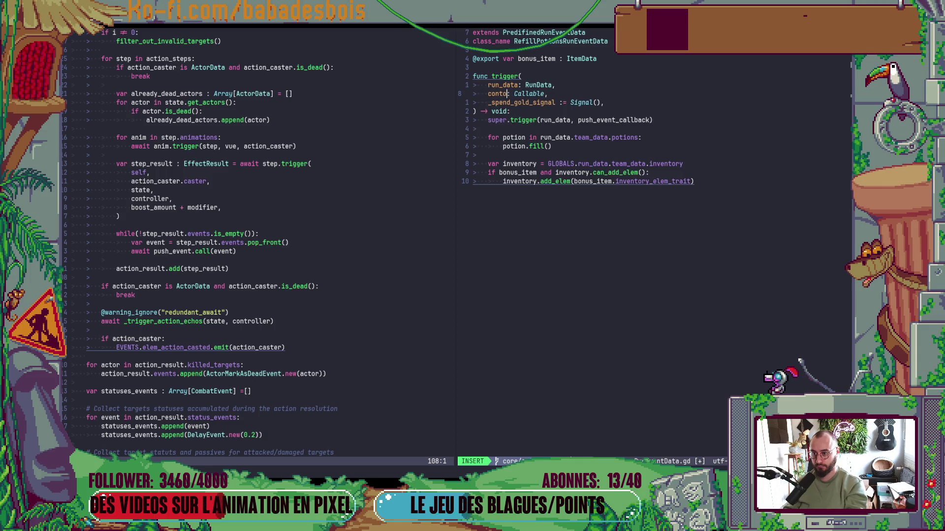
key(Escape)
key(w)
key(w)
text(cwConto)
key(Return)
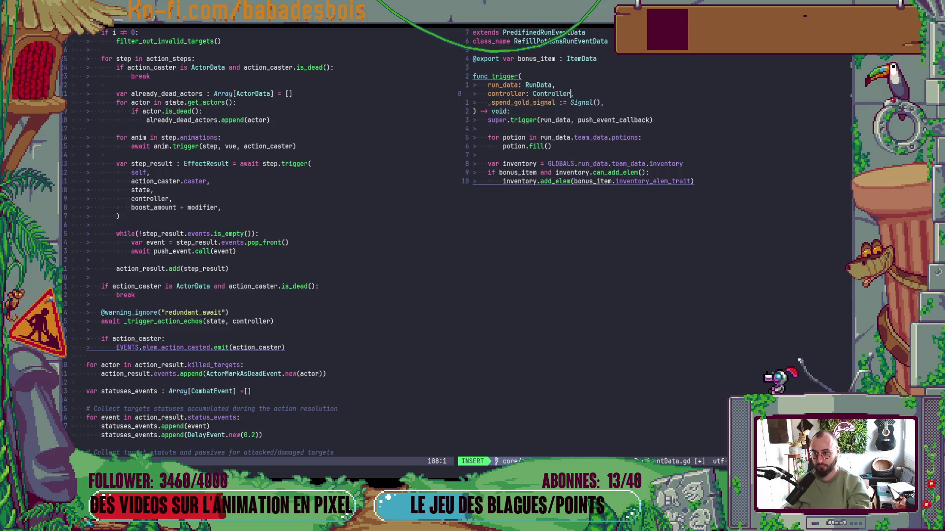
key(Escape)
Pass controller to super.trigger and save RefillPotionsRunEventData.gd
key(j)
key(j)
key(j)
text(cw)
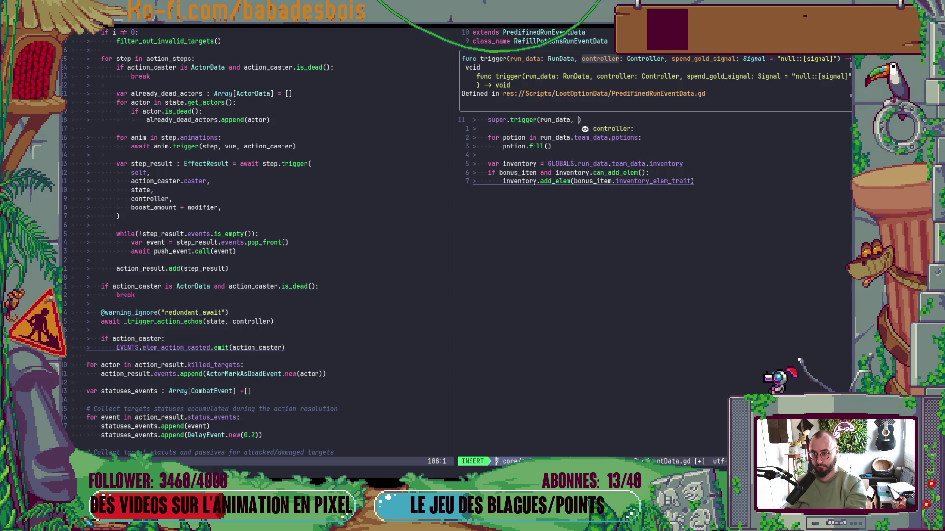
text(controller)
key(Escape)
key(colon)
text(w)
key(Return)
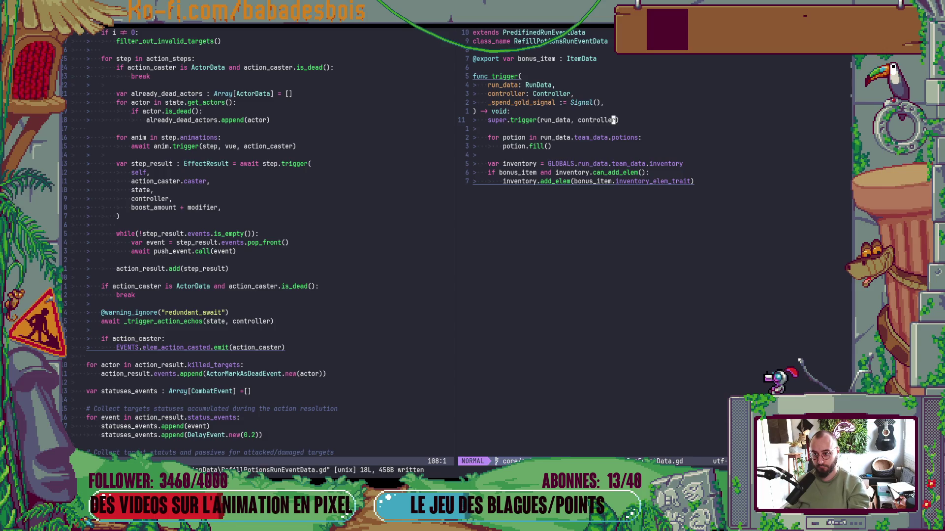
Recheck PredifinedRunEventData.gd from the listing and return to the file list
key(minus)
key(k)
key(k)
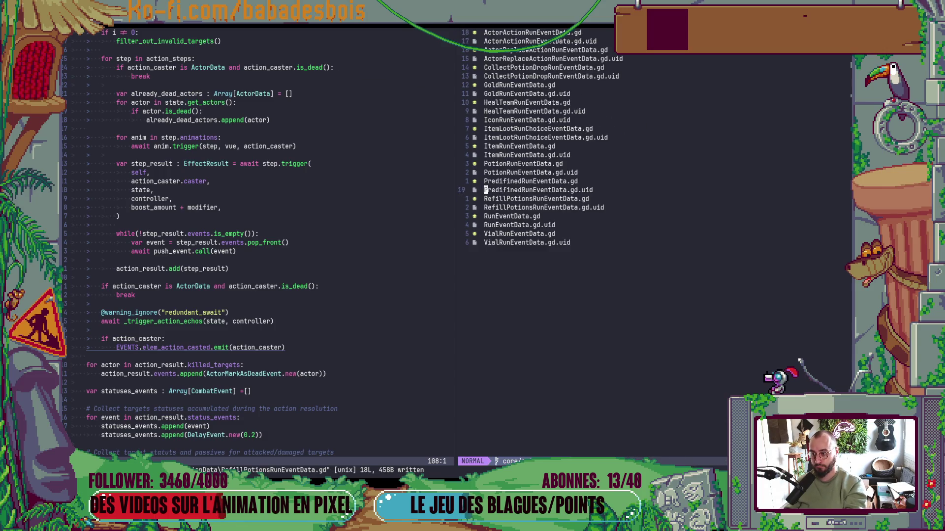
key(Return)
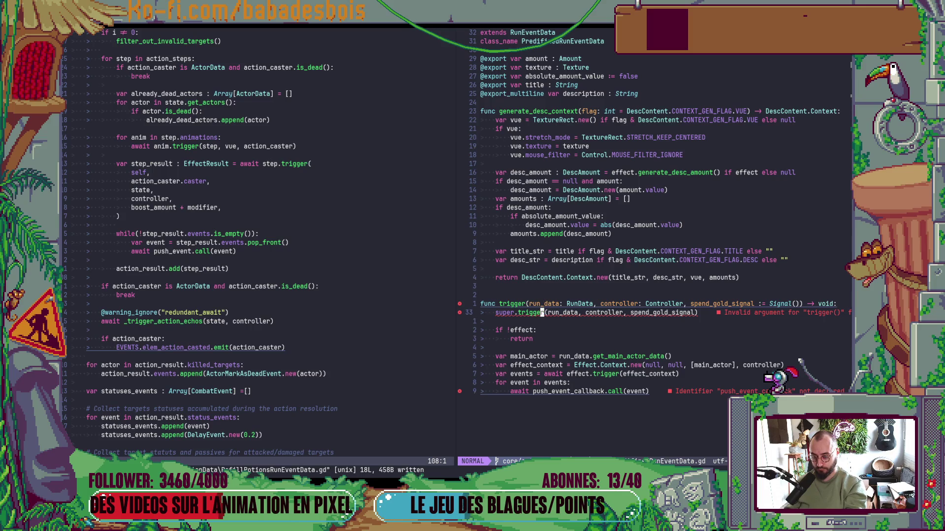
key(minus)
Open PotionRunEventData.gd and rename its trigger parameter to controller
key(k)
key(k)
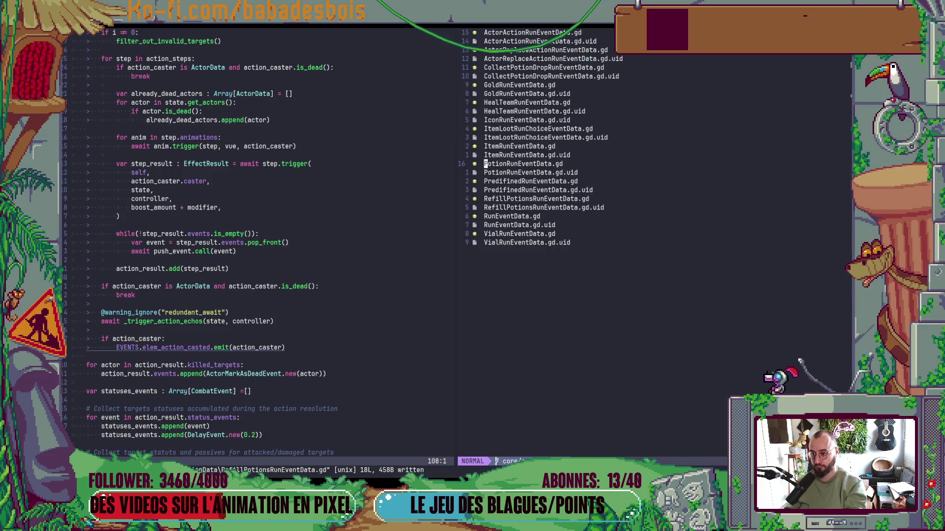
key(Return)
key(j)
key(j)
key(j)
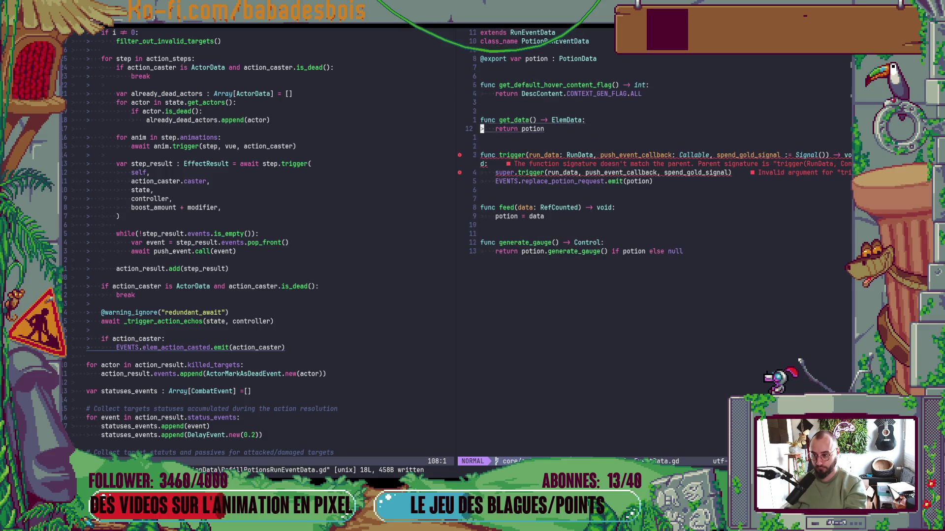
key(w)
key(w)
key(w)
key(w)
key(w)
key(w)
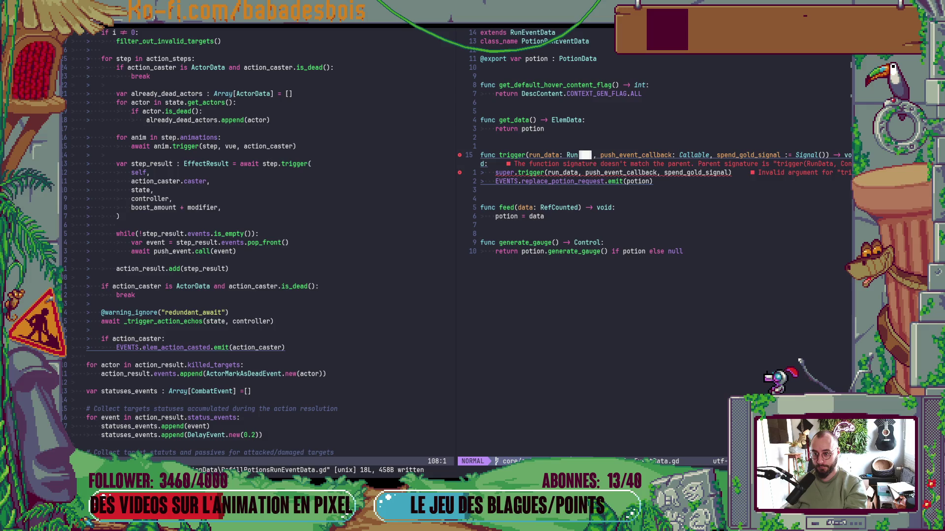
text(cwcontroller)
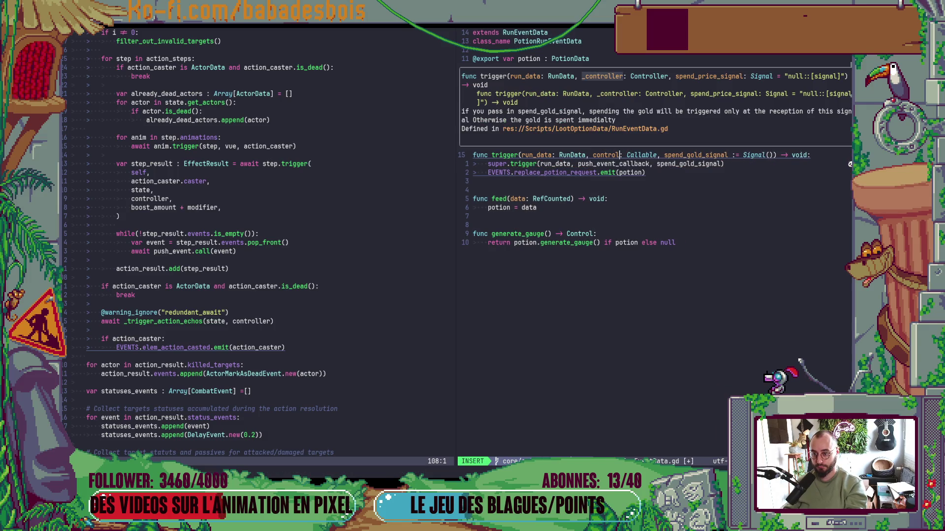
key(Escape)
Give the controller parameter the Controller type and save the potion script
text(wCe)
key(Escape)
text(ui: Cotn)
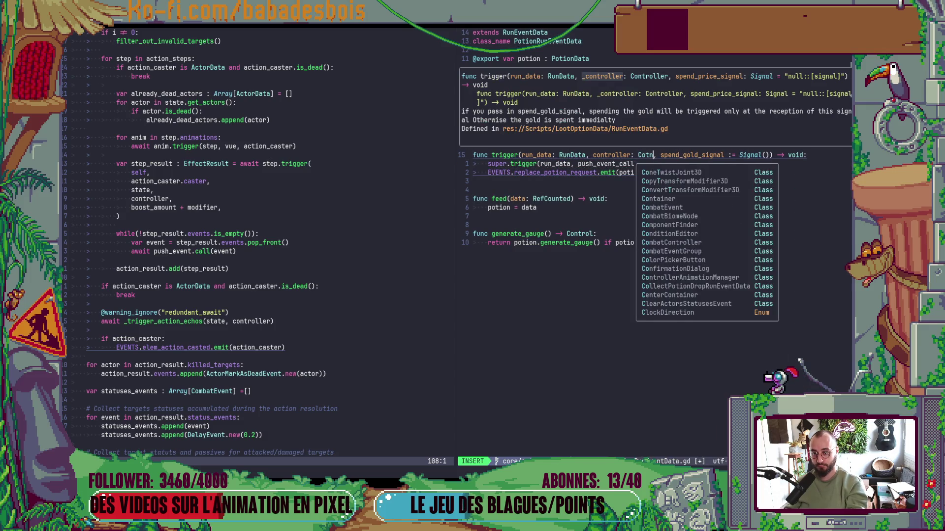
key(BackSpace)
key(BackSpace)
text(ntroller)
key(Escape)
text(:w)
key(Return)
Pass controller to super.trigger in PotionRunEventData.gd and save
key(b)
key(b)
text(ciwcontroller)
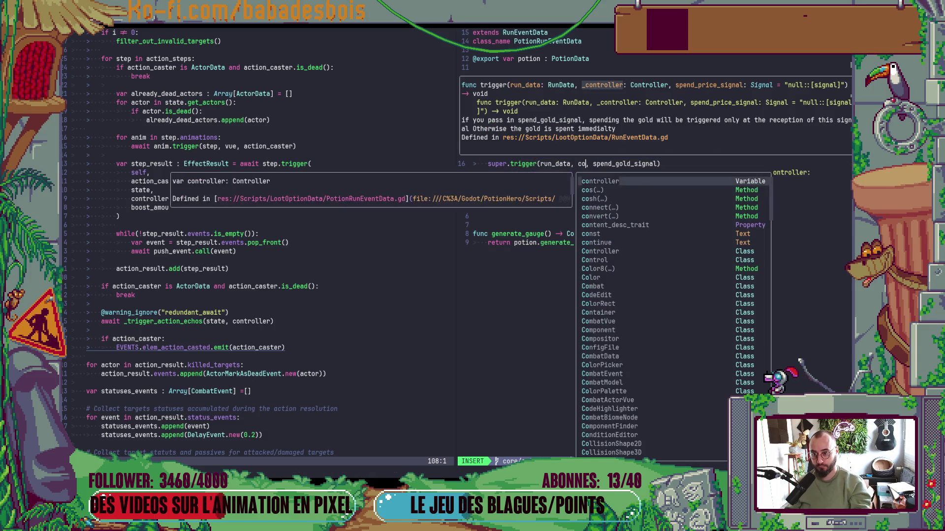
key(Escape)
text(:w)
key(Return)
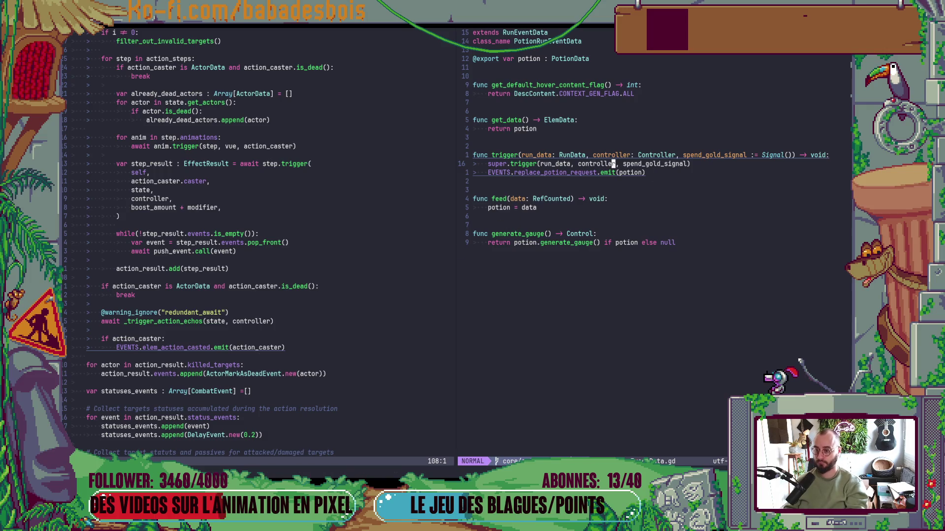
Open ItemRunEventData.gd and rename the trigger parameter on line 26 to controller
key(minus)
key(k)
key(k)
key(Return)
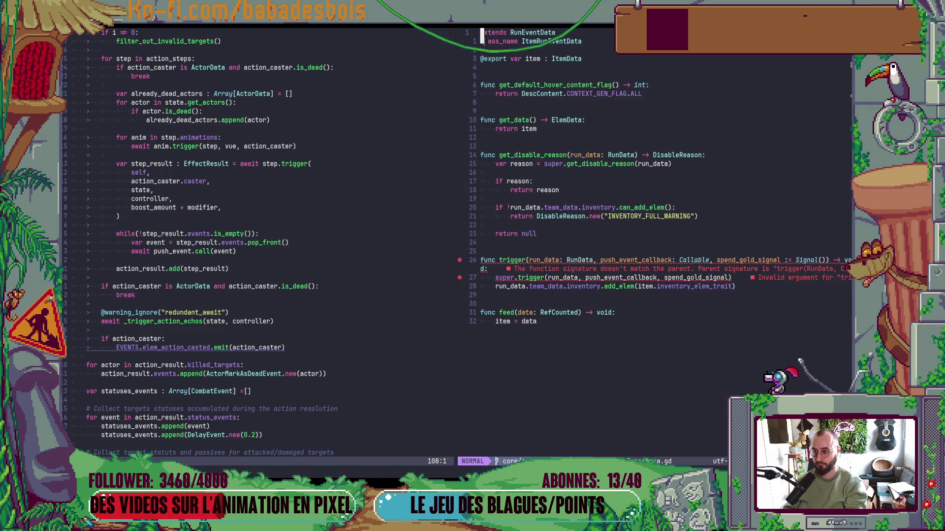
key(2)
key(6)
key(j)
key(f)
key(parenleft)
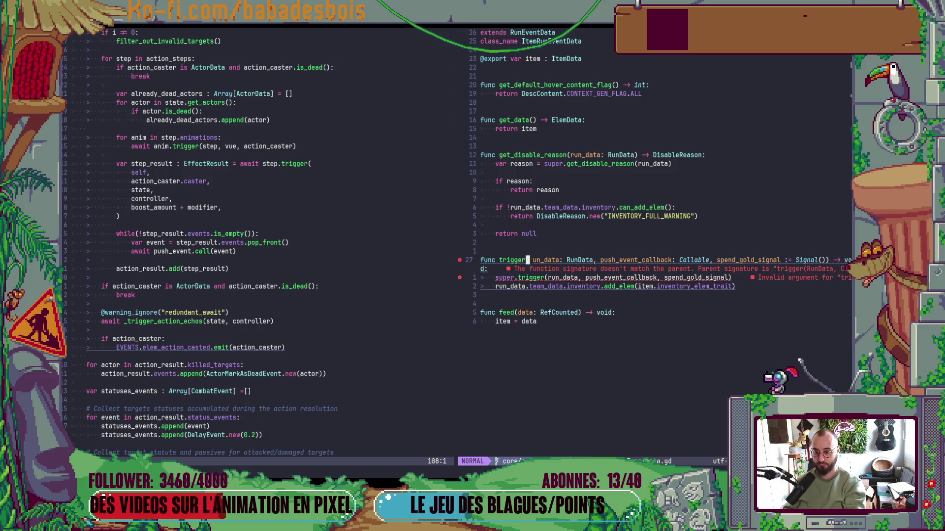
text(cwcontroller)
key(Escape)
Set the parameter type to Controller, pass controller to super.trigger, and save the item script
text(wcw)
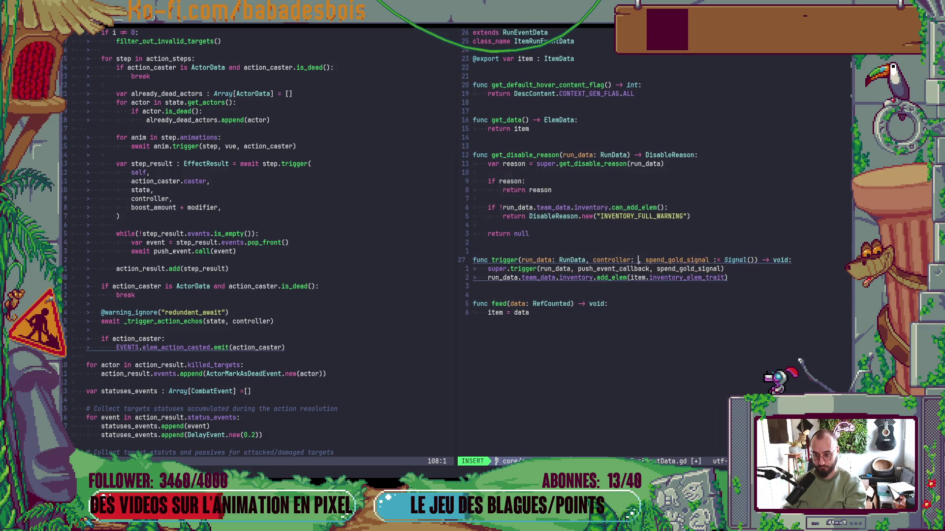
text(C)
key(Tab)
key(Escape)
text(:w)
key(Return)
text(jbcwcontroller)
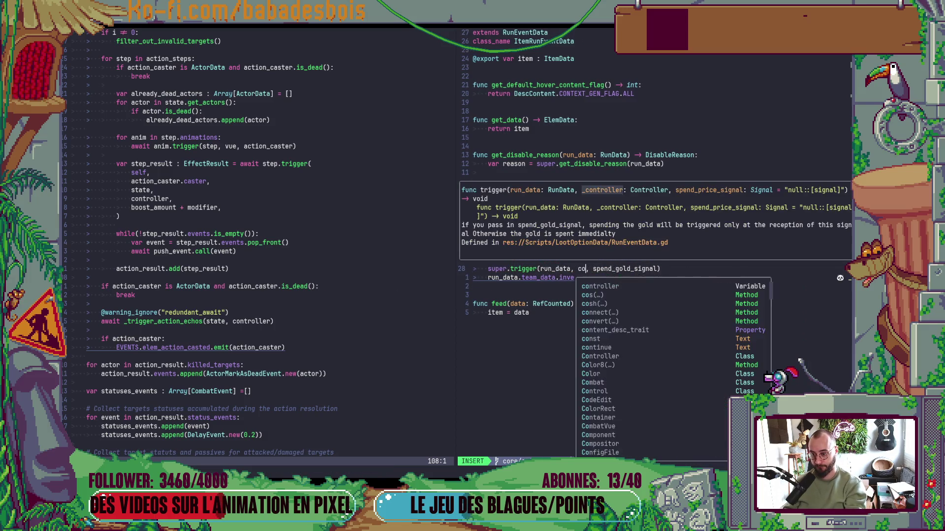
key(Escape)
text(:w)
key(Return)
Open ItemLootRunChoiceEventData.gd and move to its trigger parameters
key(minus)
key(k)
key(k)
key(Return)
key(j)
key(j)
key(j)
key(e)
key(e)
key(e)
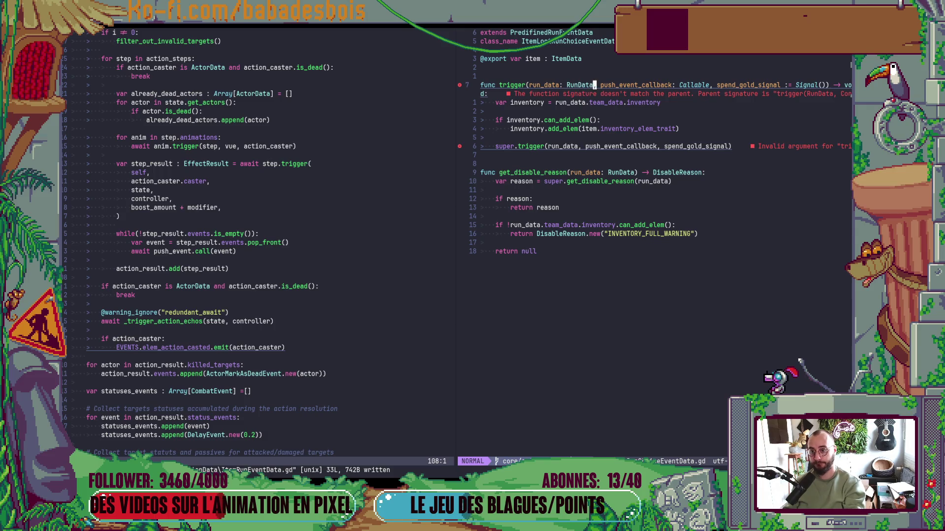
Change the ItemLootRunChoiceEventData trigger parameter to controller: Controller, correcting the misspelling
text(ce)
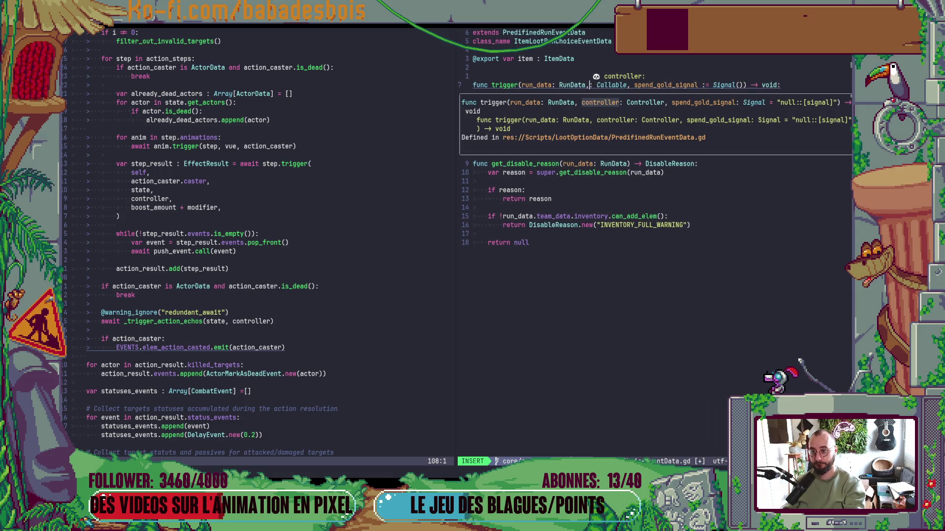
text( controler)
key(Escape)
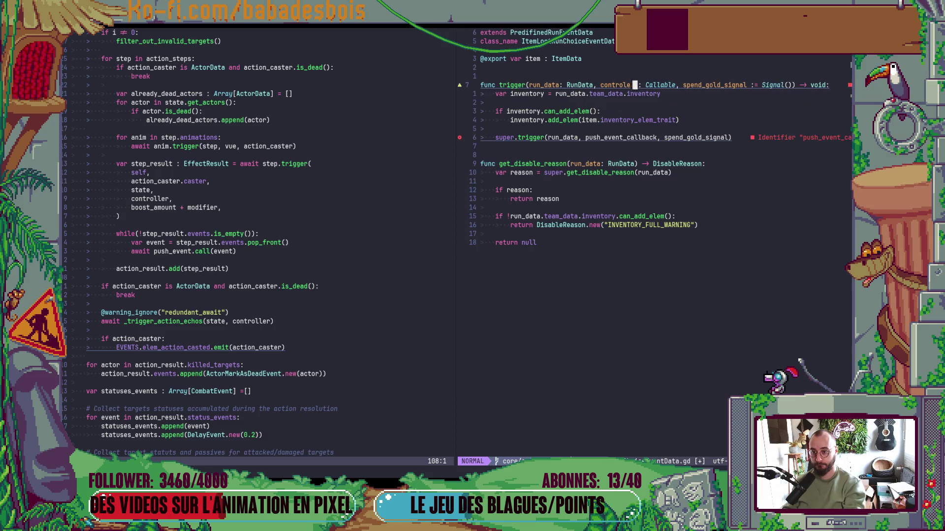
key(h)
key(h)
text(xil)
key(Escape)
text(cwController)
key(Escape)
Keep spend_gold_signal, pass controller to super.trigger, and save ItemLootRunChoiceEventData.gd
key(colon)
key(Escape)
key(j)
key(j)
key(j)
key(c)
key(i)
key(w)
key(ctrl+r)
key(quotedbl)
key(Escape)
key(b)
key(b)
key(b)
text(ciwcontroller)
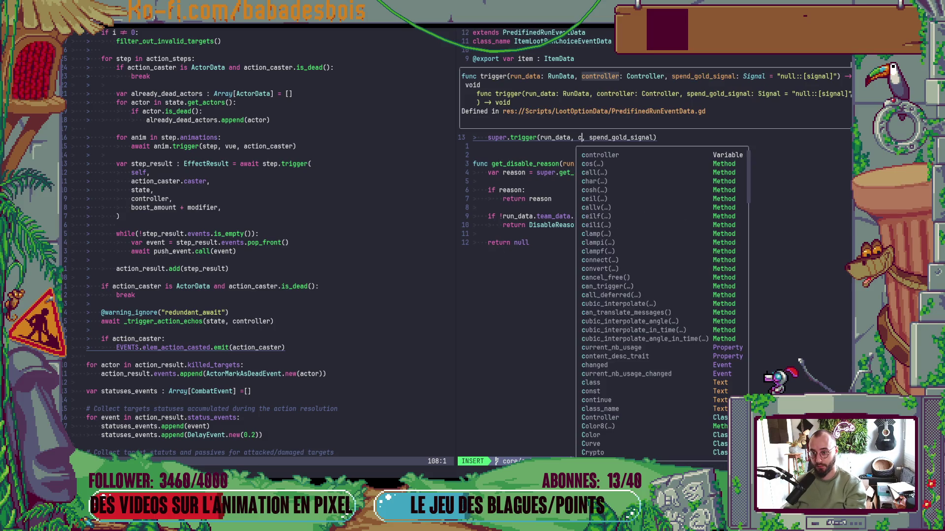
key(Escape)
text(:w)
key(Return)
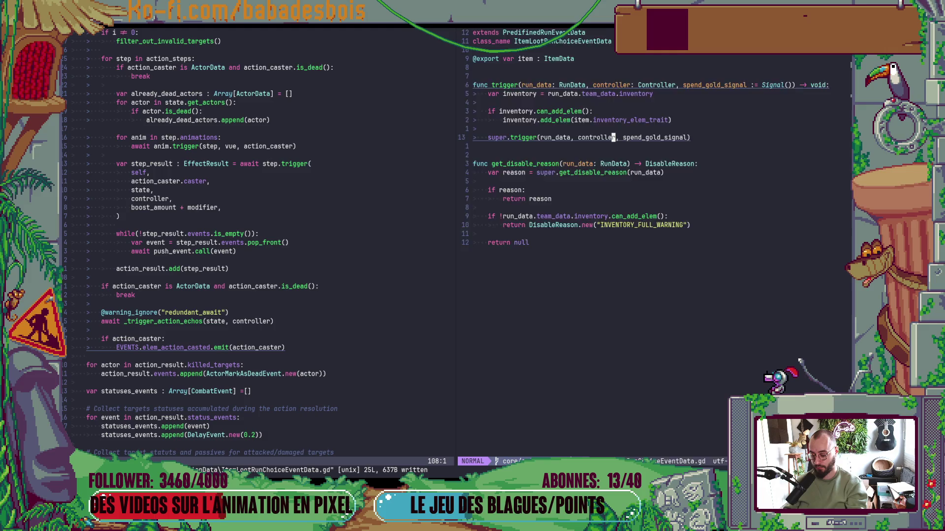
Open HealTeamRunEventData.gd and change its trigger parameter to controller: Controller
key(minus)
key(k)
key(k)
key(k)
key(Return)
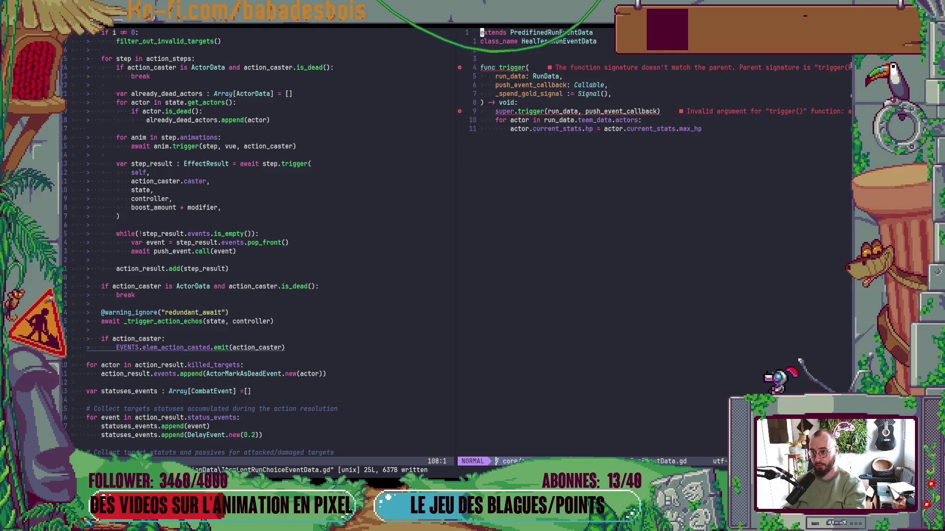
click(481, 85)
text(cecontroller)
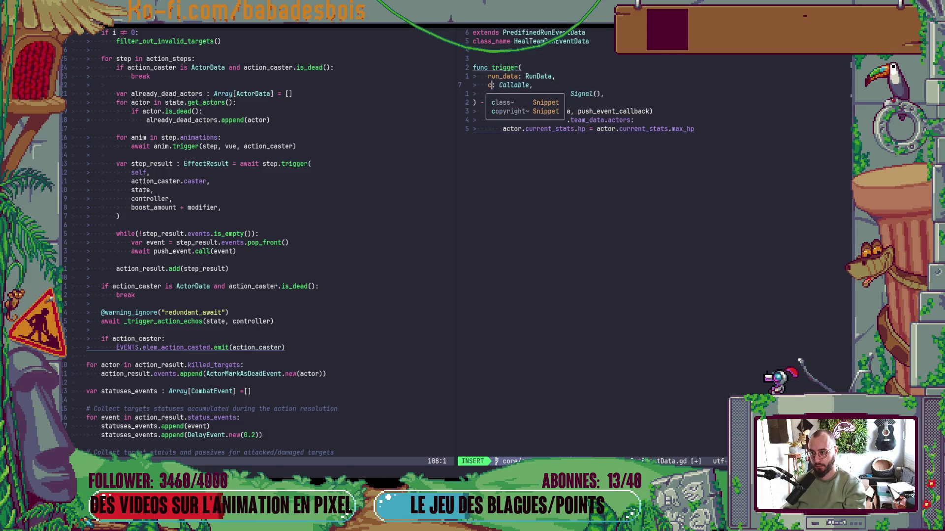
key(Escape)
text(WcWCon)
key(Tab)
text(,)
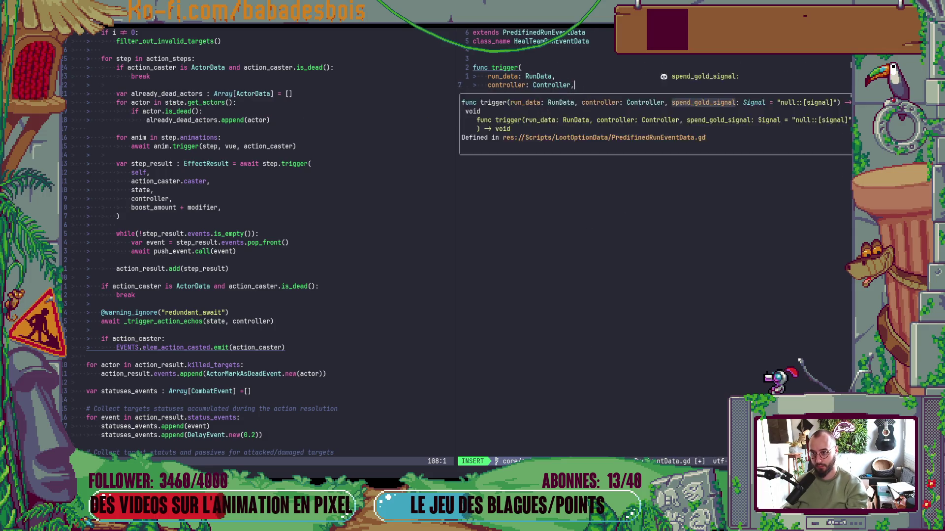
Replace super.trigger's last argument with controller and save the heal script
click(578, 111)
key(ctrl+w)
text(controller)
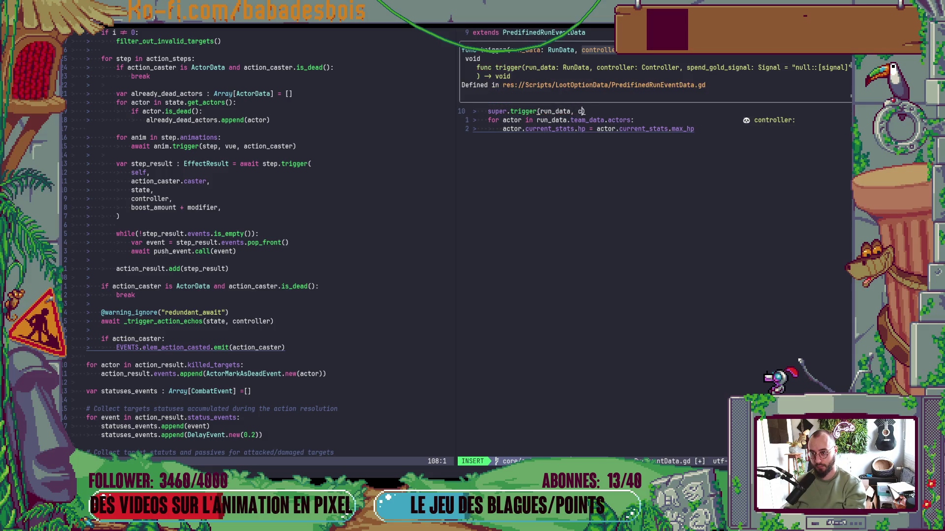
key(Escape)
text(:w)
key(Return)
Open GoldRunEventData.gd from the event-data listing
key(minus)
key(k)
key(k)
key(Return)
In the gold script, change trigger's parameter to controller: Controller and save
key(j)
key(j)
key(j)
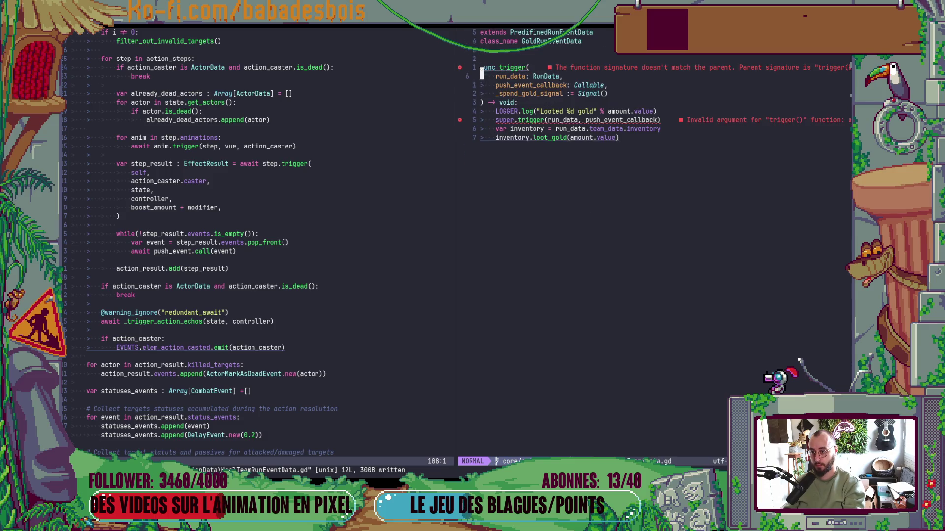
text(cwcon)
text(roller)
key(Escape)
key(w)
key(w)
text(cwConto)
key(Return)
key(Escape)
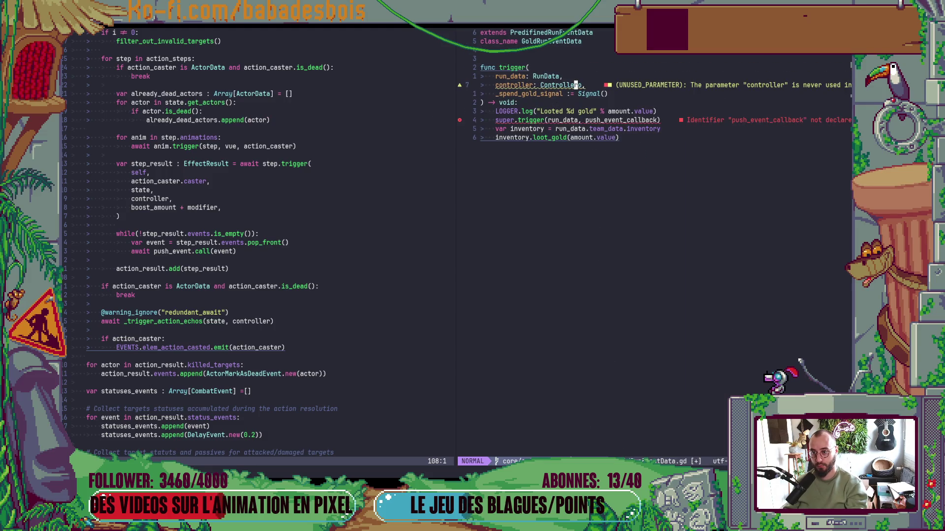
click(496, 85)
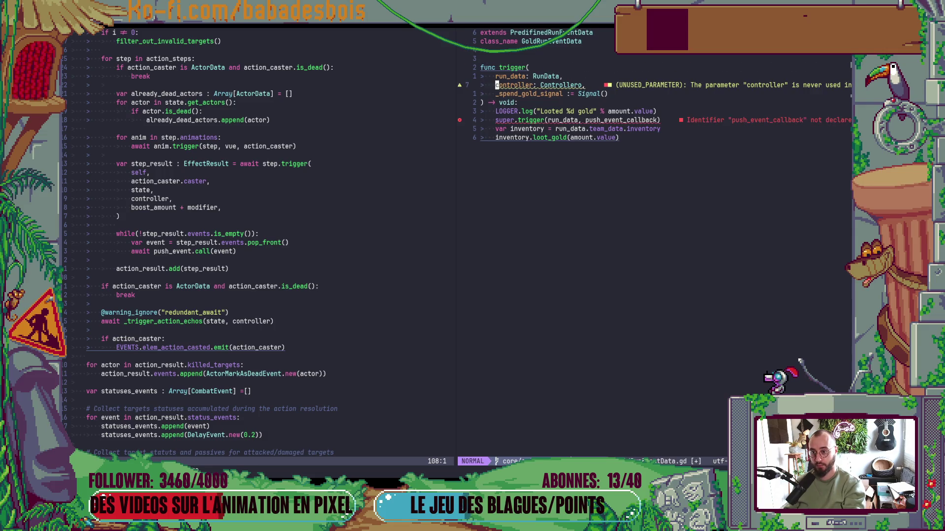
text(x)
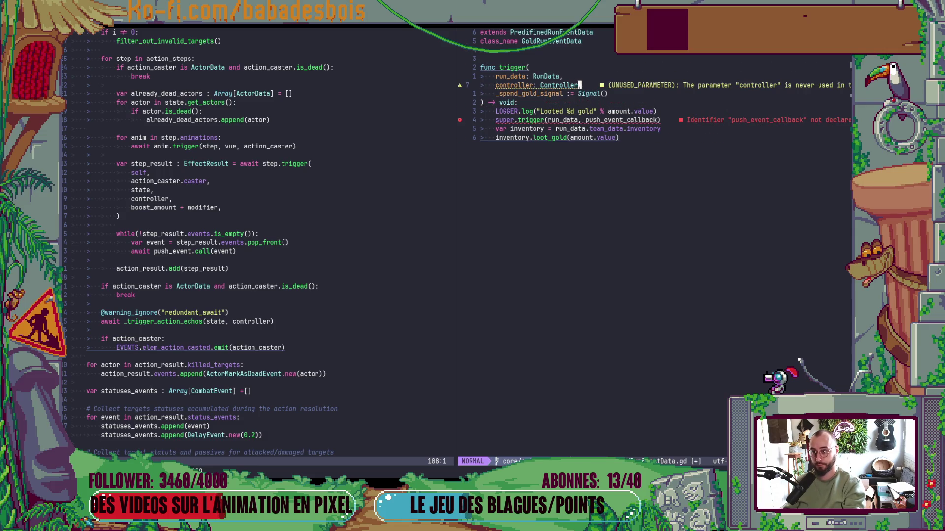
text(:w)
key(Return)
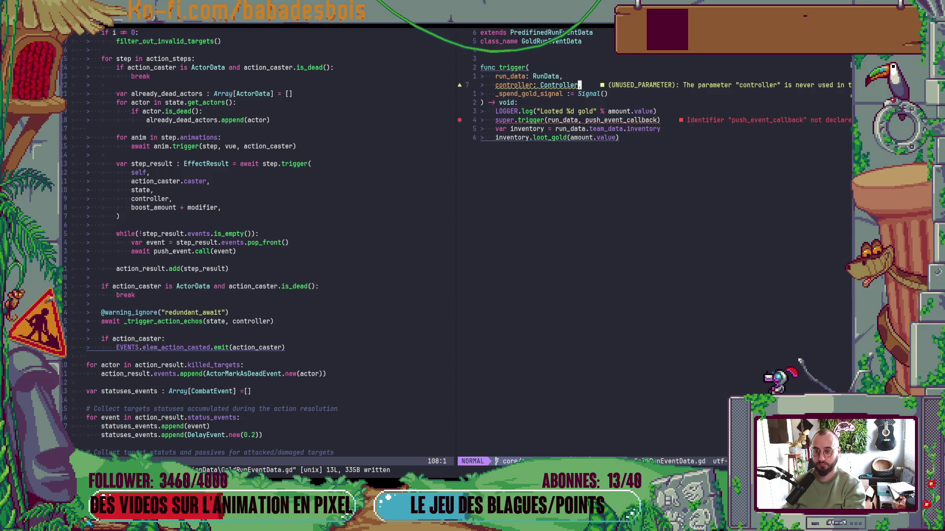
Pass controller to the gold script's super.trigger call and save
click(579, 111)
text(cw controller)
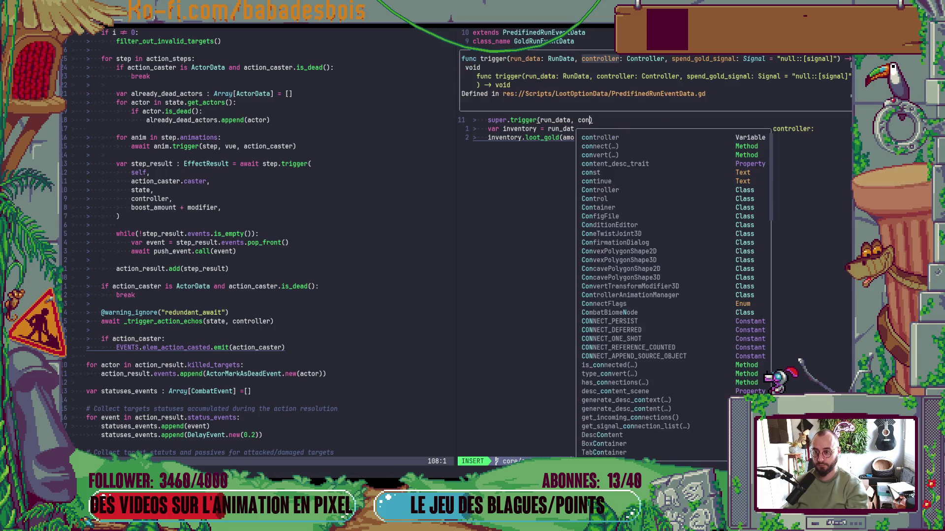
key(Escape)
text(:w)
key(Return)
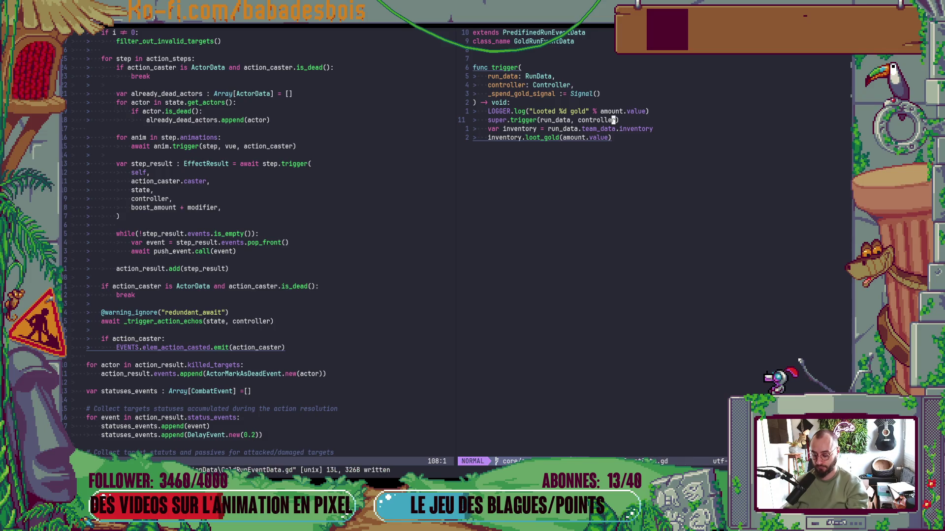
In CollectPotionDropRunEventData.gd, change trigger's parameter to controller: Controller
key(minus)
key(k)
key(k)
key(Return)
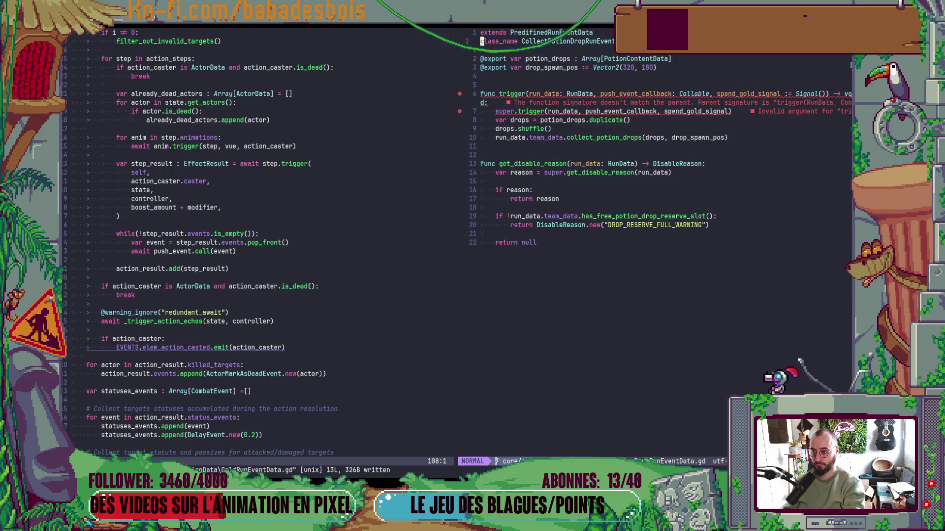
key(j)
key(j)
key(j)
key(w)
key(w)
key(w)
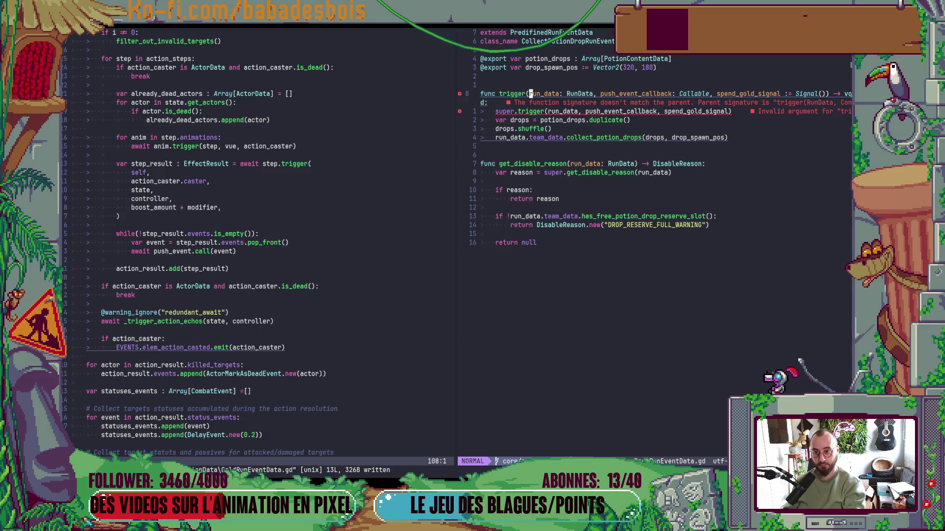
key(c)
key(w)
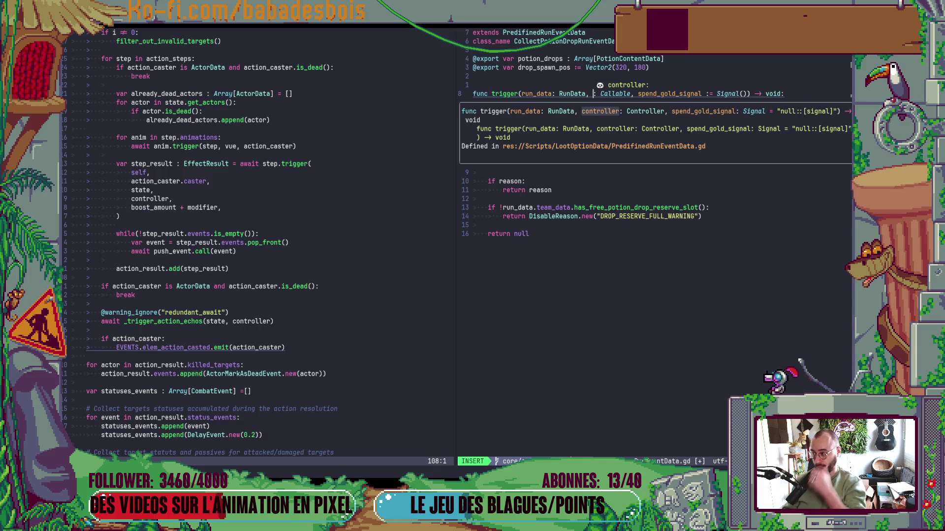
text(controller)
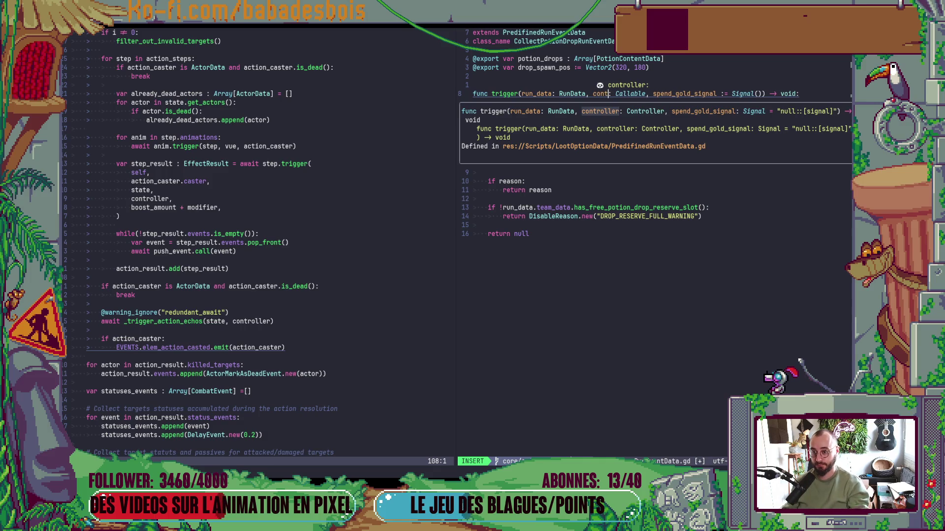
key(Escape)
key(w)
key(w)
text(cwContro)
key(Return)
key(Escape)
Pass controller to CollectPotionDropRunEventData's super.trigger call and save
key(j)
key(b)
key(b)
key(b)
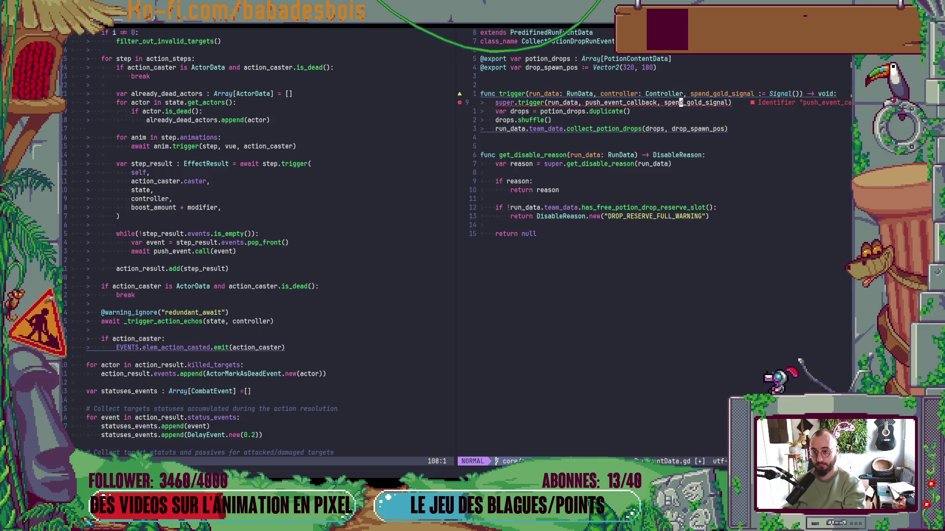
text(cwcontroller)
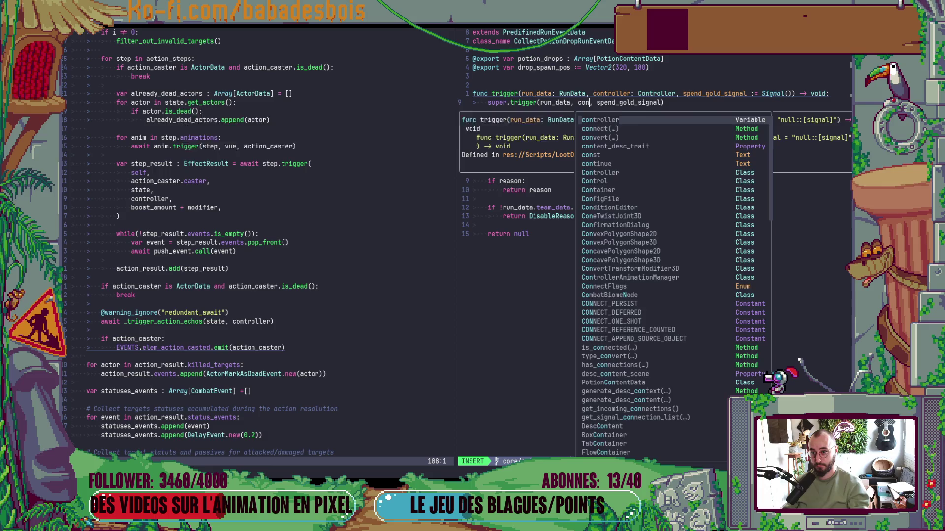
key(Escape)
text(:w)
key(Return)
In ActorReplaceActionRunEventData.gd, retype trigger's parameter as controller: Controller
key(minus)
key(k)
key(Return)
key(ctrl+d)
key(ctrl+d)
key(k)
key(k)
key(k)
key(k)
key(k)
key(e)
key(e)
key(e)
key(E)
text(wcwcontroller)
key(Escape)
text(WcwConto)
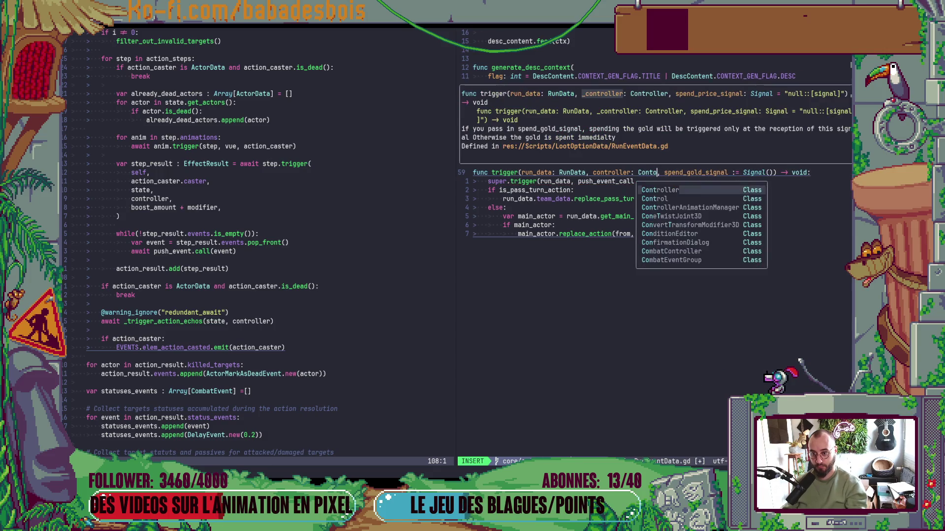
key(Return)
key(Escape)
Pass controller to ActorReplaceActionRunEventData's super.trigger call and save
text(jbBcwC)
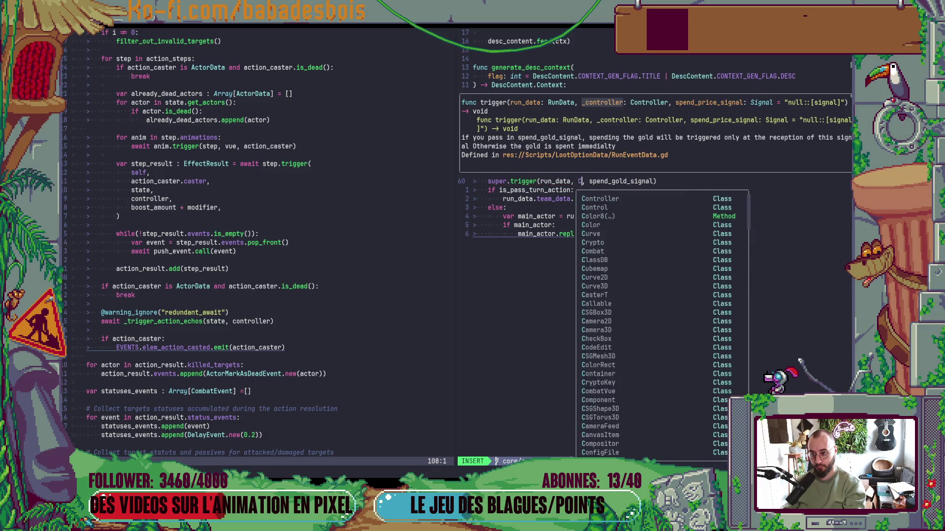
text(ontr)
key(Return)
key(Escape)
text(:w)
key(Return)
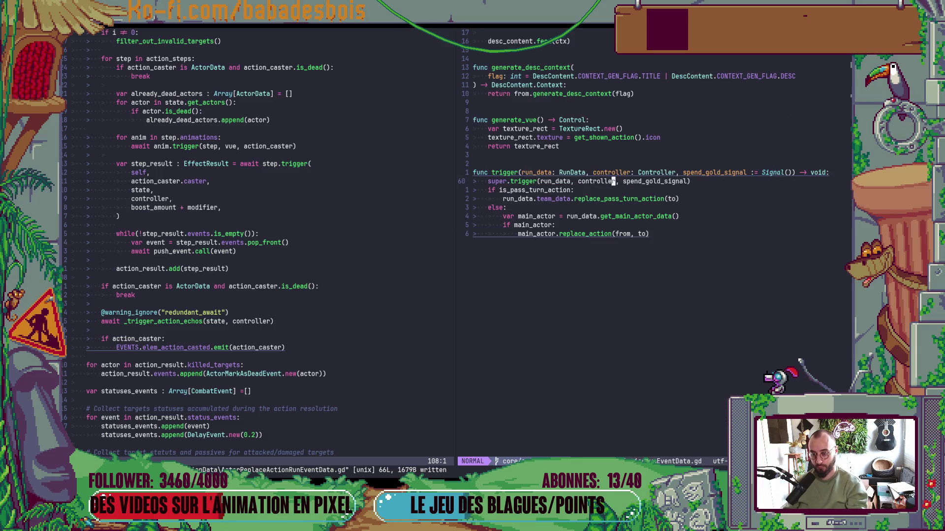
key(minus)
In ActorActionRunEventData.gd, change trigger's push_event_callback parameter to controller: Controller
key(k)
key(k)
key(Return)
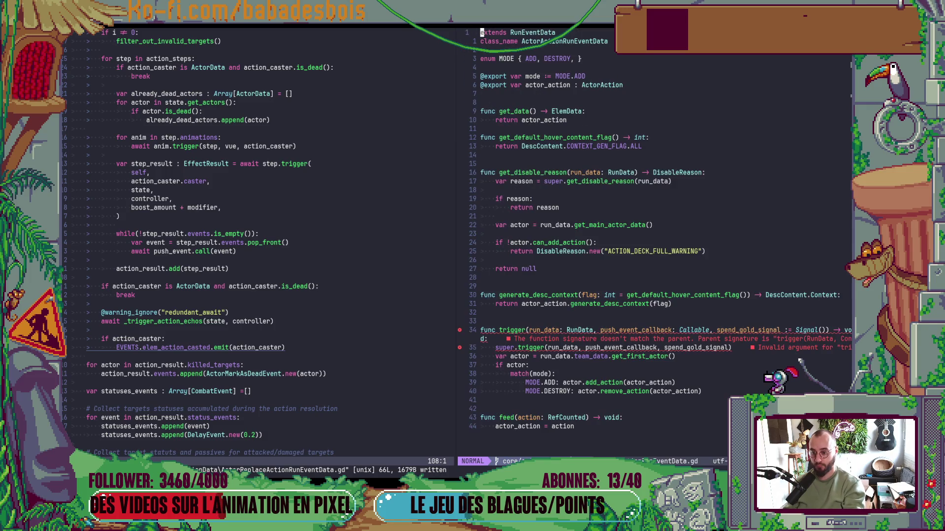
key(bracketright)
key(d)
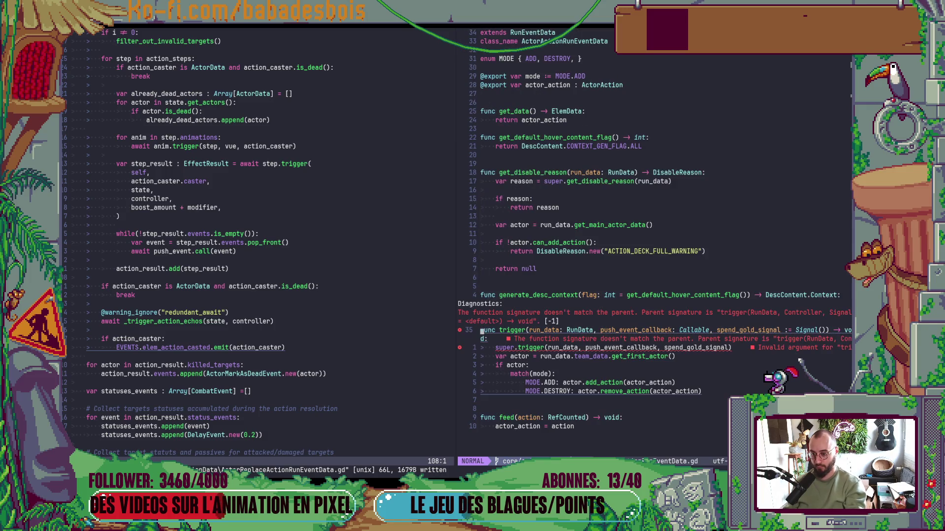
key(w)
key(w)
key(w)
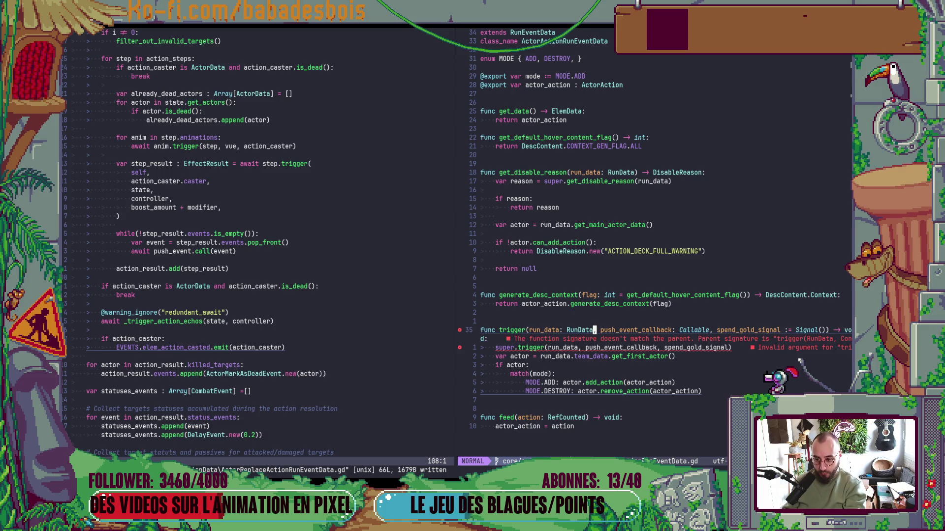
text(cWco)
text(ntroller)
key(Escape)
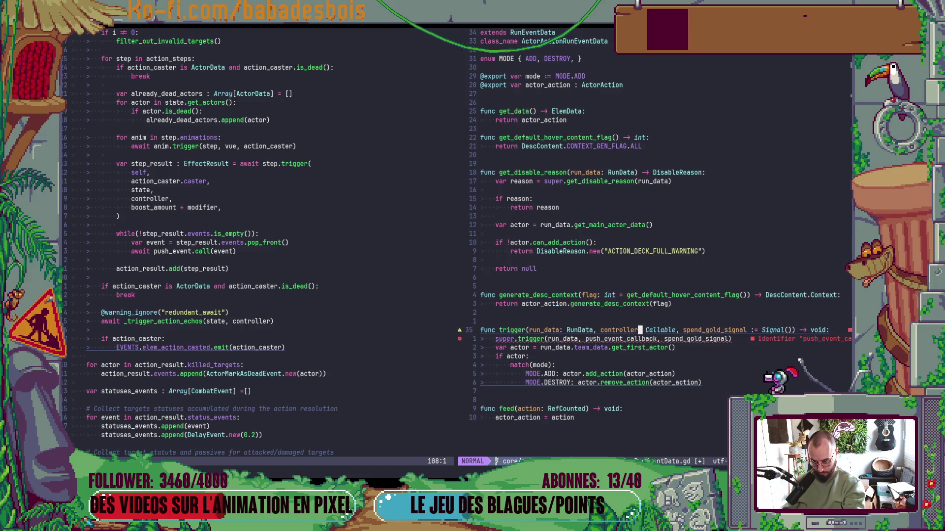
text(cEr: Cont)
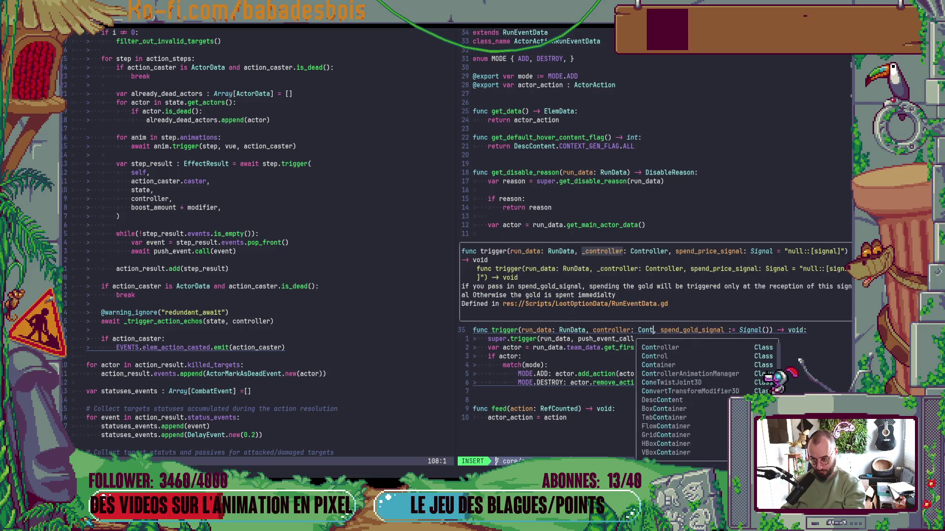
key(Return)
key(Escape)
Pass controller to the super.trigger call, save, and return to Godot
key(j)
key(b)
key(b)
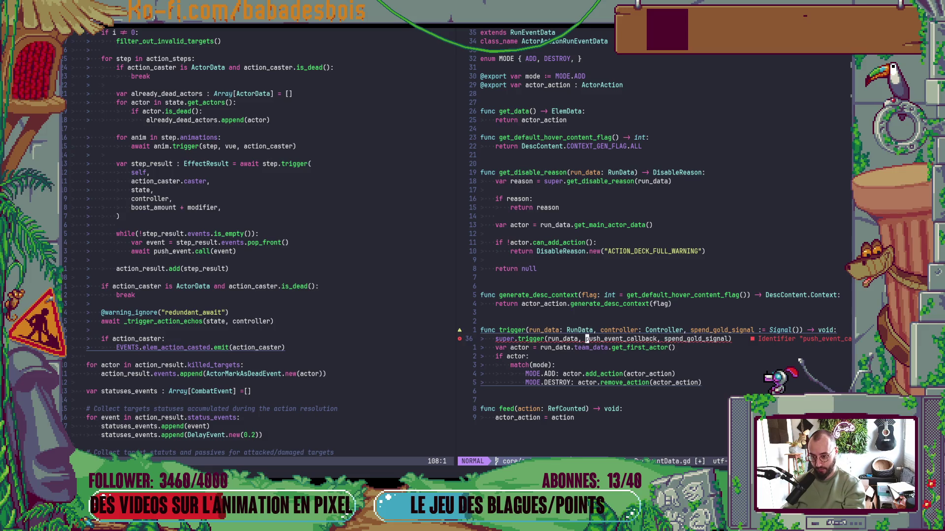
text(cwcontroller)
key(Escape)
key(colon)
text(w)
key(Return)
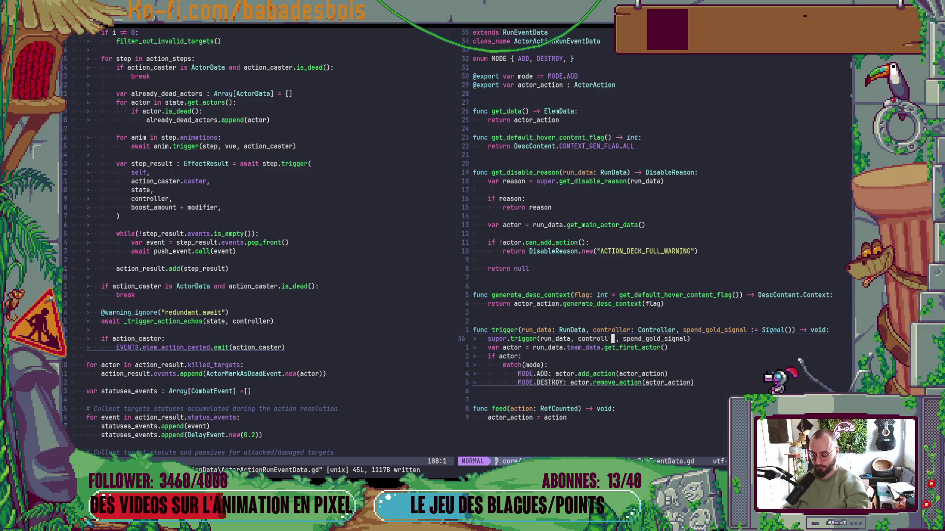
key(alt+Tab)
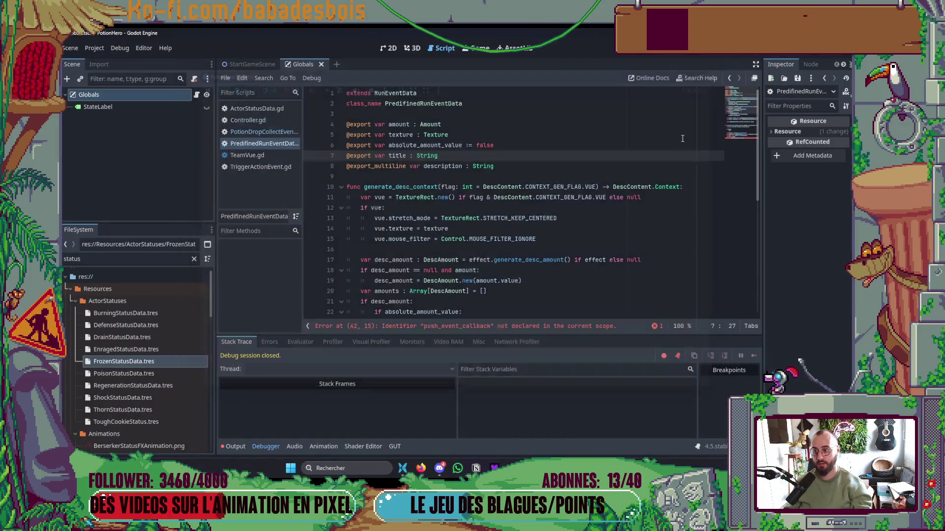
Remove .push_event from the trigger call on LevelUpScreen.gd line 113 and rerun
click(630, 162)
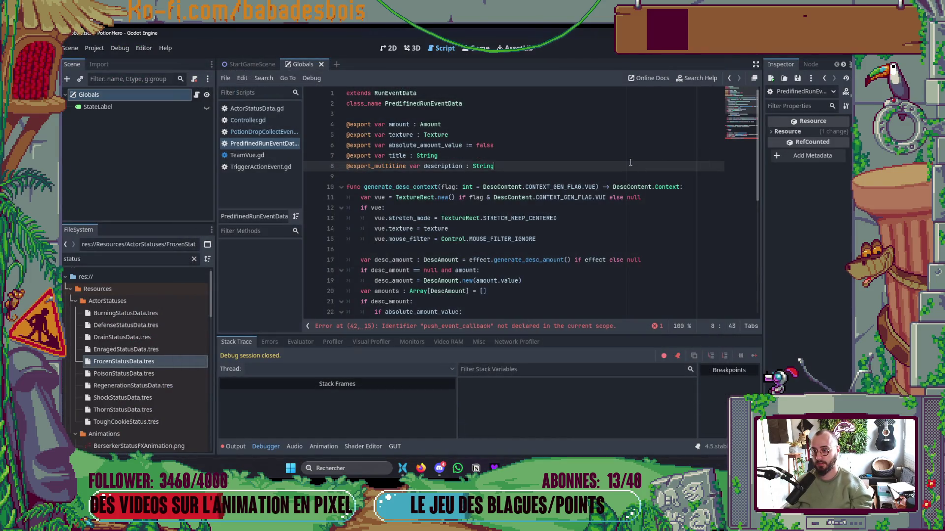
key(F5)
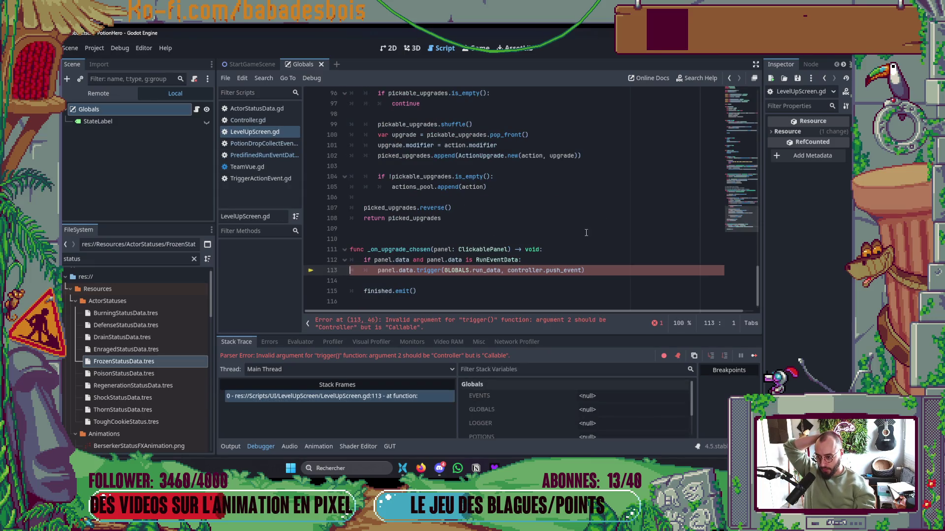
click(588, 270)
key(BackSpace)
key(BackSpace)
key(BackSpace)
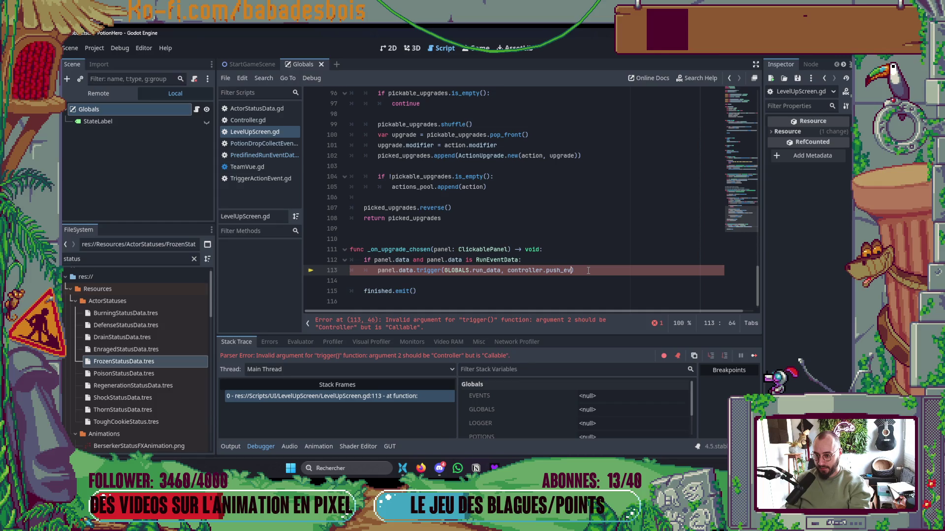
key(Escape)
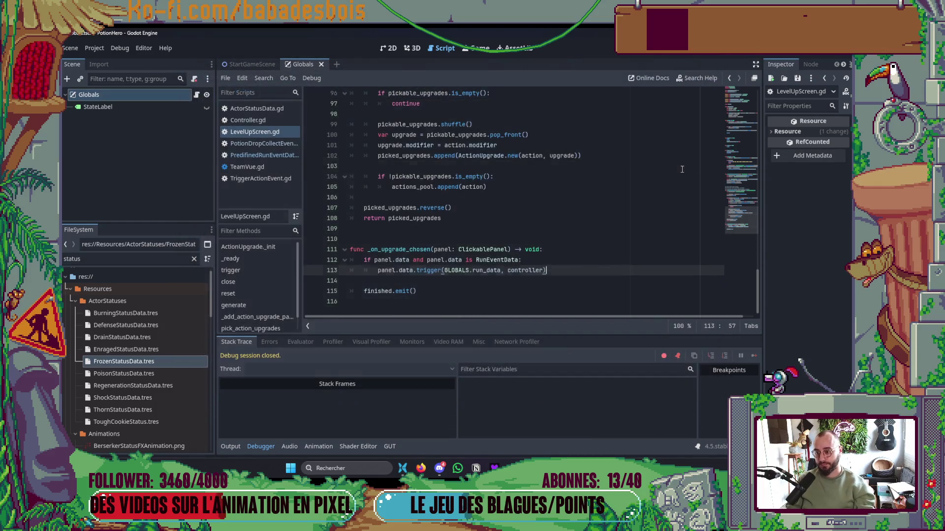
click(679, 169)
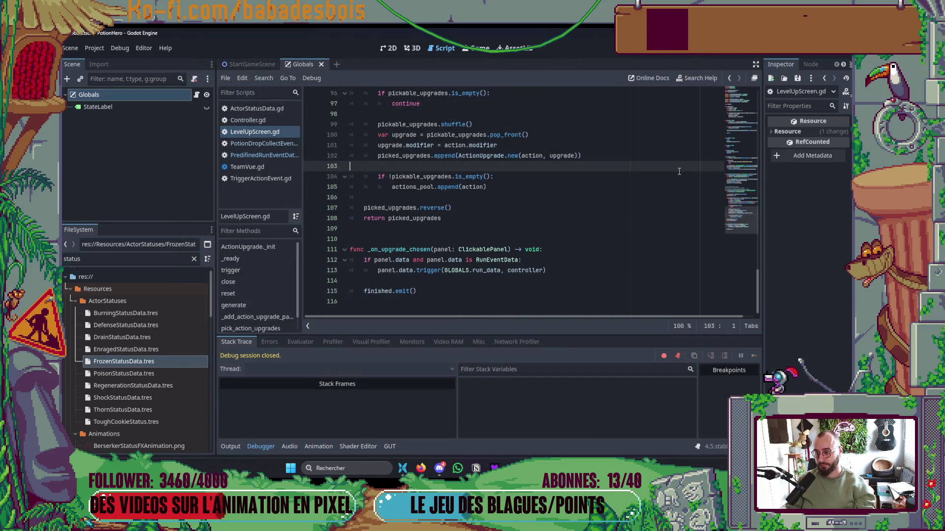
key(F5)
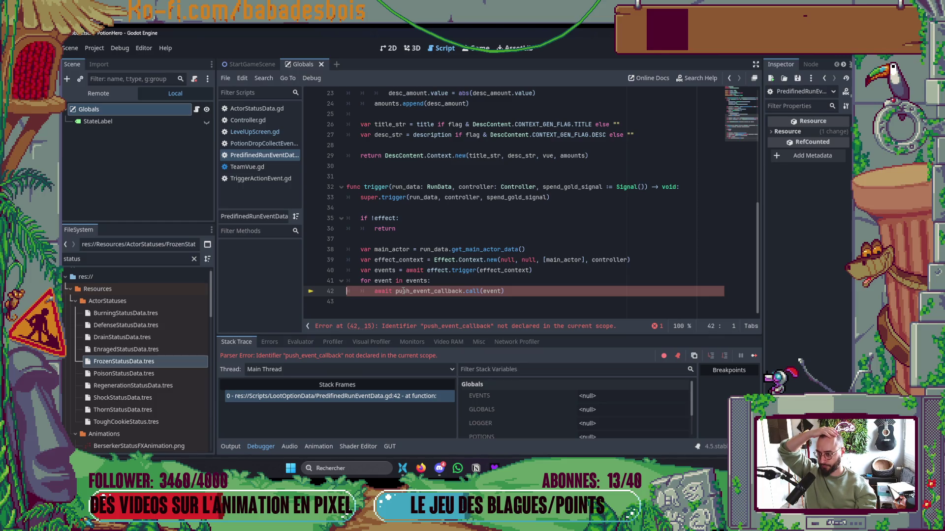
Rewrite PredifinedRunEventData.gd line 42 as await controller.push_event(event) and run again
double_click(476, 187)
key(ctrl+c)
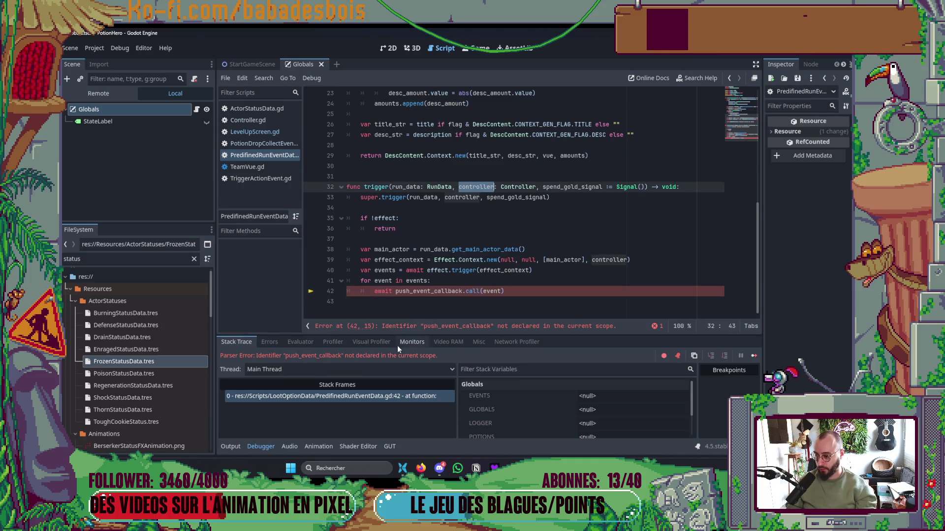
click(394, 291)
key(ctrl+v)
text(.)
key(Right)
key(Right)
key(Right)
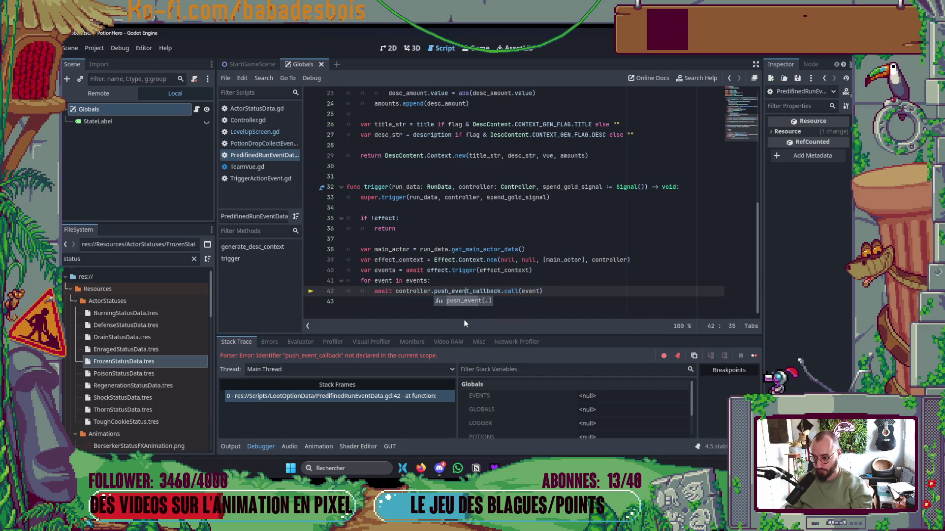
key(ctrl+Delete)
key(ctrl+shift+Right)
key(Delete)
click(518, 260)
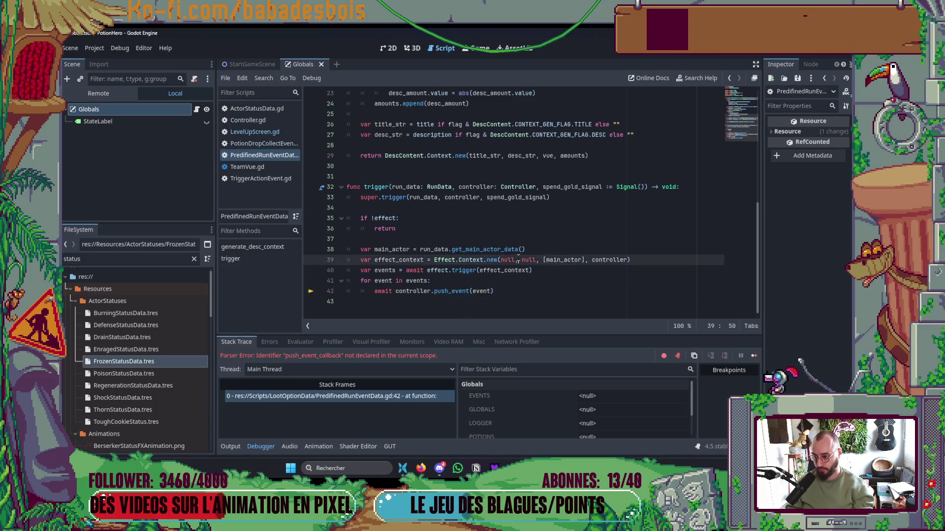
key(F5)
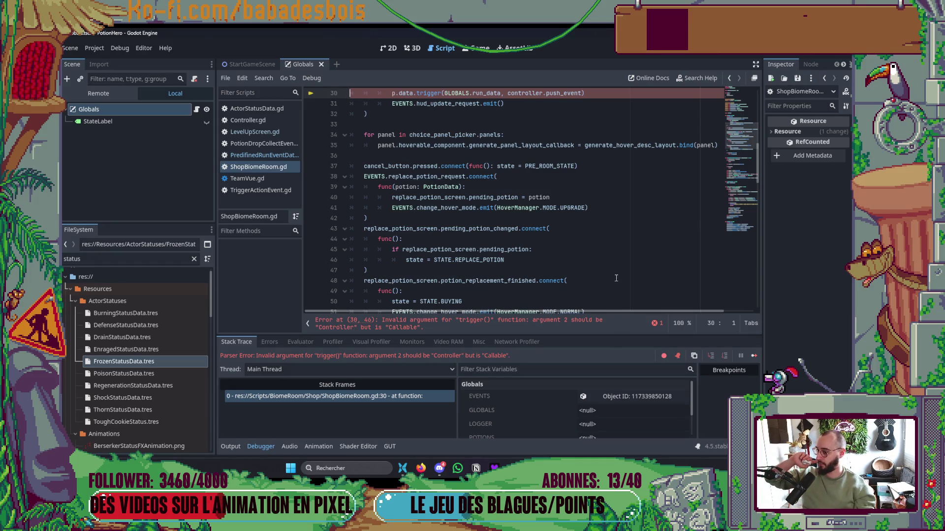
Remove .push_event from ShopBiomeRoom.gd line 30's trigger call and save
scroll(615, 274, up, 2)
scroll(601, 201, up, 3)
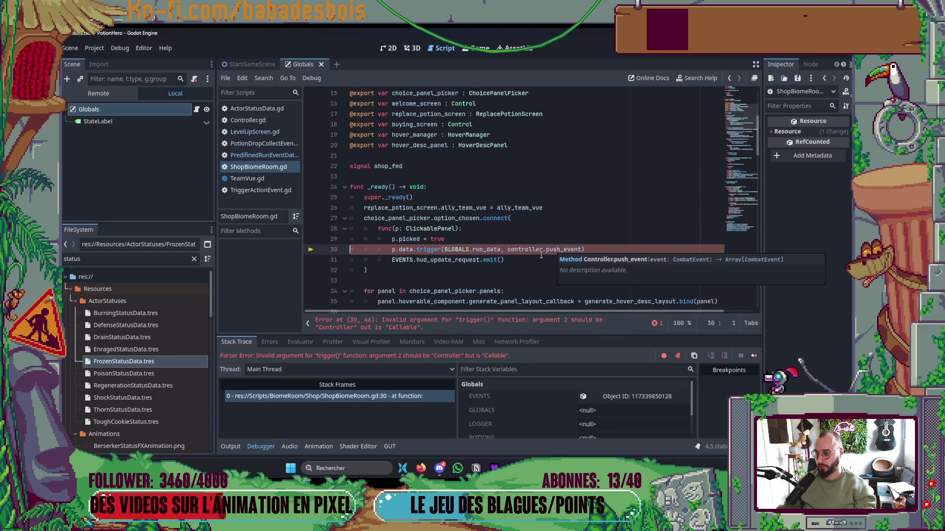
click(581, 248)
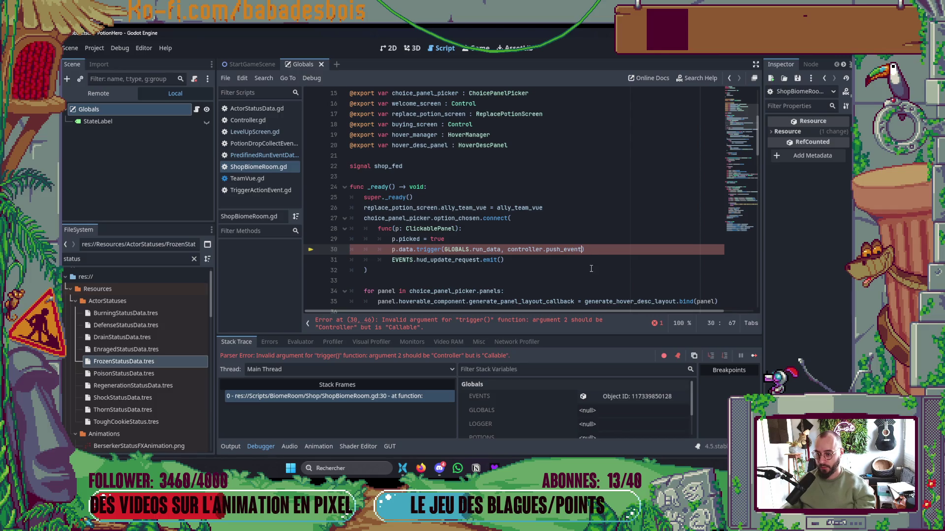
key(ctrl+BackSpace)
key(BackSpace)
key(Down)
key(ctrl+s)
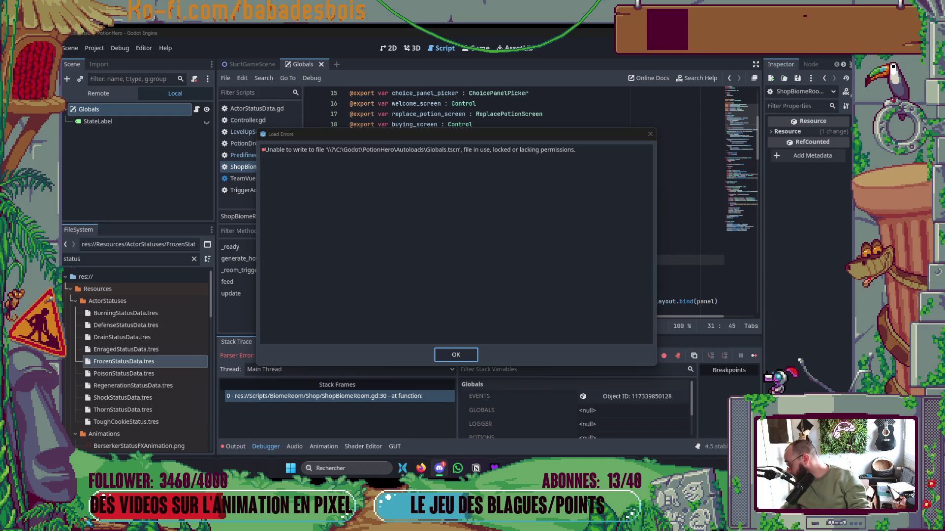
key(alt+Tab)
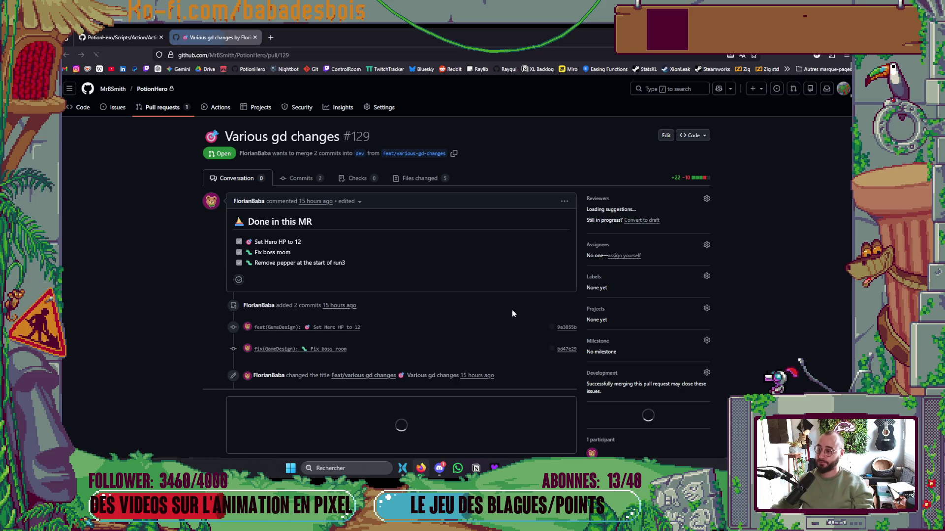
Review the pull request's changed files and submit an approving review
click(420, 179)
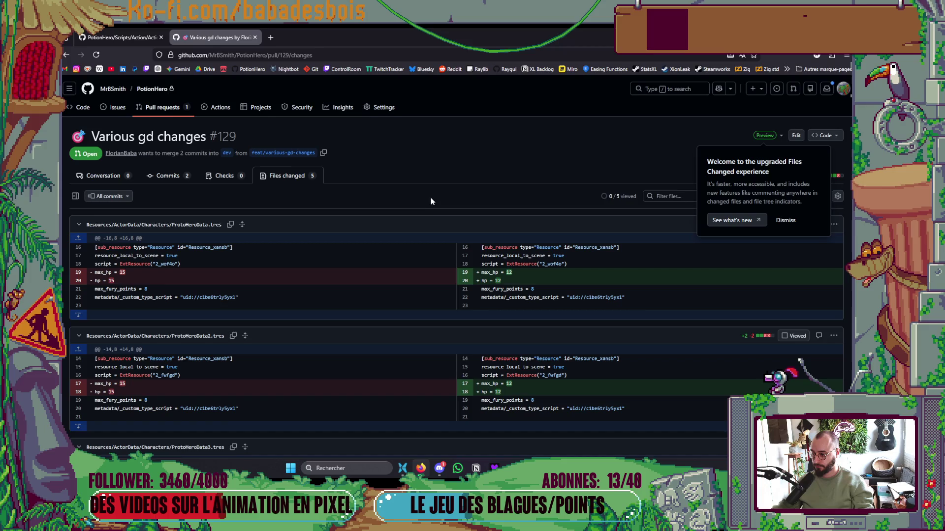
scroll(430, 197, down, 5)
scroll(431, 197, down, 5)
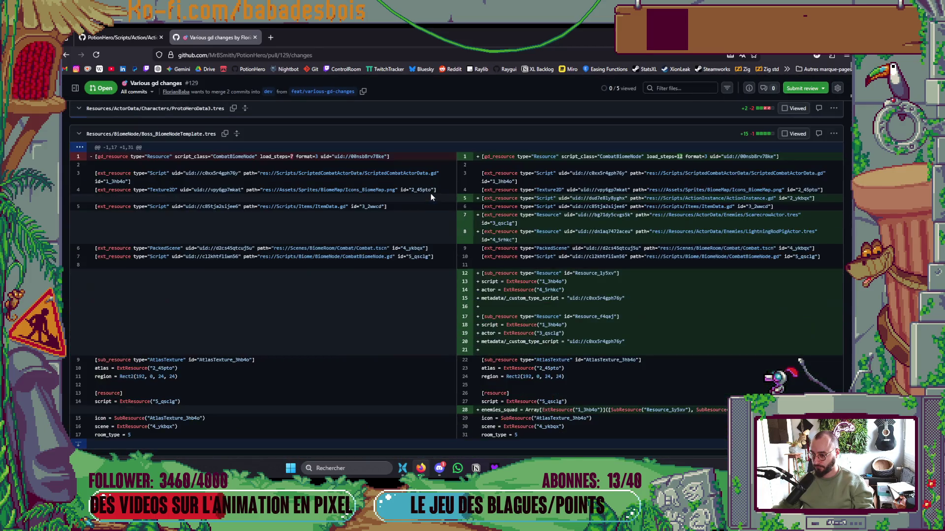
scroll(739, 107, up, 3)
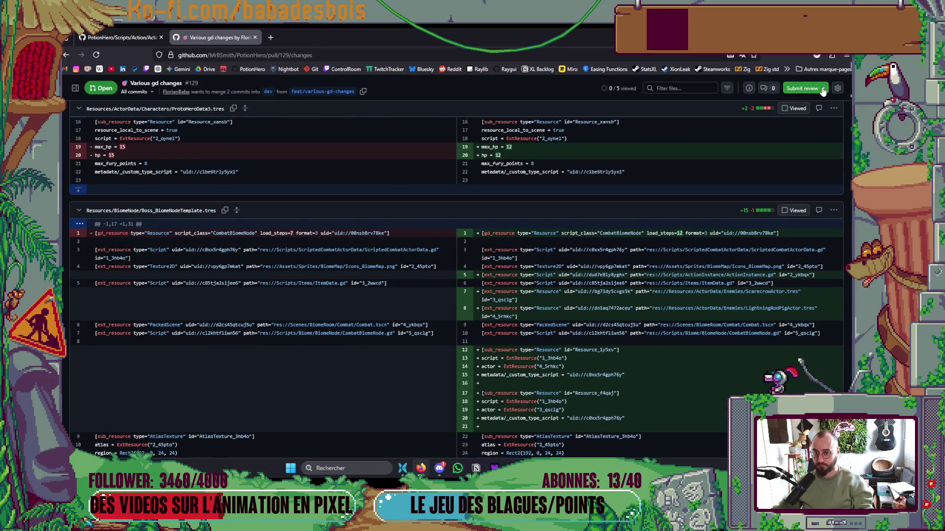
click(802, 88)
click(581, 243)
click(784, 295)
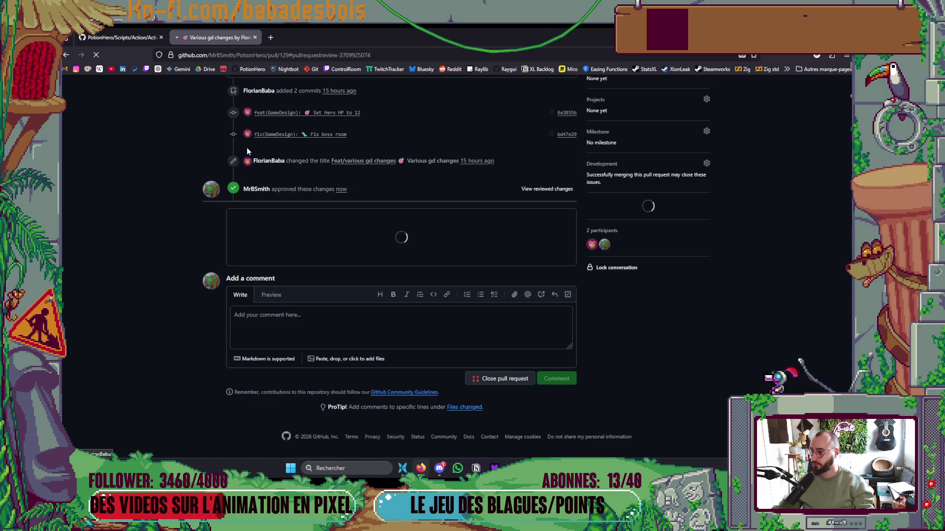
Merge pull request #129 into dev and confirm the merge
click(249, 306)
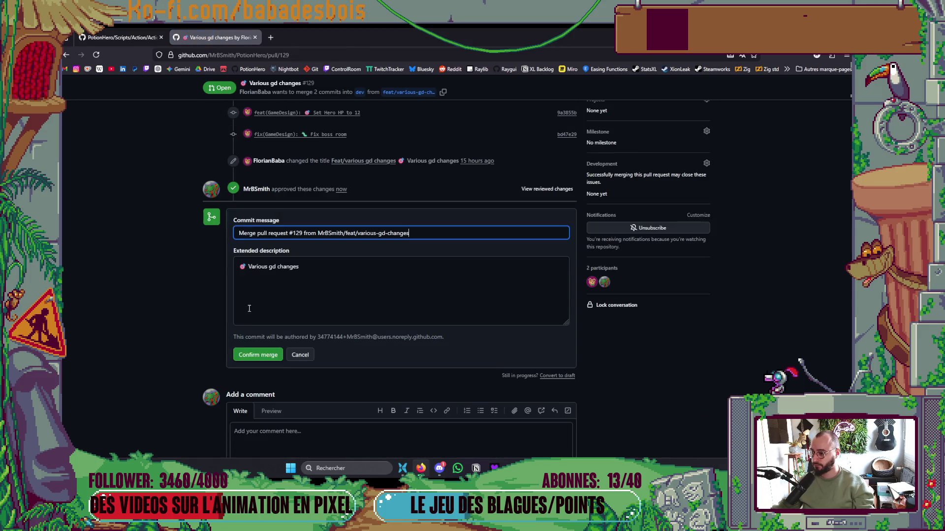
click(267, 356)
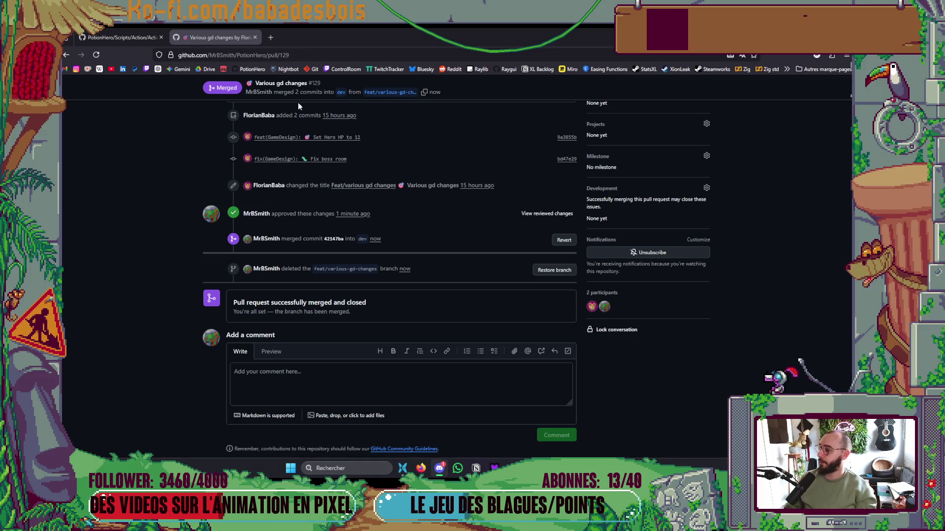
scroll(434, 295, up, 5)
key(alt+Tab)
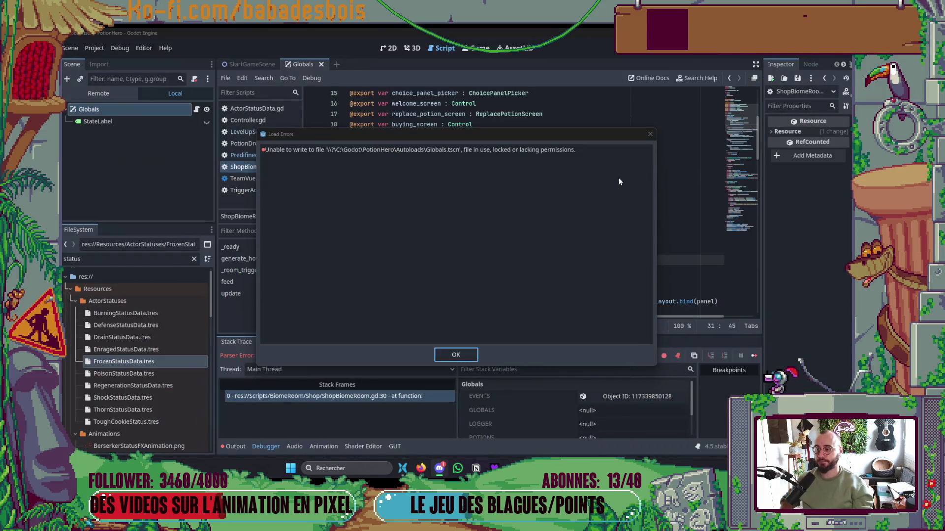
Delete push_event from EventChoiceBiomeRoom.gd line 84's trigger call and save
click(465, 354)
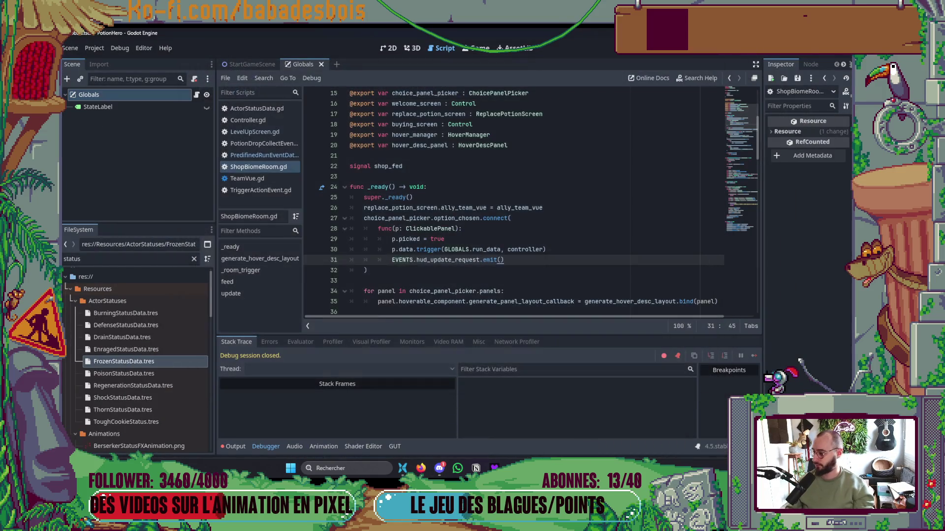
click(441, 239)
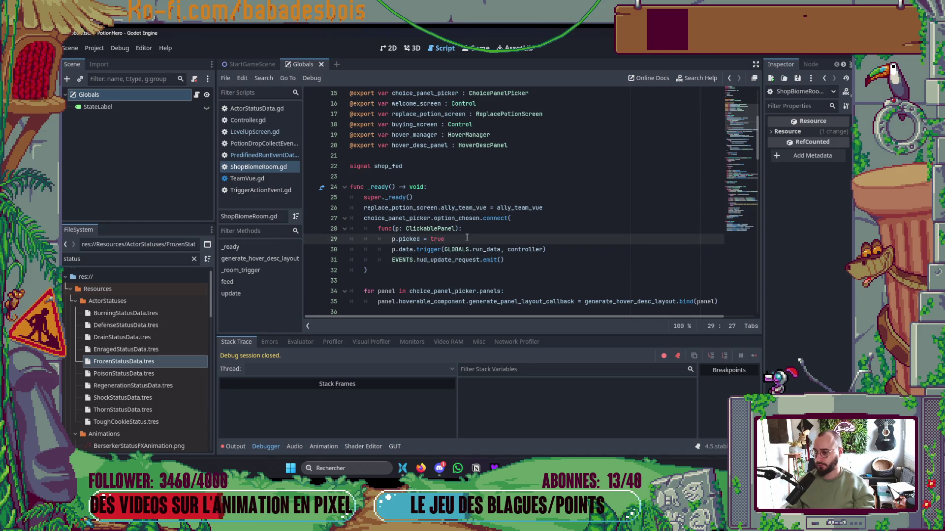
scroll(492, 241, down, 2)
key(F5)
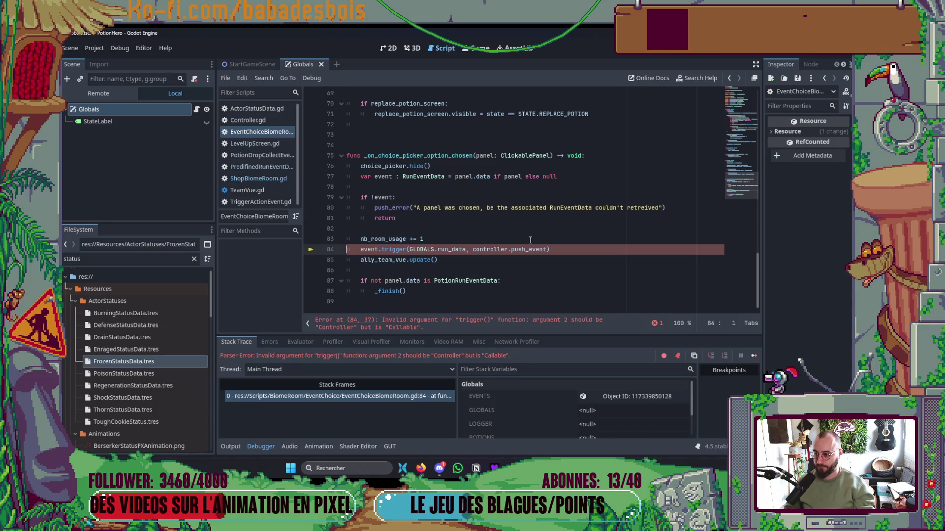
click(547, 249)
key(ctrl+BackSpace)
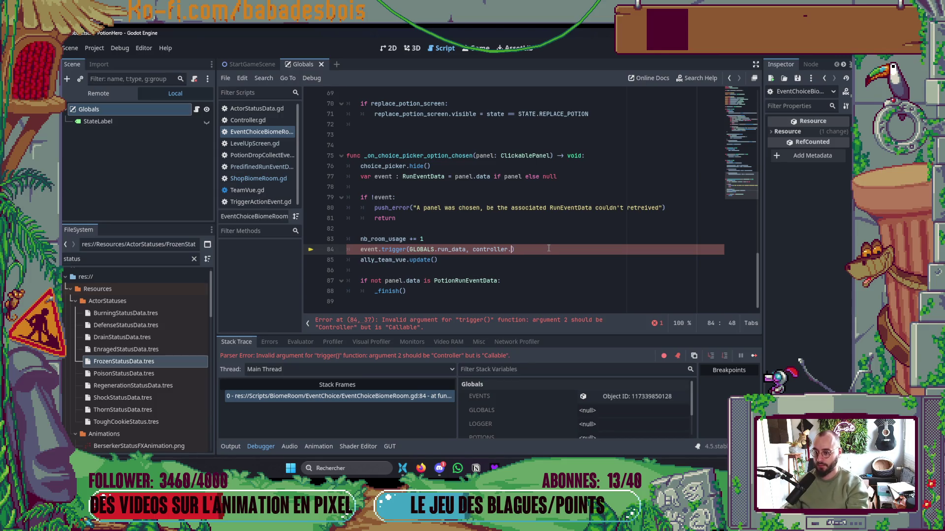
key(Down)
key(F5)
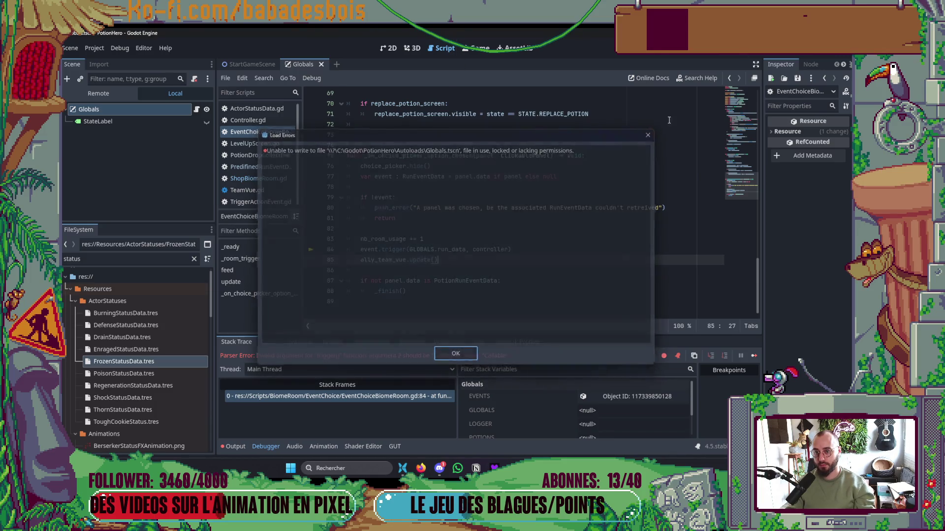
key(Return)
Make ForgeBiomeRoom.gd lines 83 and 71 pass controller to trigger, then save
click(620, 156)
key(F5)
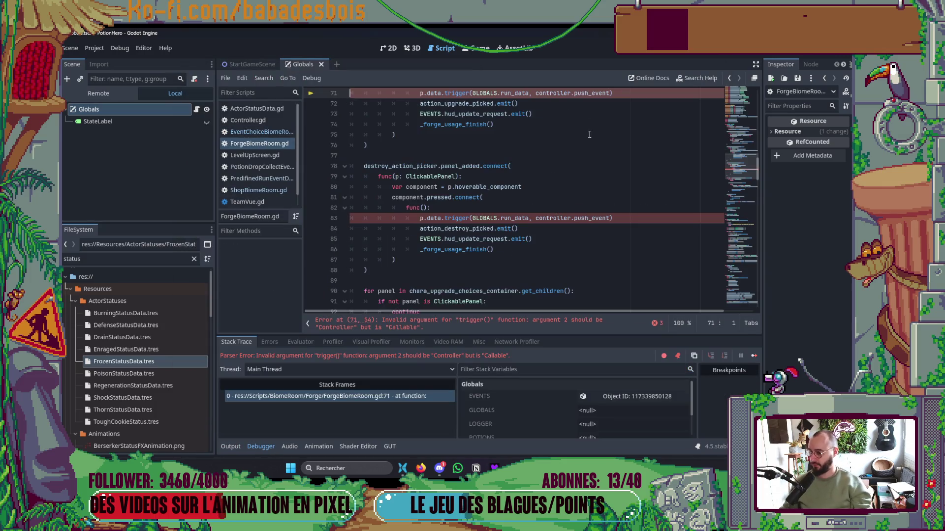
click(611, 217)
key(ctrl+BackSpace)
key(BackSpace)
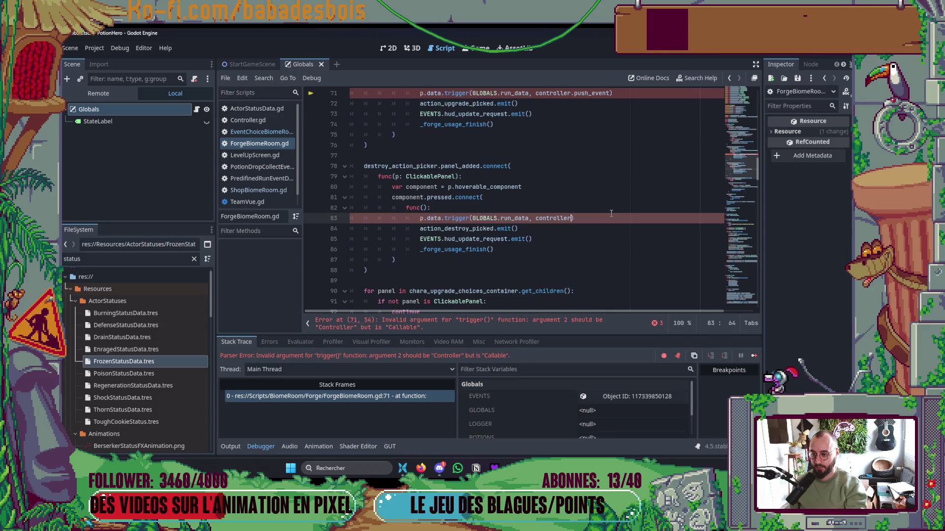
click(611, 93)
key(ctrl+BackSpace)
key(ctrl+BackSpace)
key(ctrl+BackSpace)
text(controller)
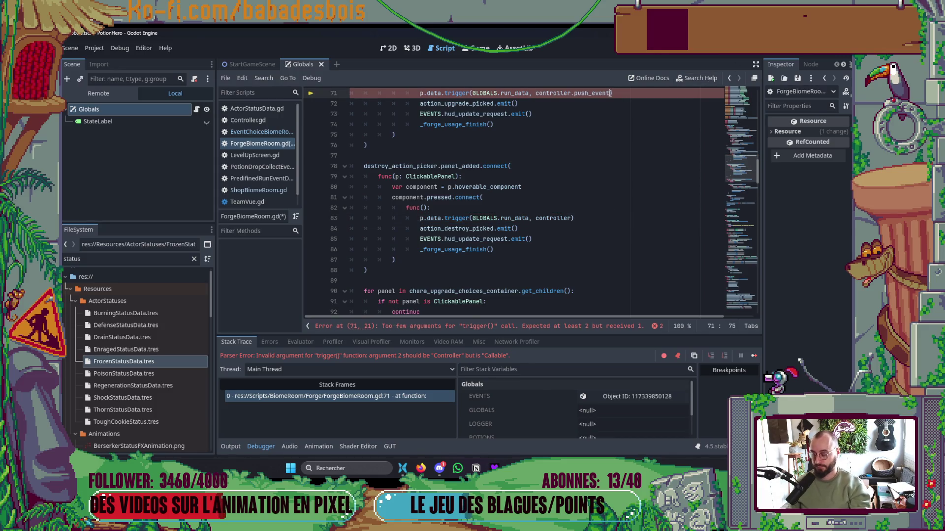
key(ctrl+s)
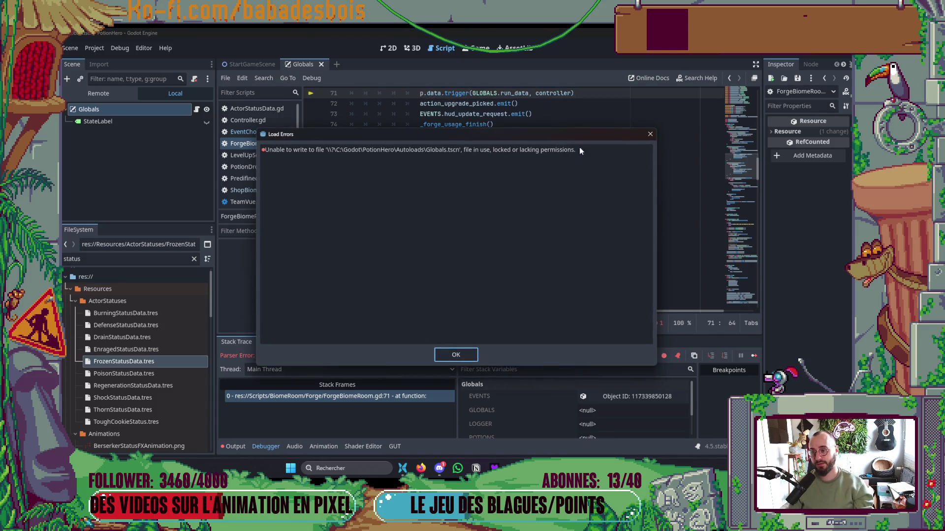
key(Return)
Rerun the game, remove .push_event from ForgeBiomeRoom.gd line 220, and save
click(753, 53)
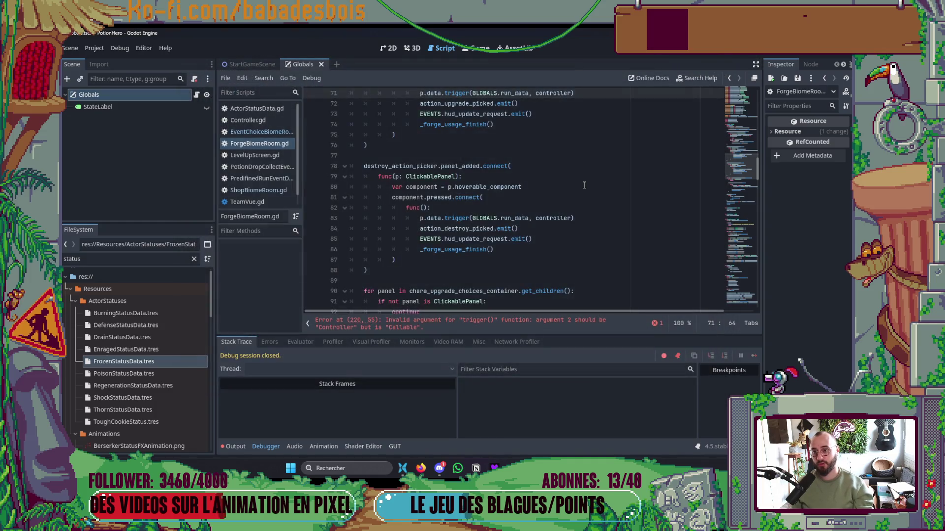
click(582, 183)
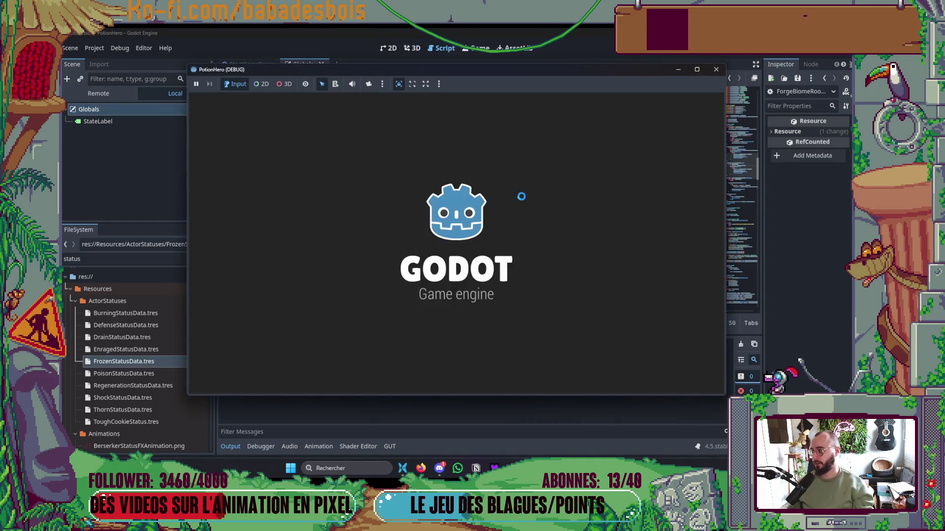
click(616, 271)
key(BackSpace)
key(BackSpace)
key(BackSpace)
key(Down)
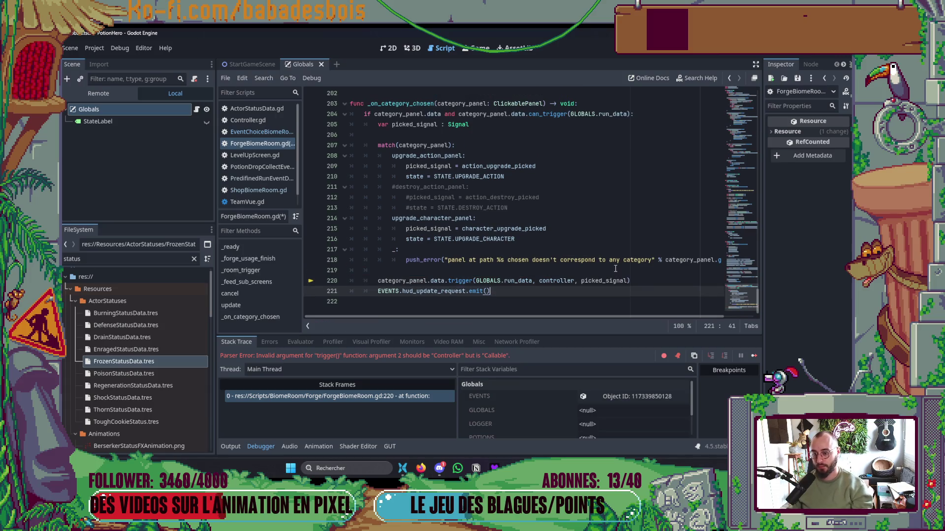
click(617, 270)
key(ctrl+s)
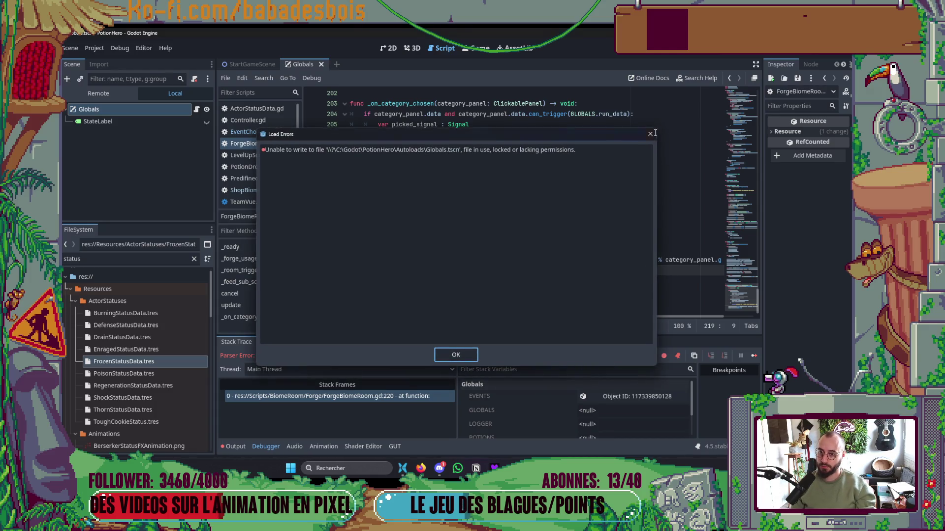
click(650, 134)
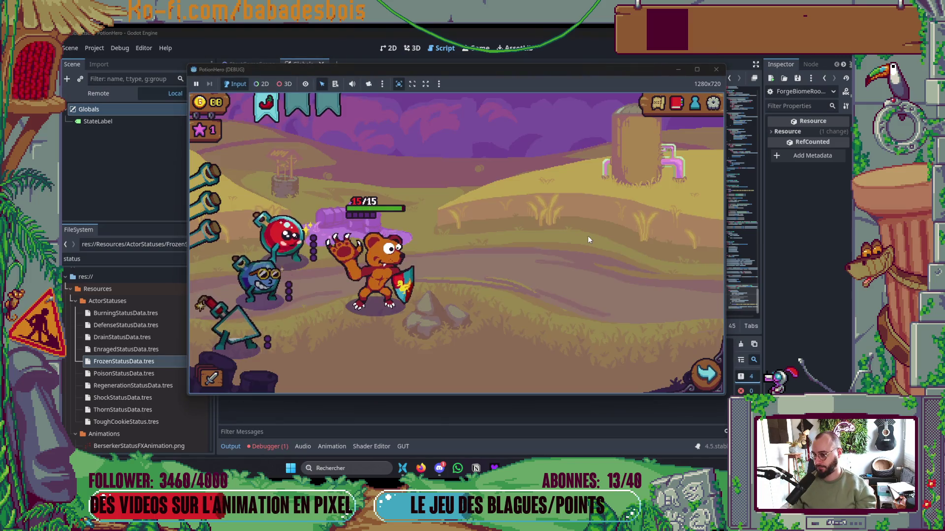
Open the Ferme malfamée map, advance to the next room, and pass the player's turn
key(m)
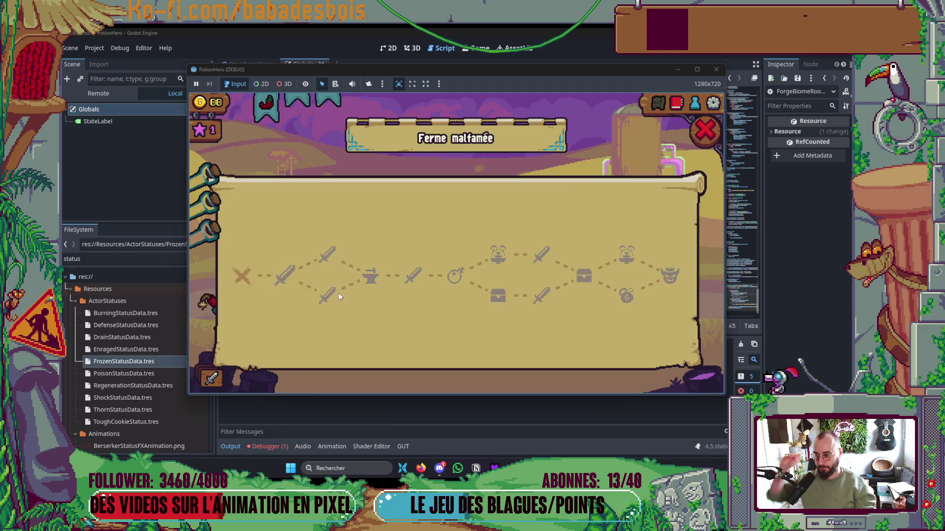
click(292, 276)
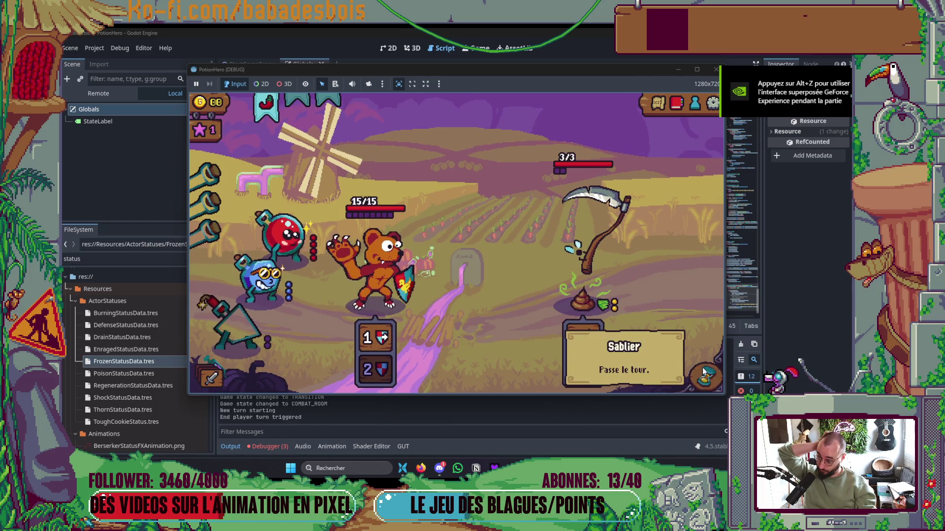
click(703, 371)
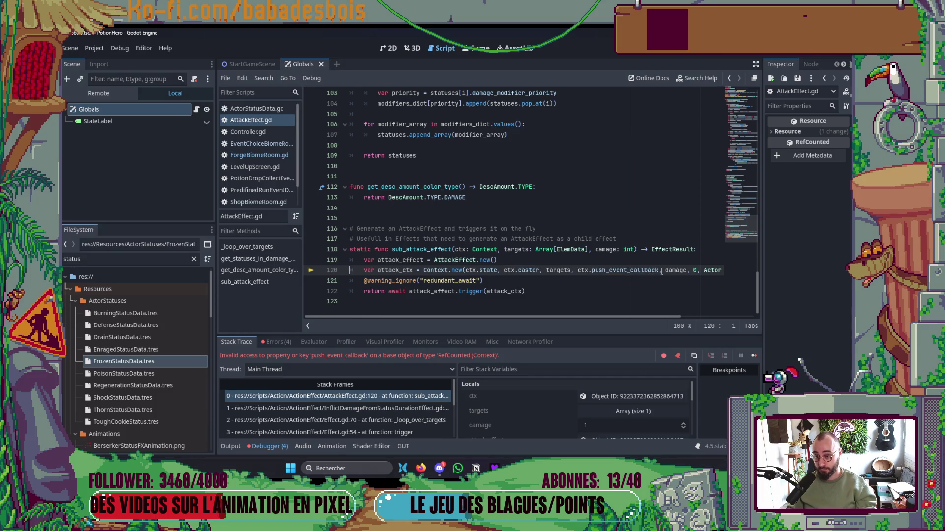
Replace ctx.push_event_callback with ctx.controller on line 120 of AttackEffect.gd
key(ctrl+BackSpace)
text(co)
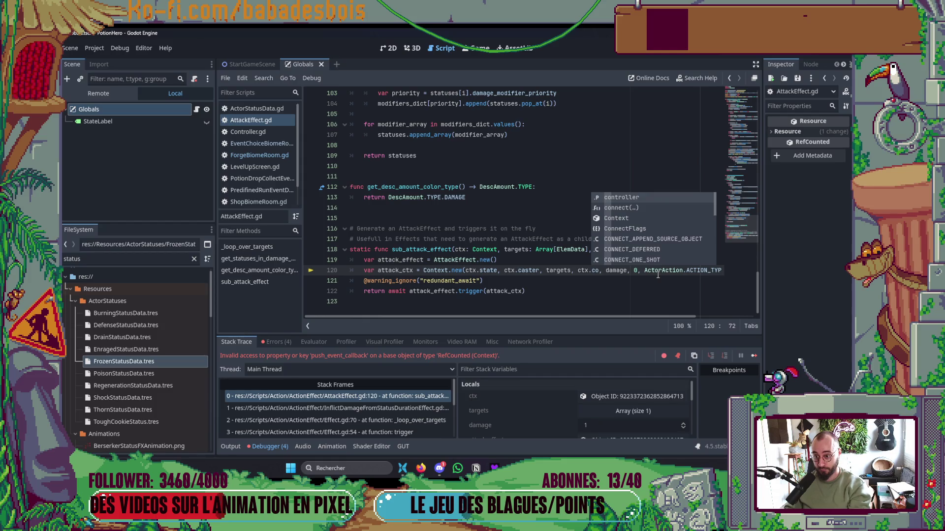
key(Return)
click(598, 310)
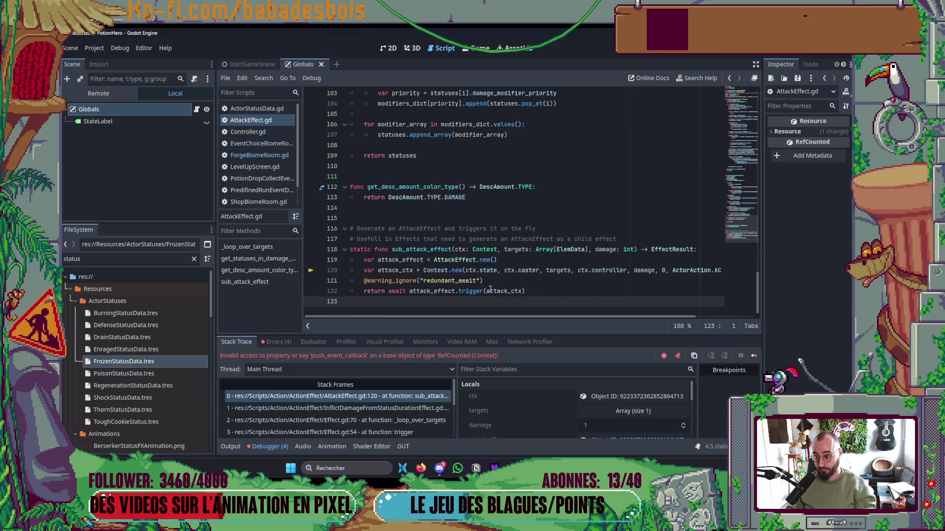
Verify the Context class's controller field, save the scripts, and relaunch the game
ctrl+click(443, 274)
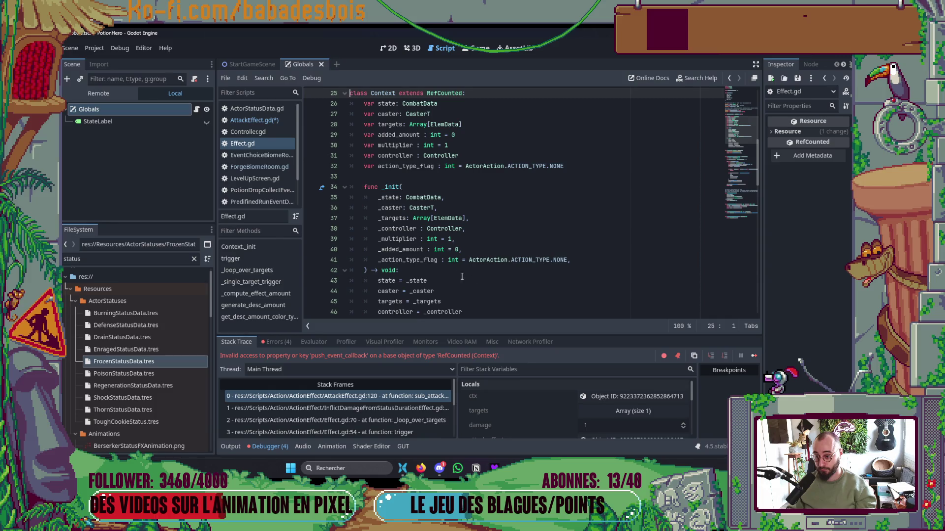
scroll(491, 257, up, 1)
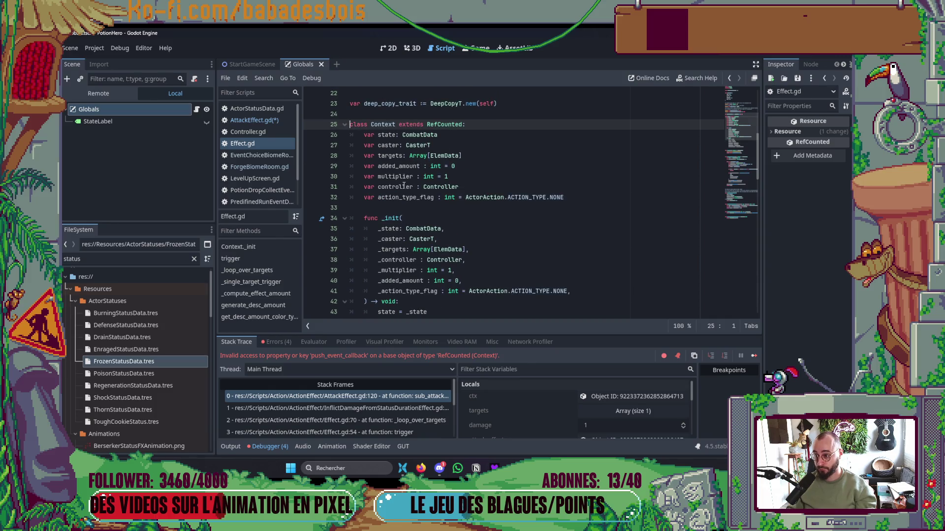
click(565, 197)
key(ctrl+s)
key(F5)
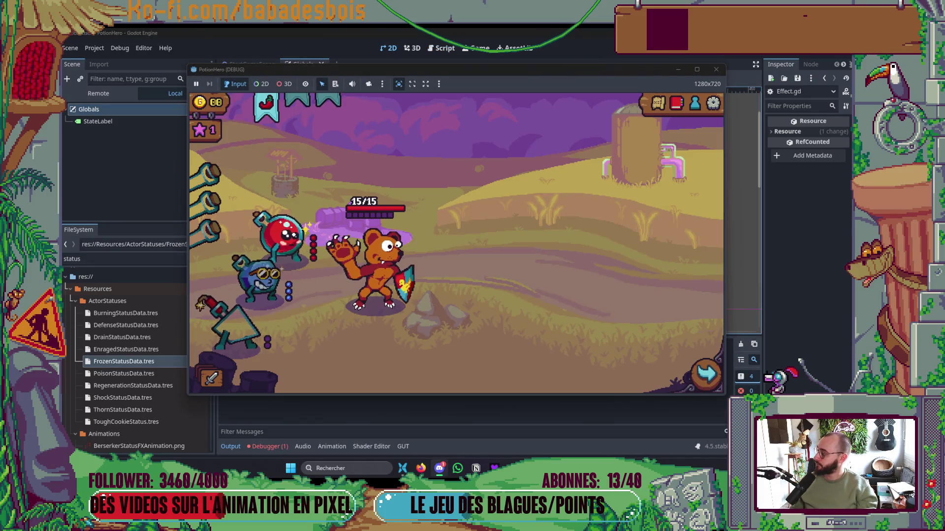
Enter the first map room, then bring CombatController's fury trigger code into view
click(284, 276)
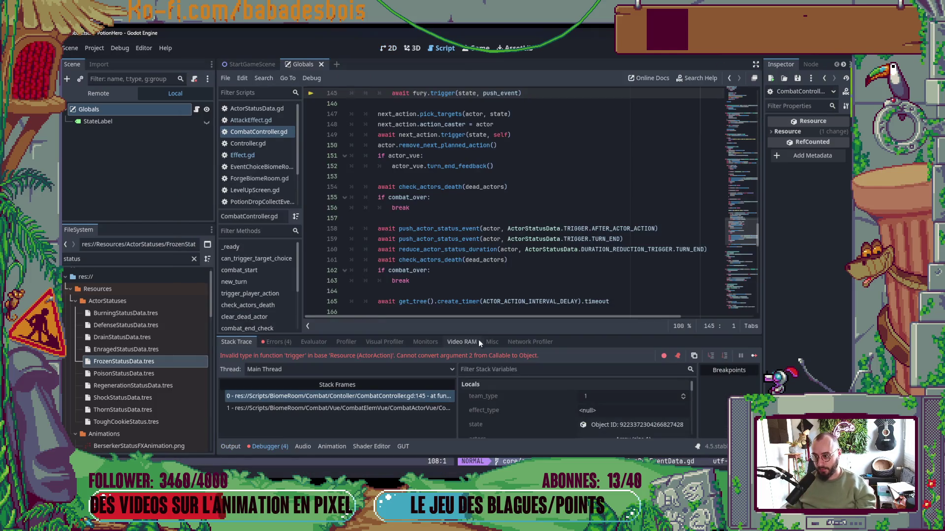
scroll(513, 213, up, 9)
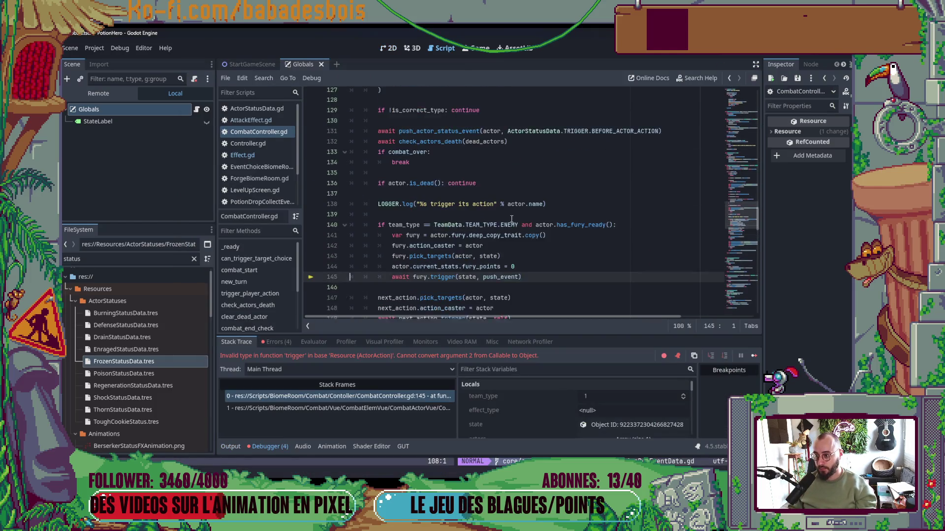
scroll(509, 224, up, 6)
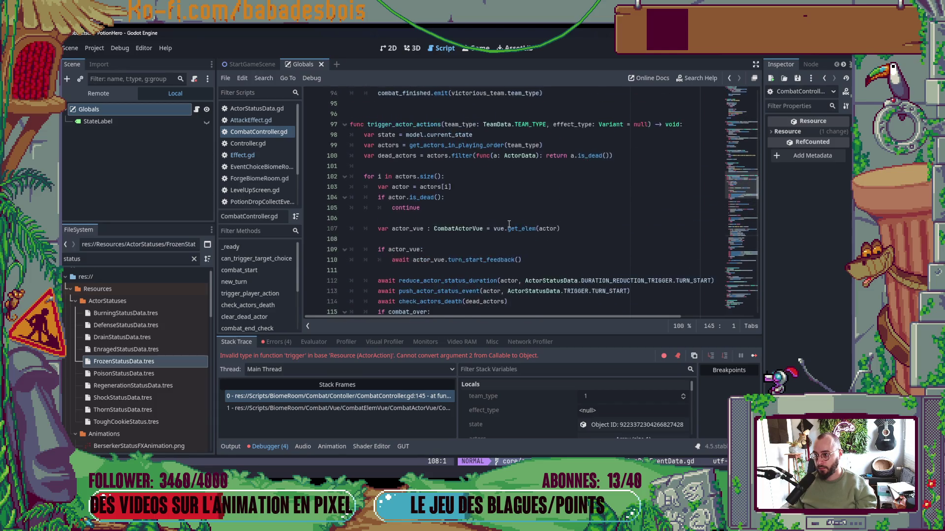
mouse_move(738, 161)
mouse_down()
mouse_move(735, 197)
mouse_move(733, 113)
mouse_move(729, 230)
mouse_up()
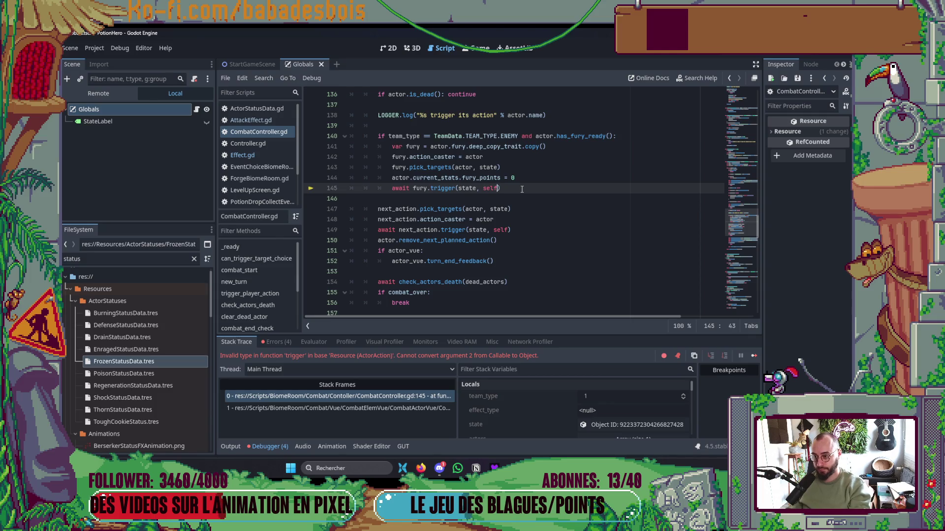
Save CombatController.gd with the fury trigger passing self, and rerun the game
click(561, 283)
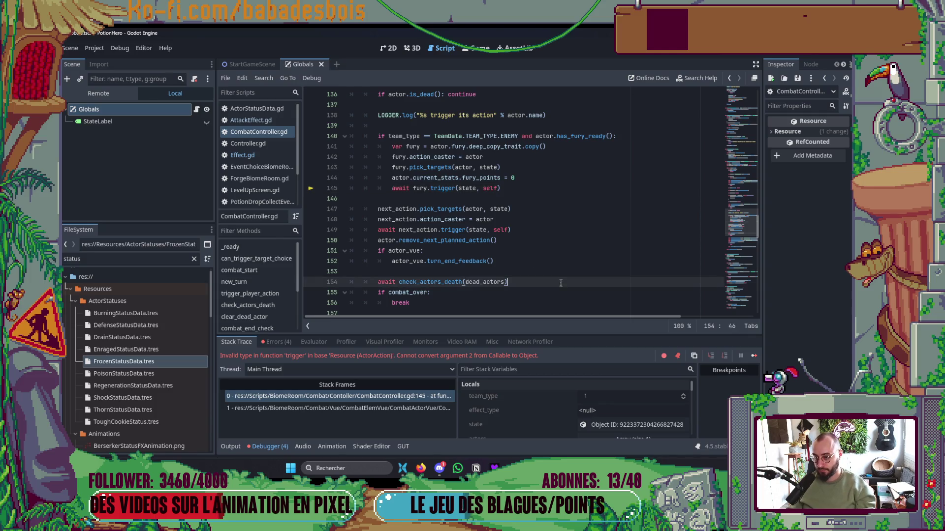
scroll(581, 260, down, 4)
click(583, 260)
key(ctrl+s)
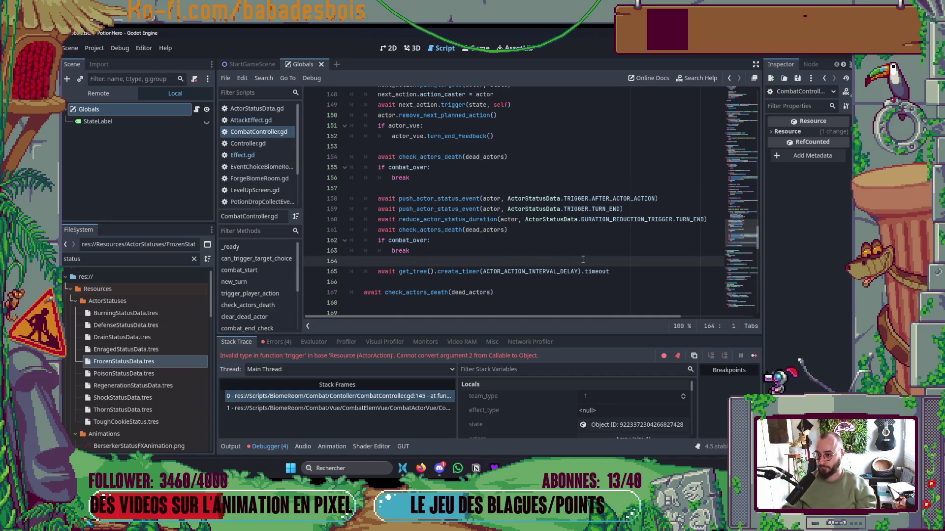
key(F5)
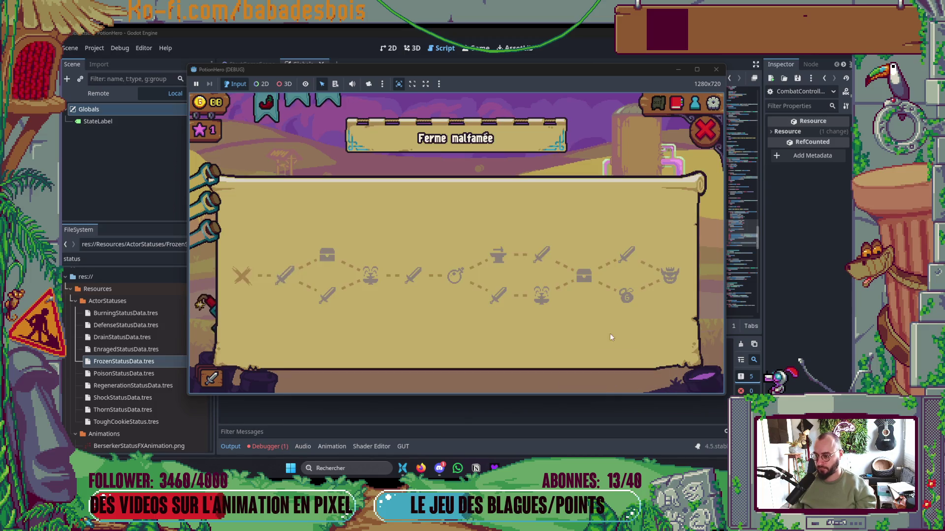
Enter the first farm fight, end the turn twice to win, collect the reward, and enter the next room
click(293, 275)
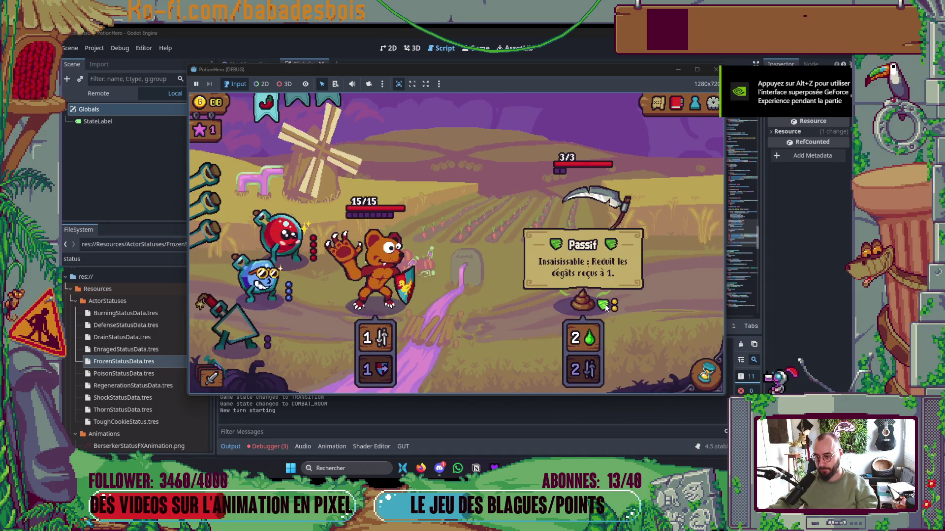
click(706, 374)
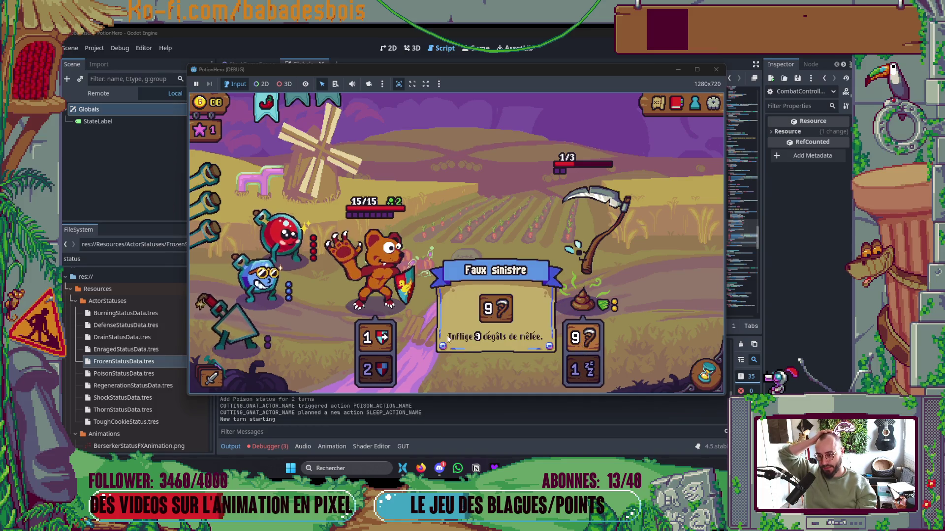
mouse_move(387, 343)
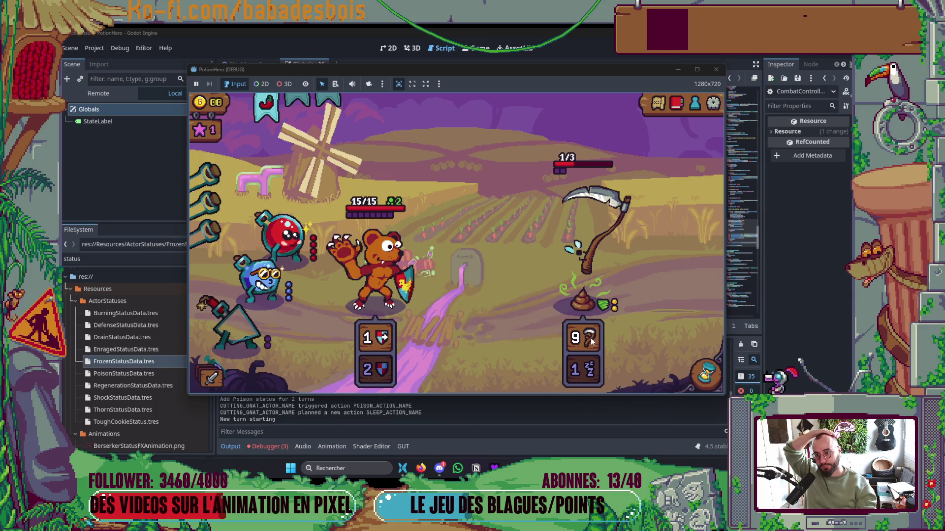
click(707, 378)
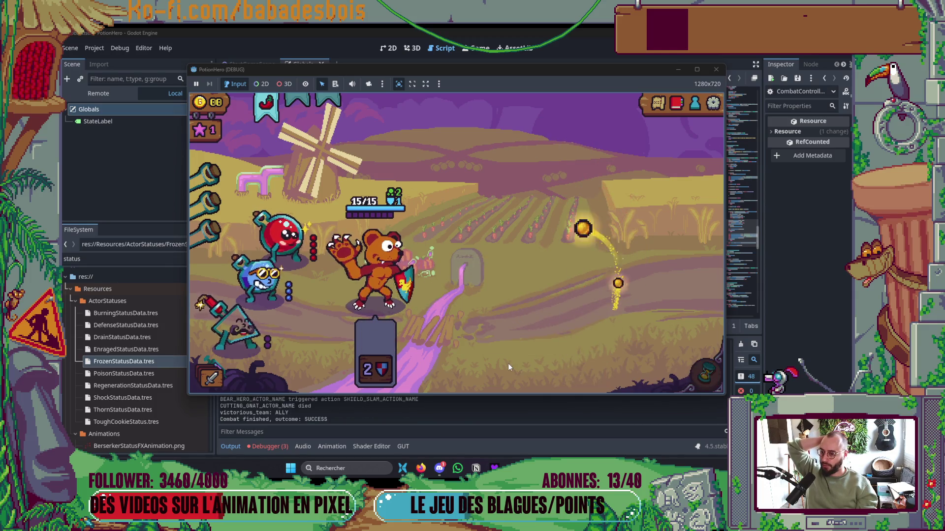
click(706, 375)
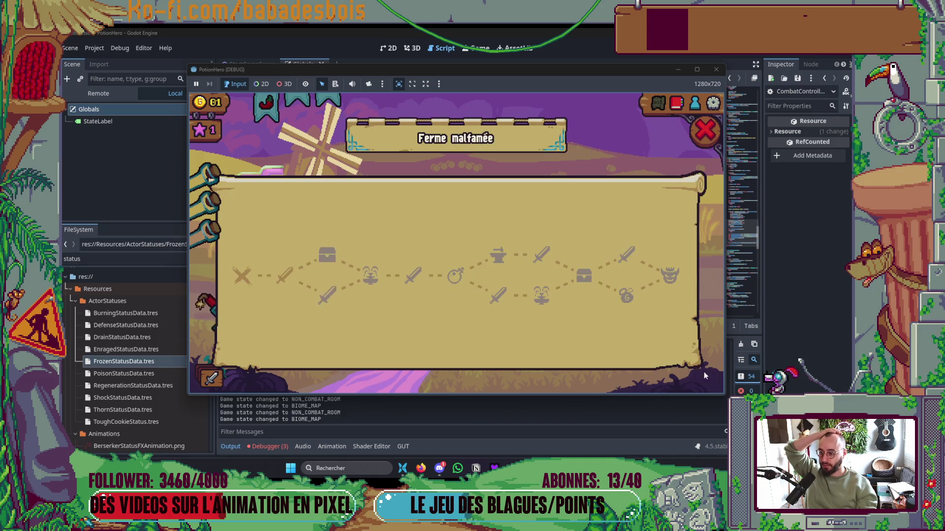
click(331, 287)
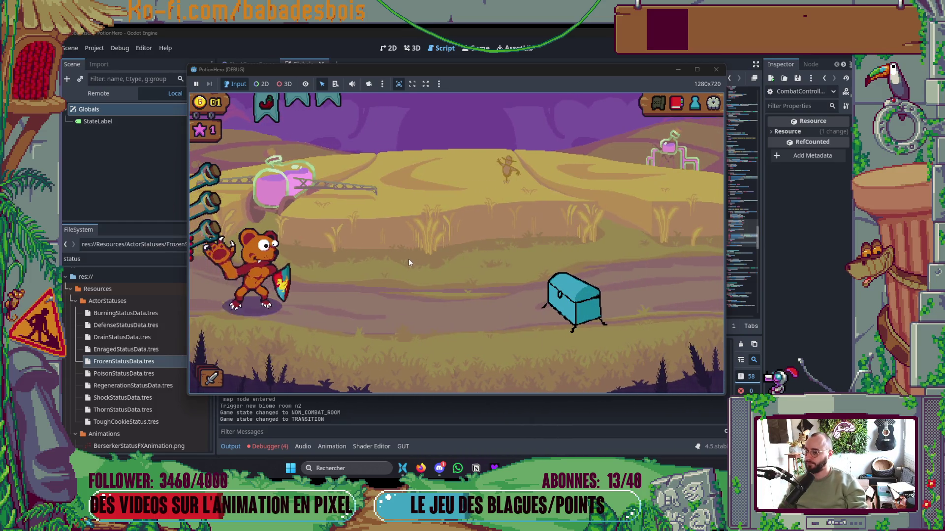
Take the chest's card reward, travel to the next room, and choose the potion refill
click(571, 297)
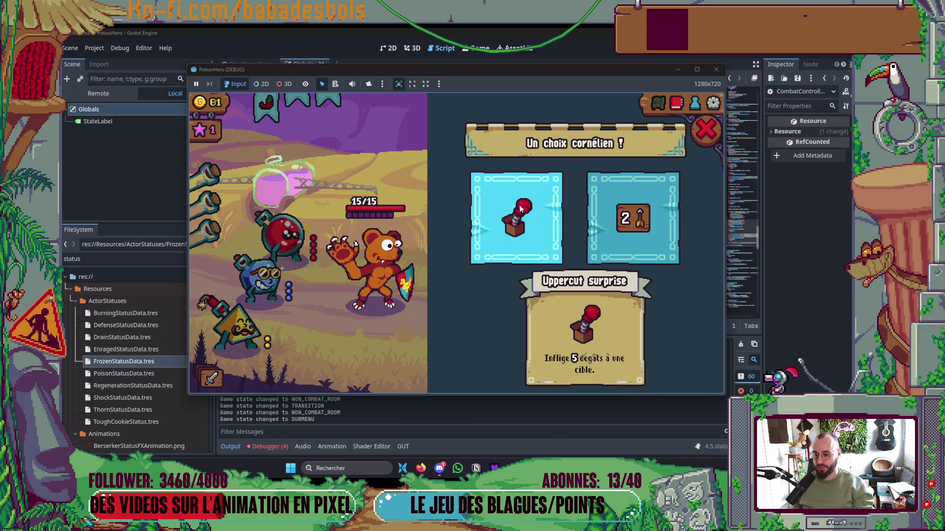
click(649, 227)
click(358, 279)
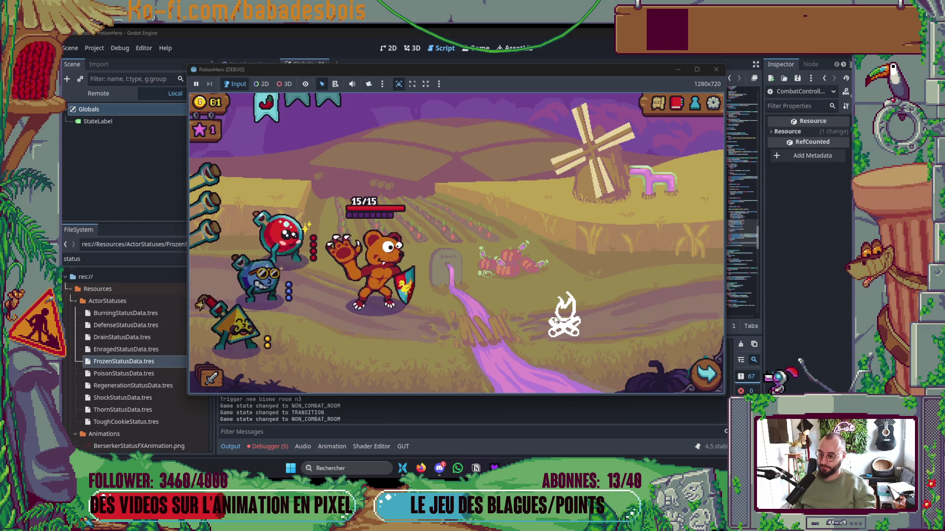
mouse_move(526, 237)
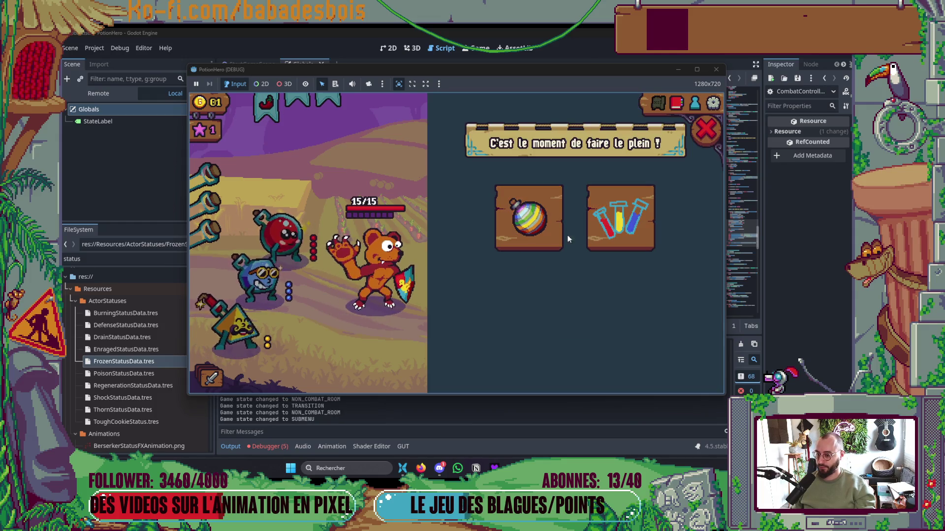
click(555, 238)
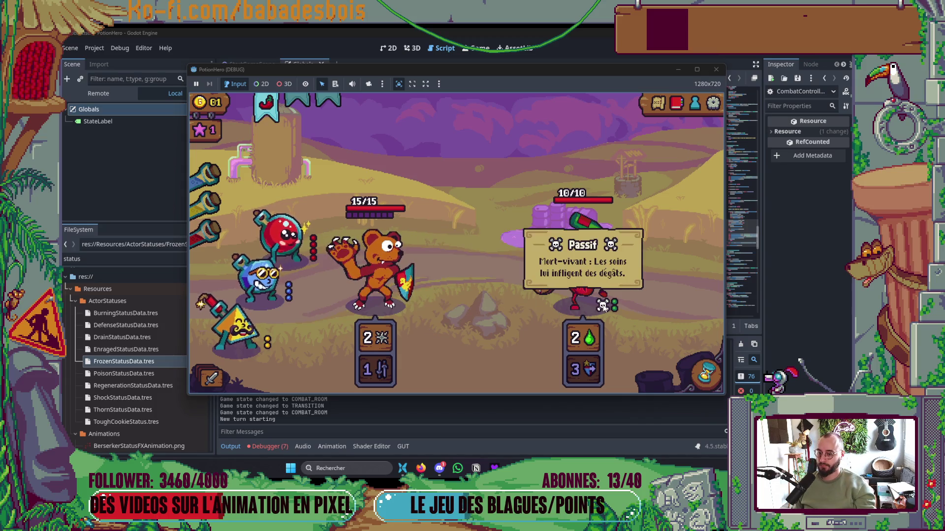
mouse_move(614, 306)
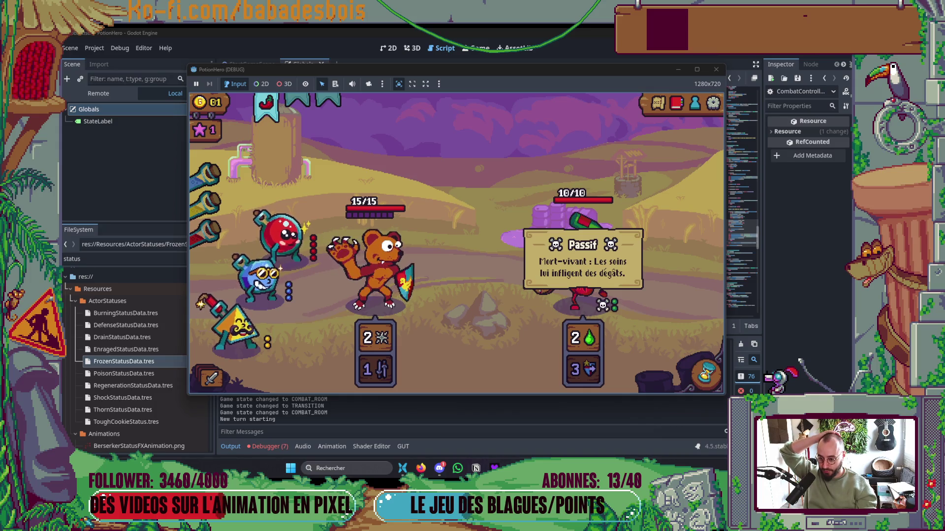
Switch to the Notion Potion Hero Backlog board
key(alt+Tab)
scroll(504, 319, down, 3)
scroll(306, 213, up, 2)
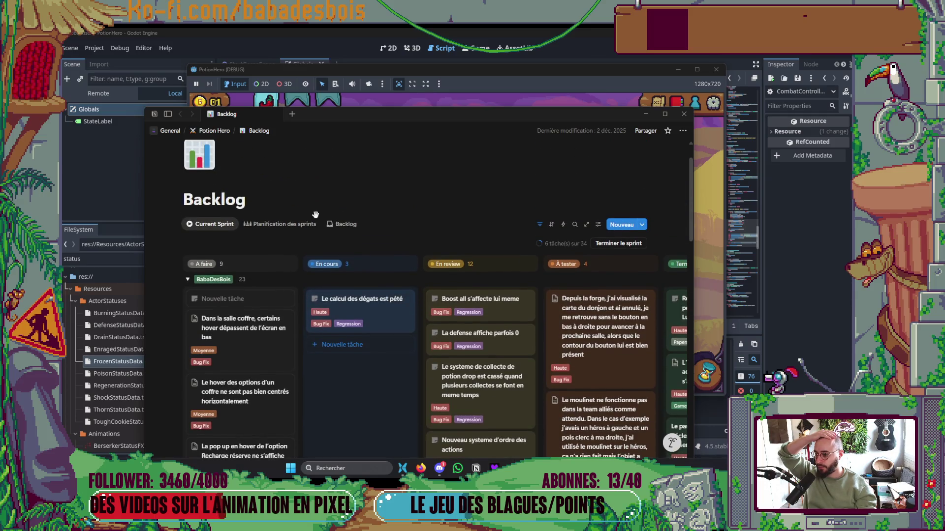
Maximize Notion and drag 'Le calcul des dégâts est pété' from En cours into En review
click(664, 114)
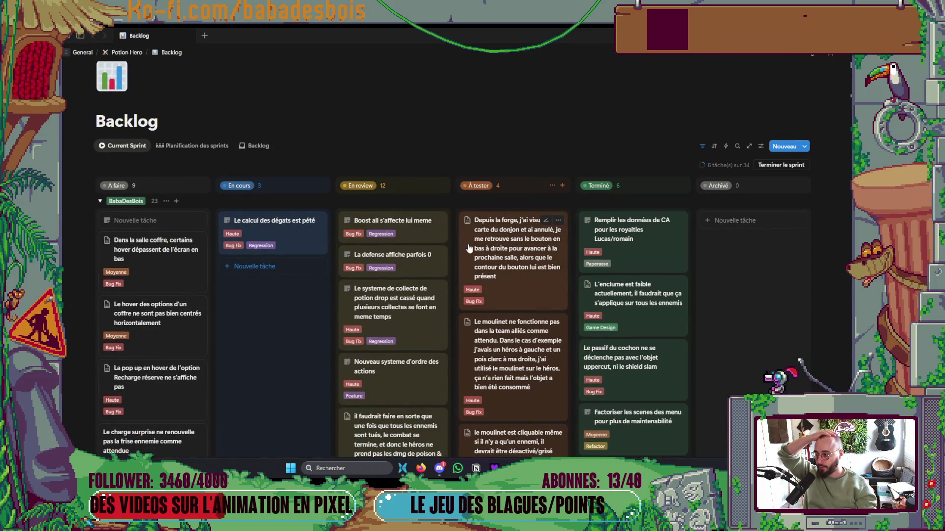
drag(305, 248, 383, 224)
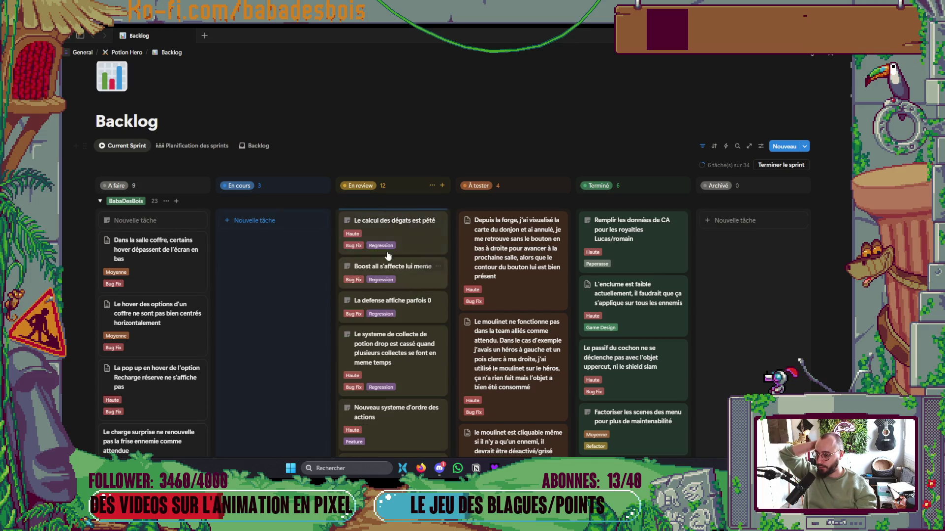
scroll(251, 300, down, 3)
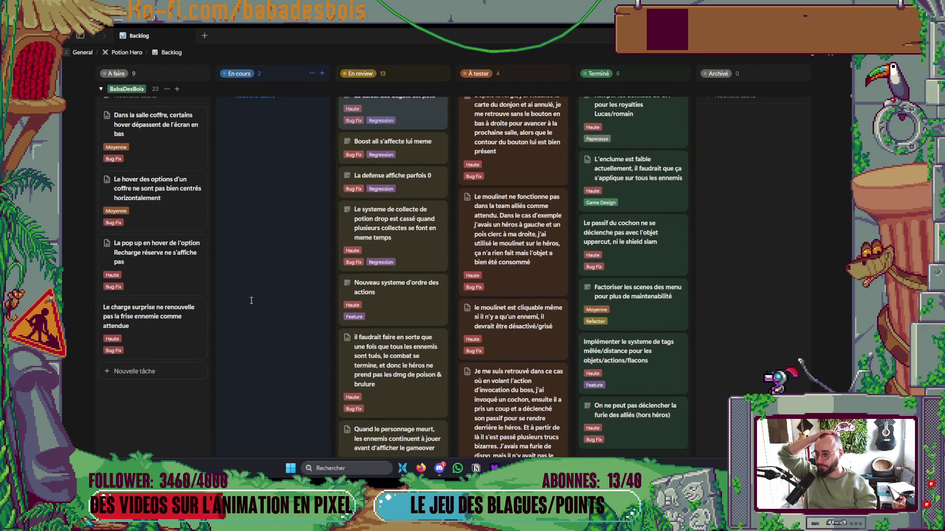
scroll(251, 300, up, 3)
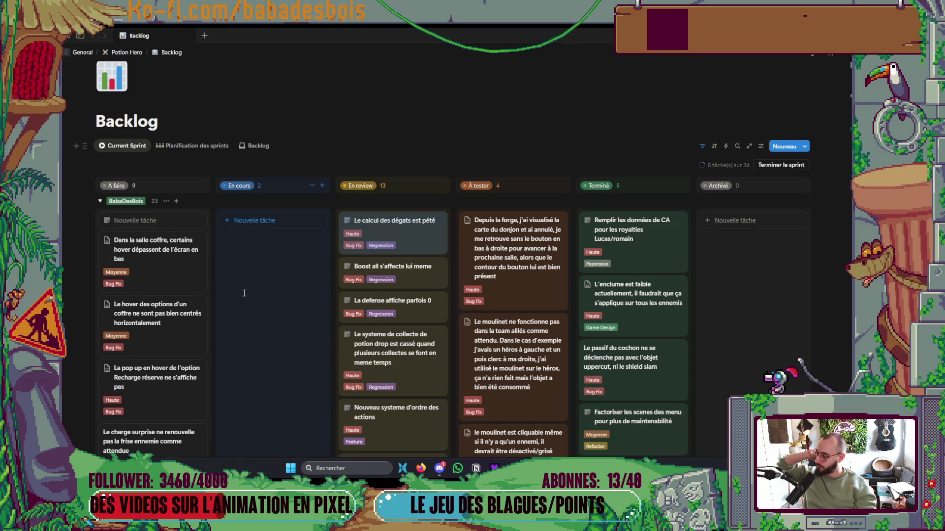
scroll(245, 293, down, 2)
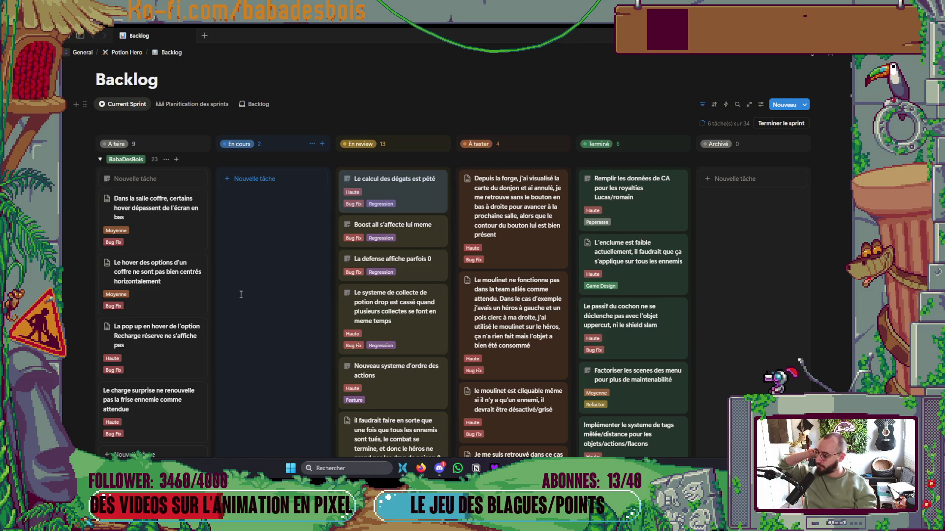
scroll(240, 295, down, 4)
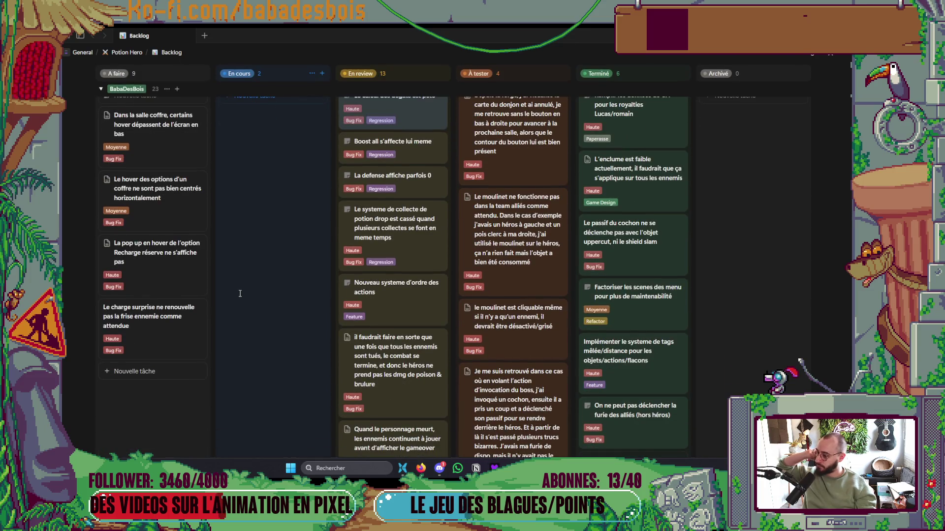
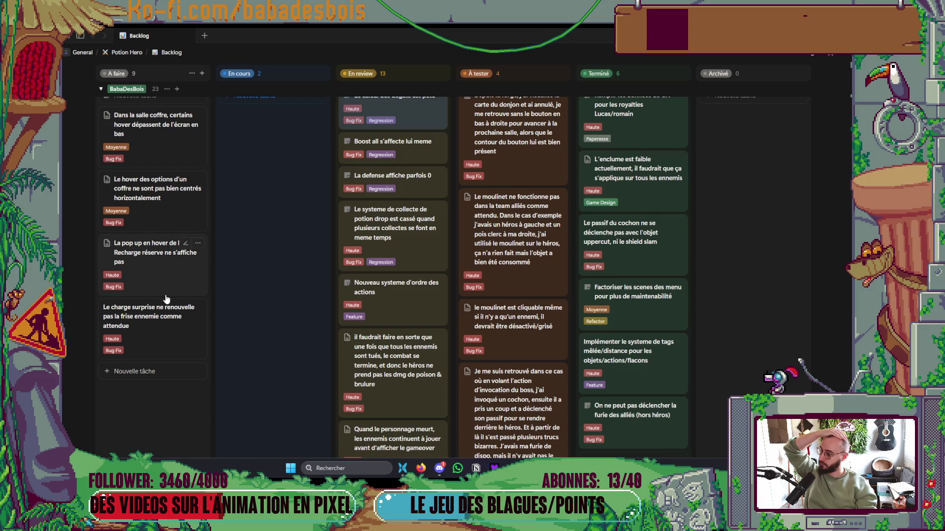
Create a new to-do card titled about the passive's hover not disappearing
click(142, 371)
key(BackSpace)
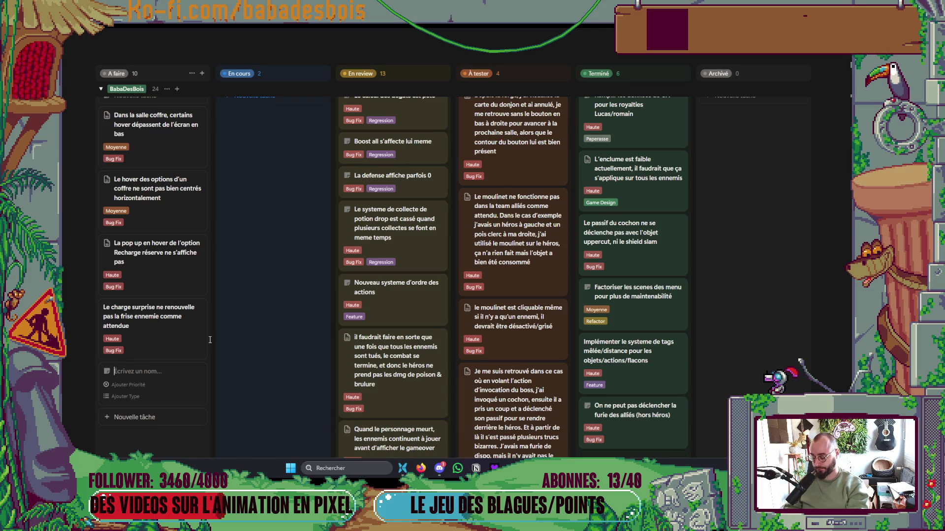
key(alt+Tab)
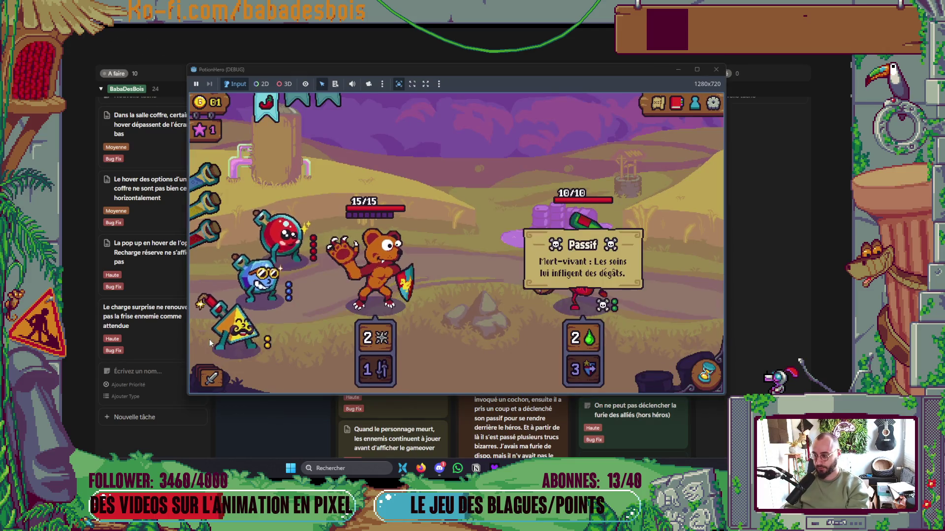
key(alt+Tab)
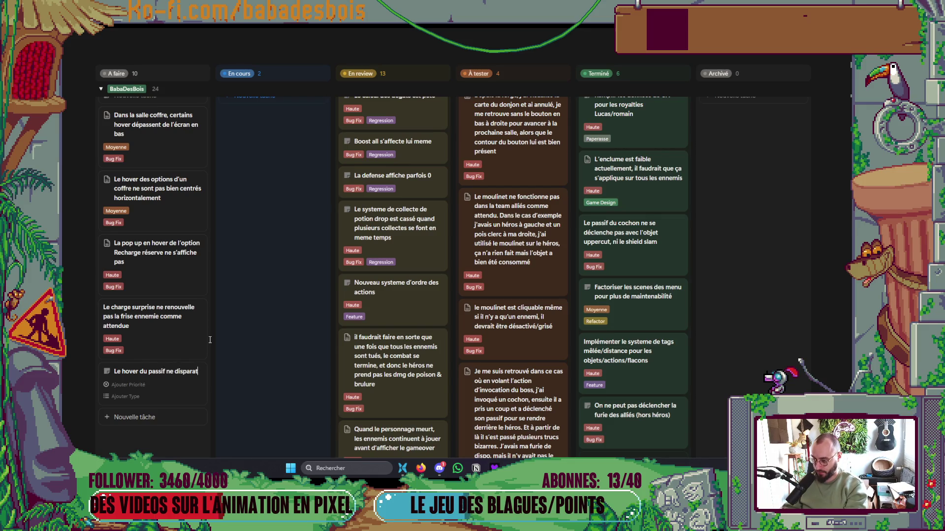
text(it pas toujours quand on ne)
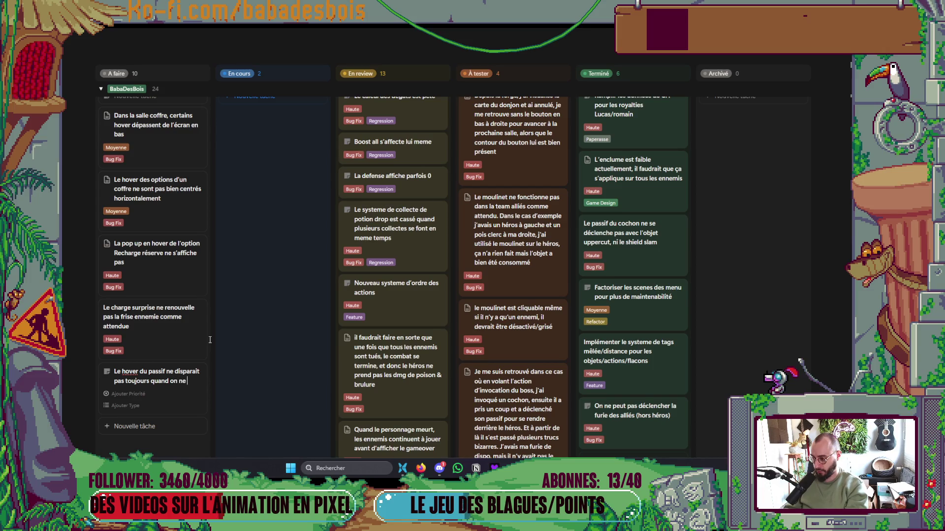
text(over plus)
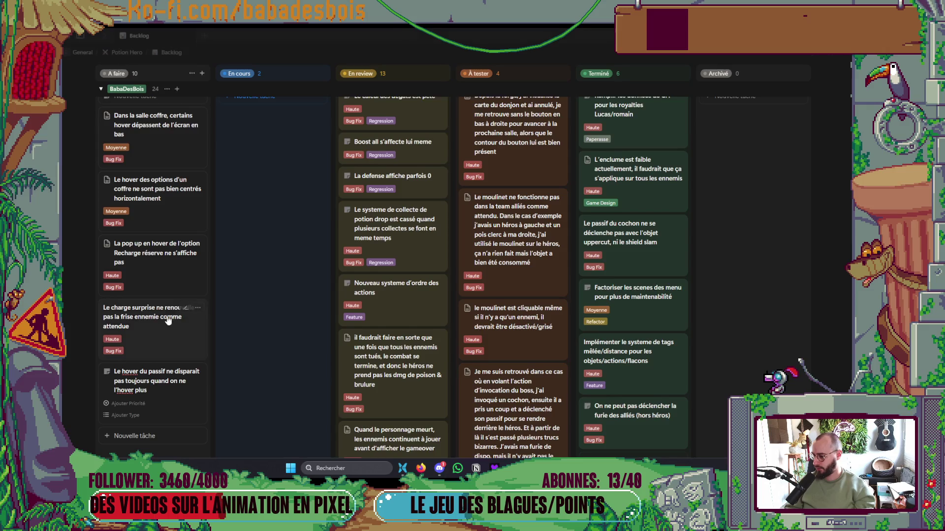
scroll(197, 320, down, 3)
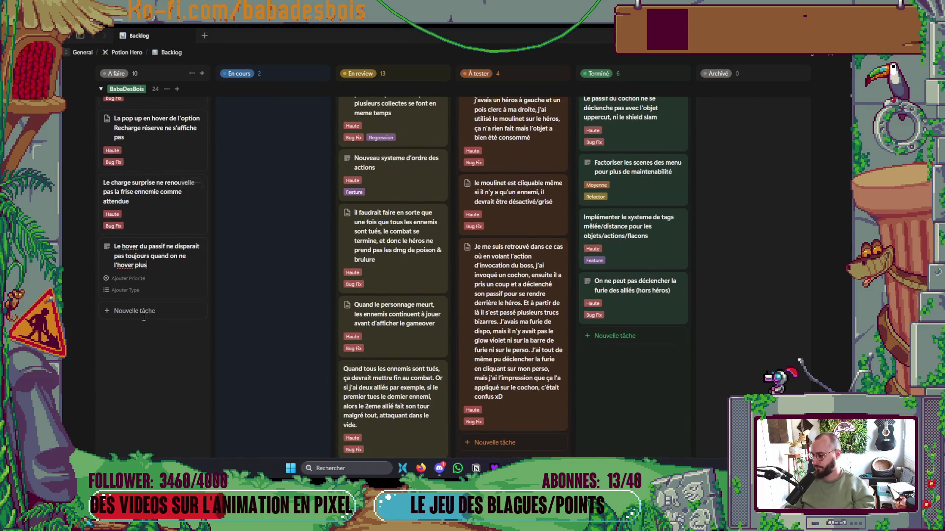
Set the card's priority to Moyenne and tag its type as Bug Fix and UI
click(136, 281)
click(131, 319)
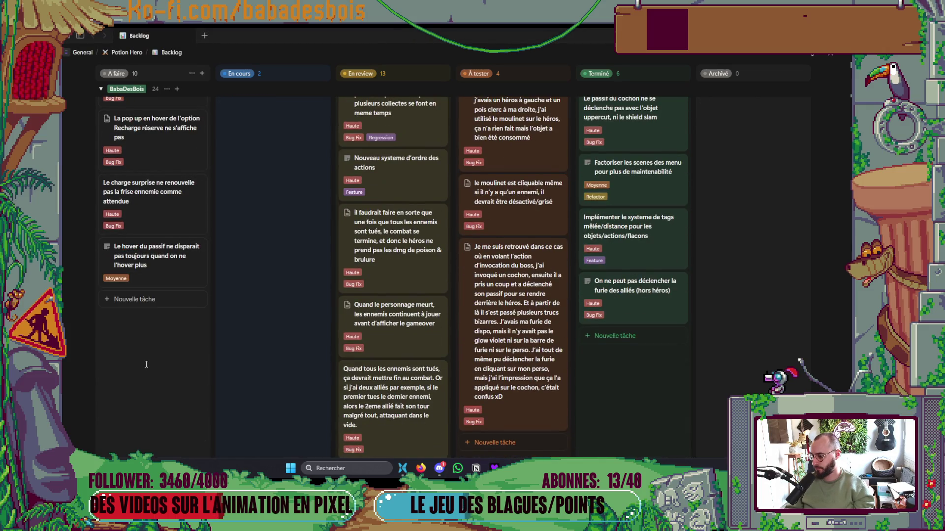
click(172, 276)
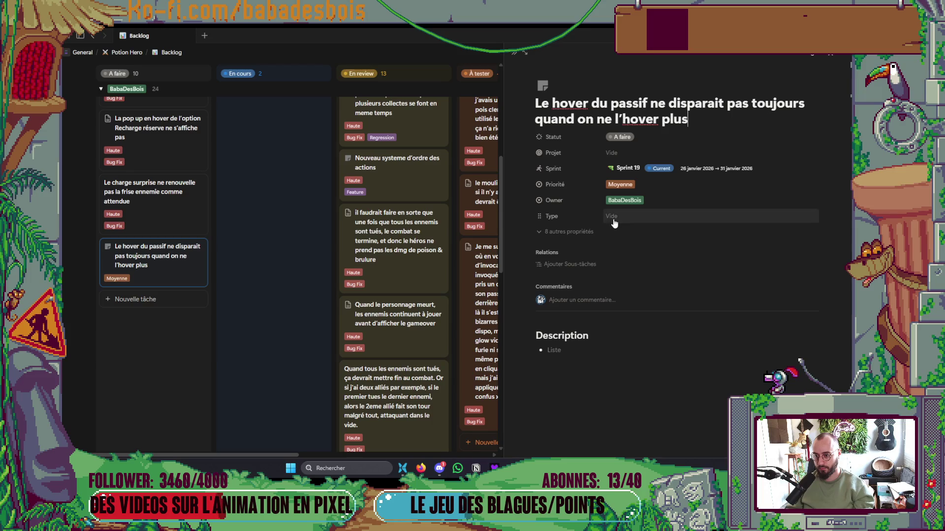
click(613, 217)
click(640, 274)
click(624, 375)
click(678, 146)
click(568, 231)
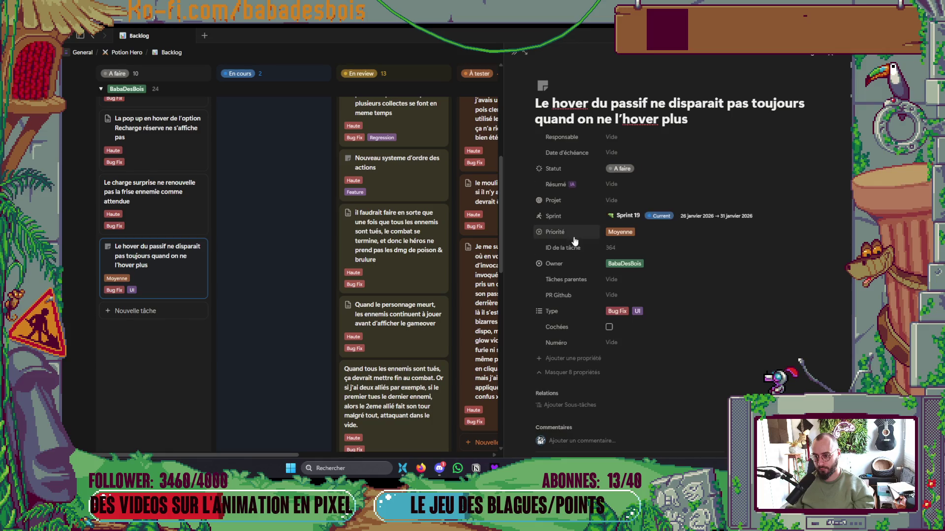
click(517, 53)
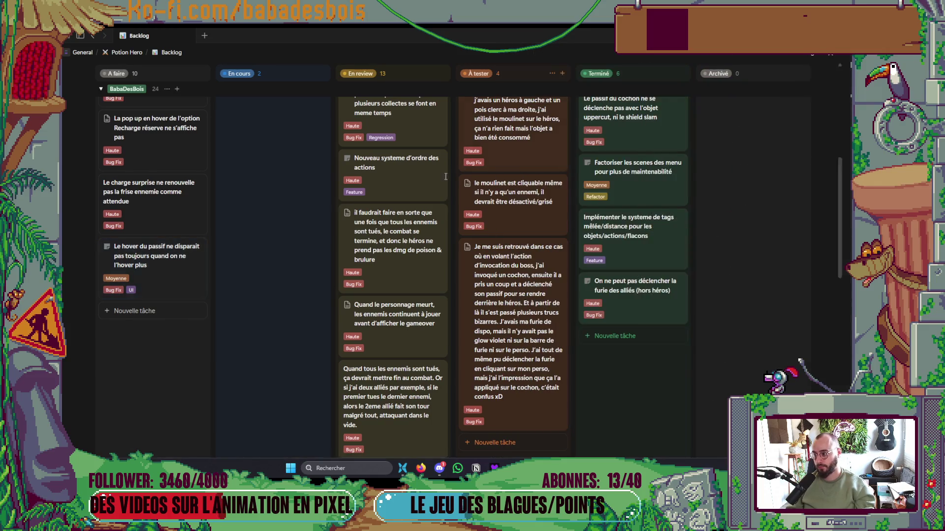
key(alt+Tab)
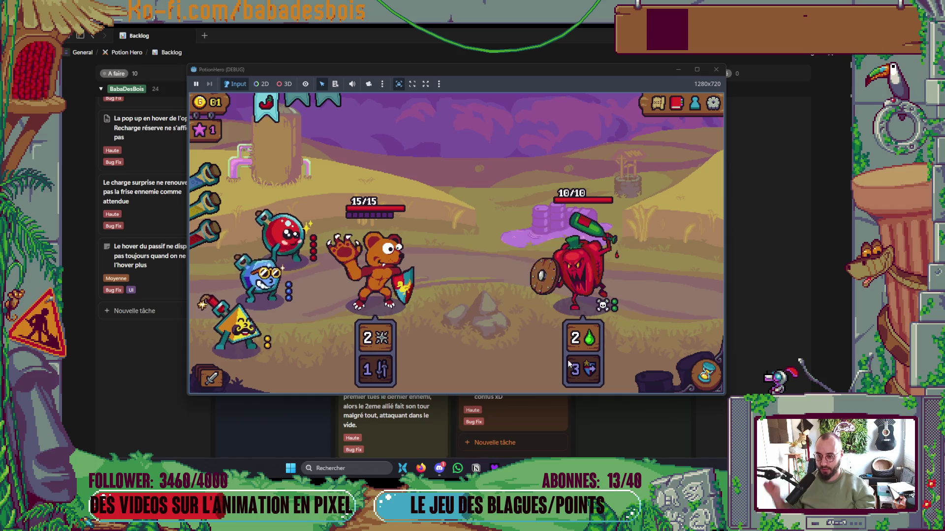
End the turn, aim the blue potion's action at the bear, and end the turn again
mouse_move(243, 332)
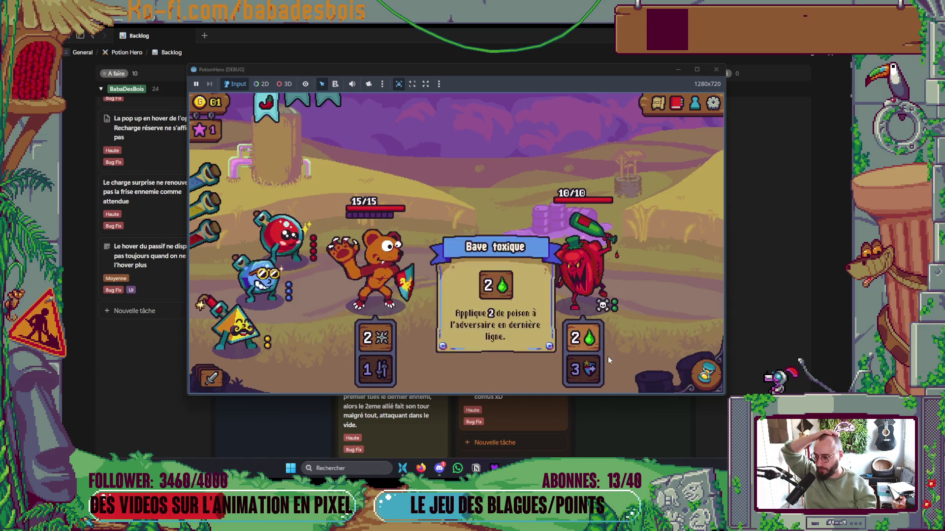
click(706, 374)
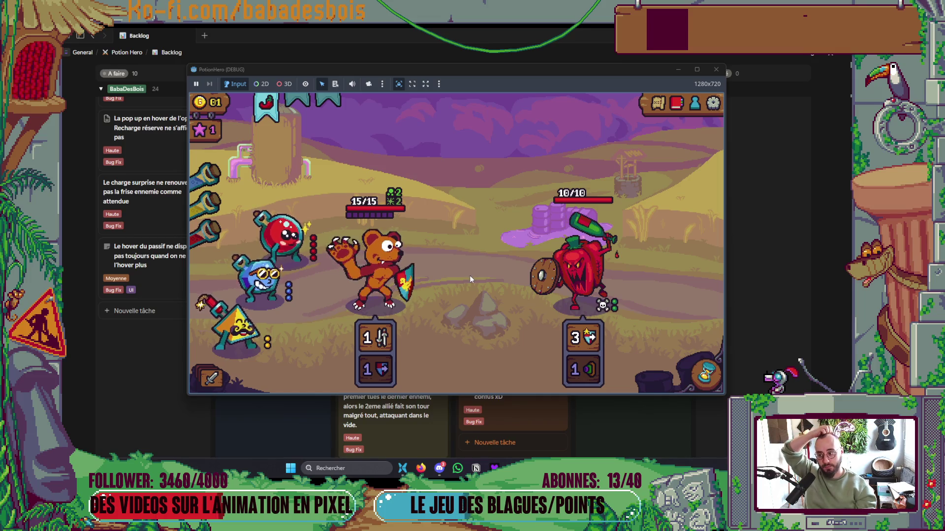
drag(261, 276, 369, 278)
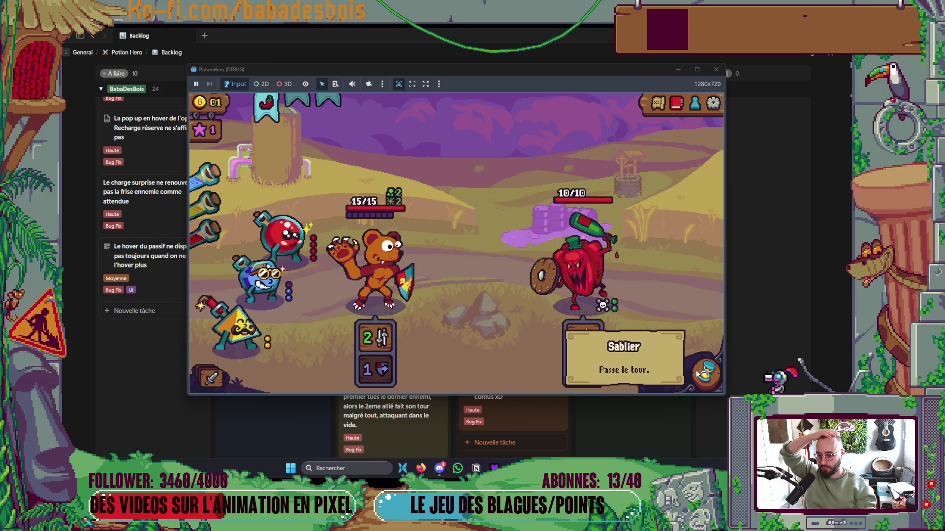
click(723, 369)
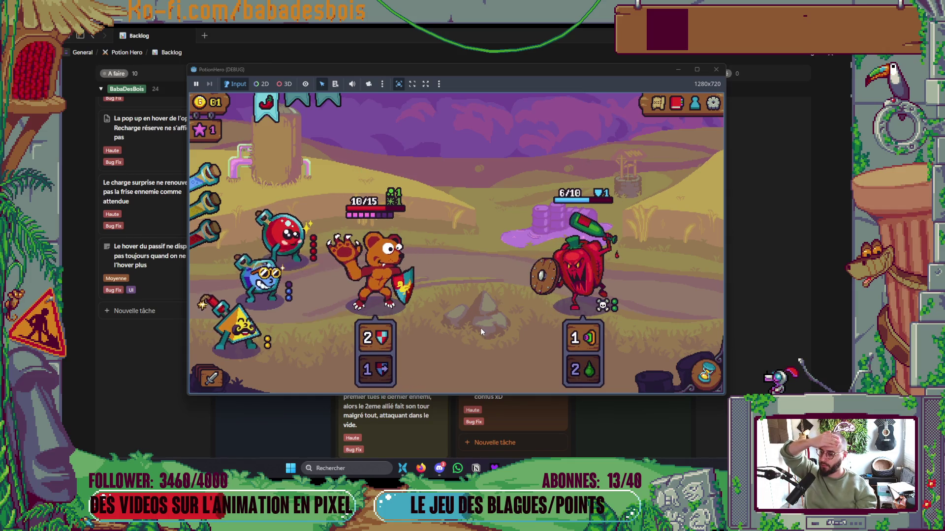
Start a new to-do card for the drain not working on an ally
mouse_move(631, 361)
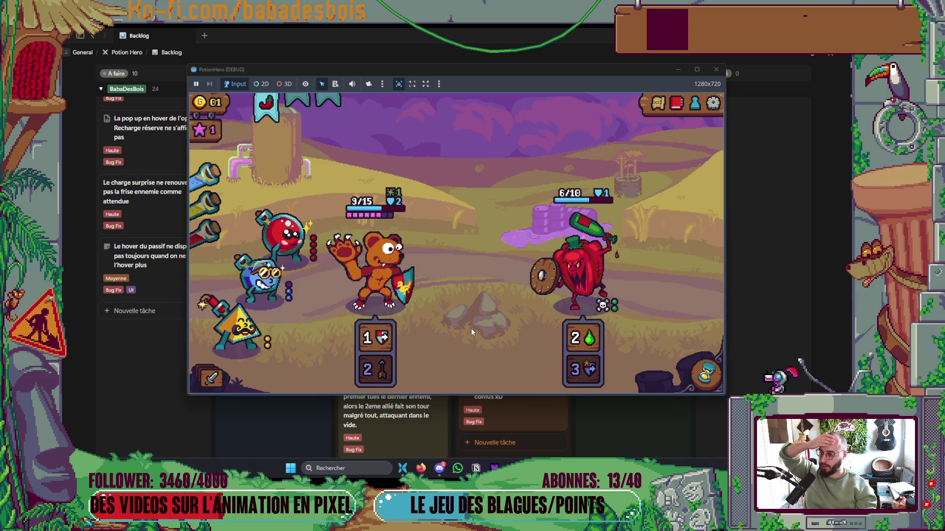
mouse_move(276, 238)
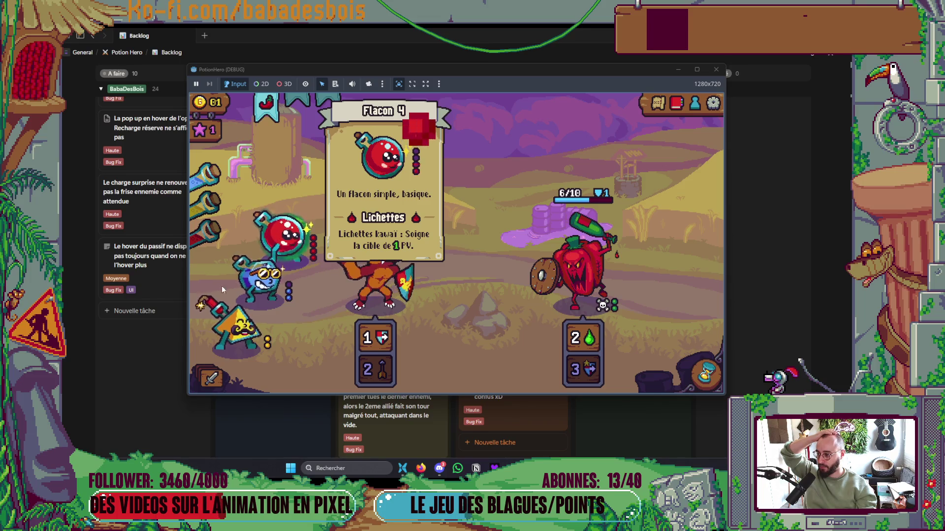
click(130, 311)
click(130, 311)
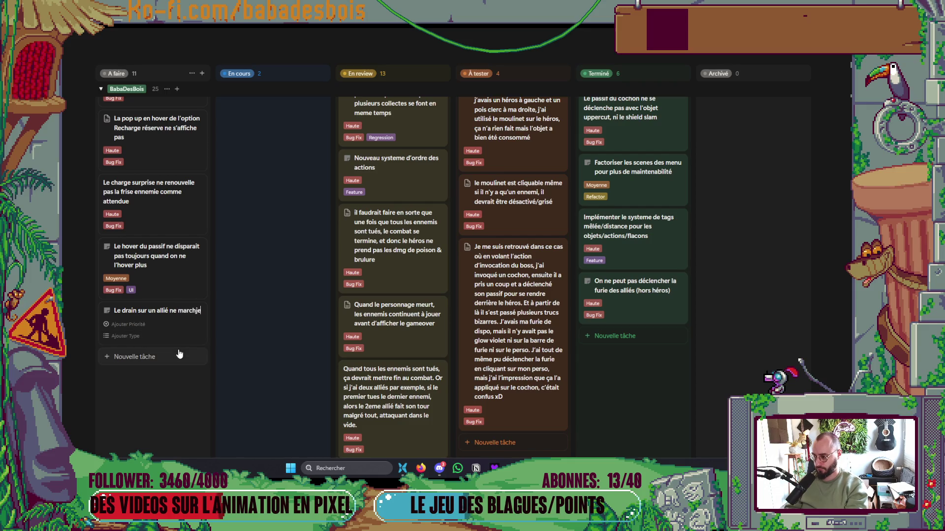
Finish the title 'Le drain sur un allié ne marche pas', tag it Bug Fix, priority Haute
text(pas)
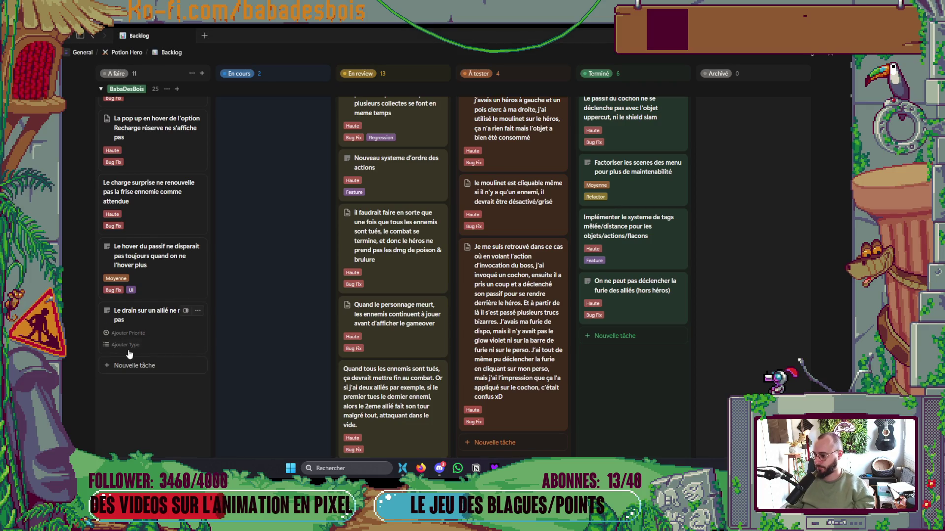
click(139, 346)
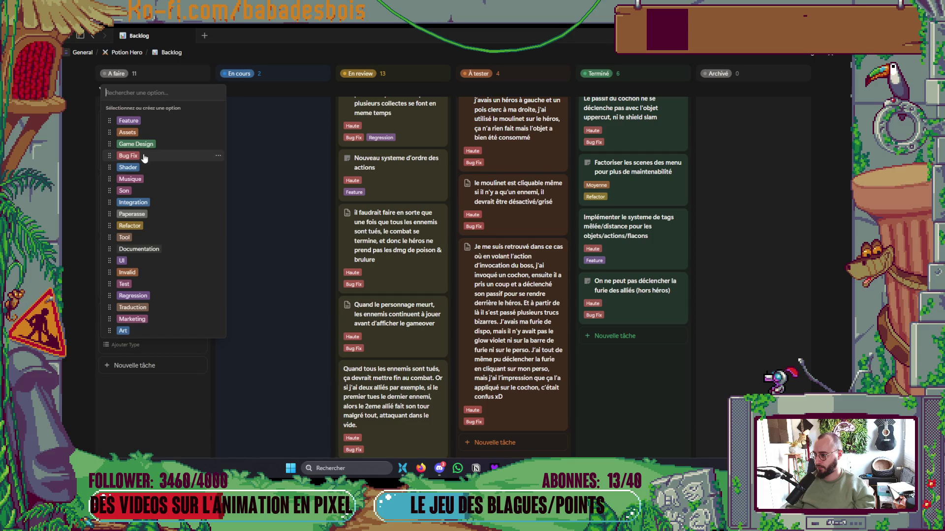
click(144, 156)
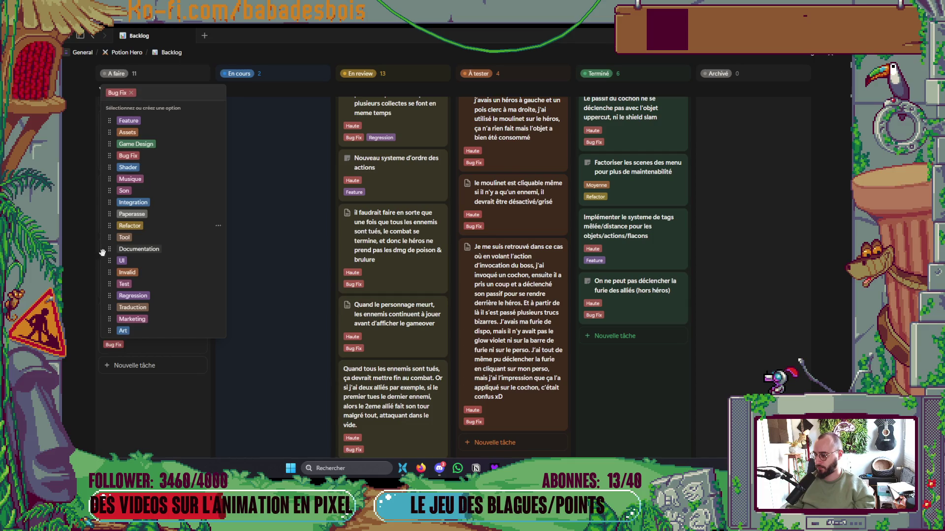
click(82, 363)
click(135, 335)
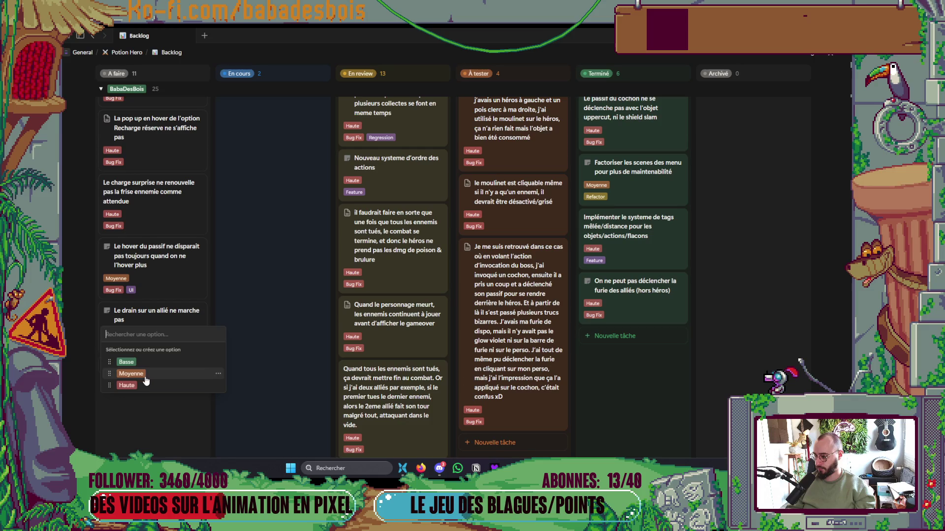
click(138, 385)
key(alt+Tab)
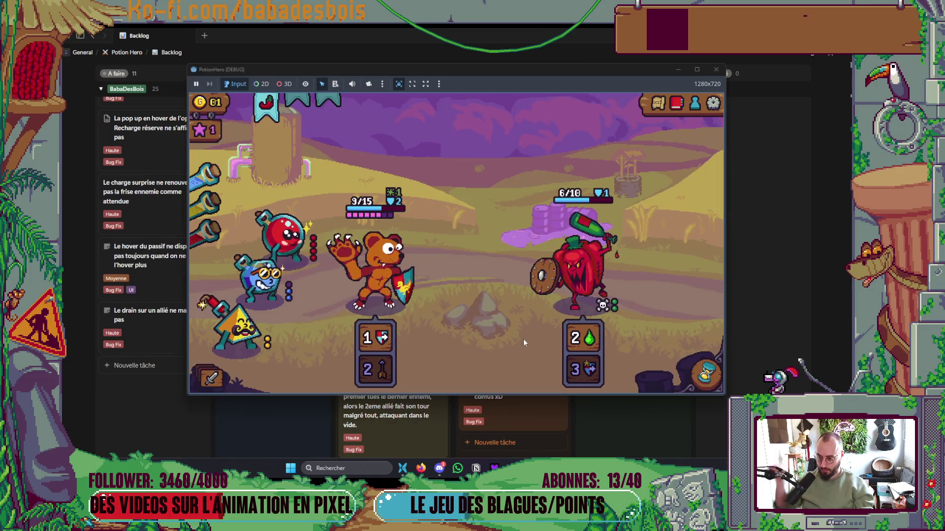
End the turn (pepper 2/10, bear 7/15) and read the Charge surprise task's details
click(706, 373)
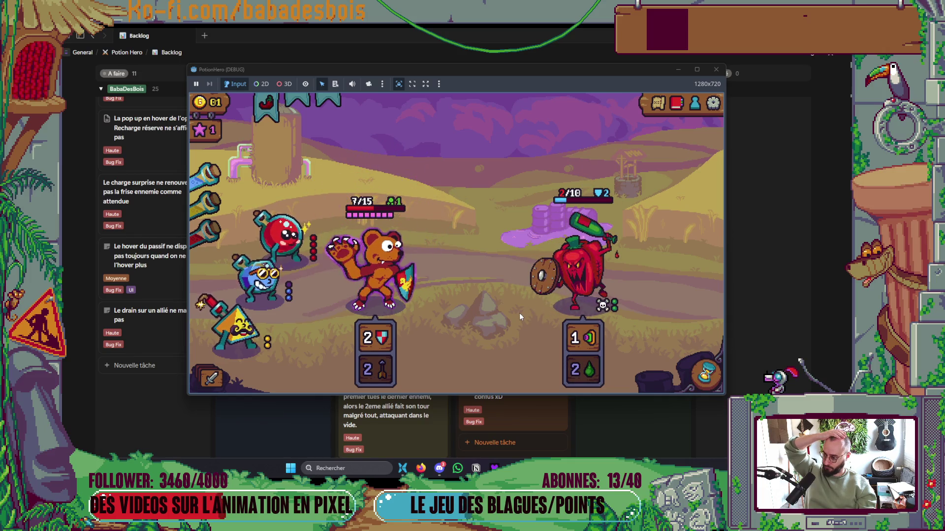
mouse_move(195, 225)
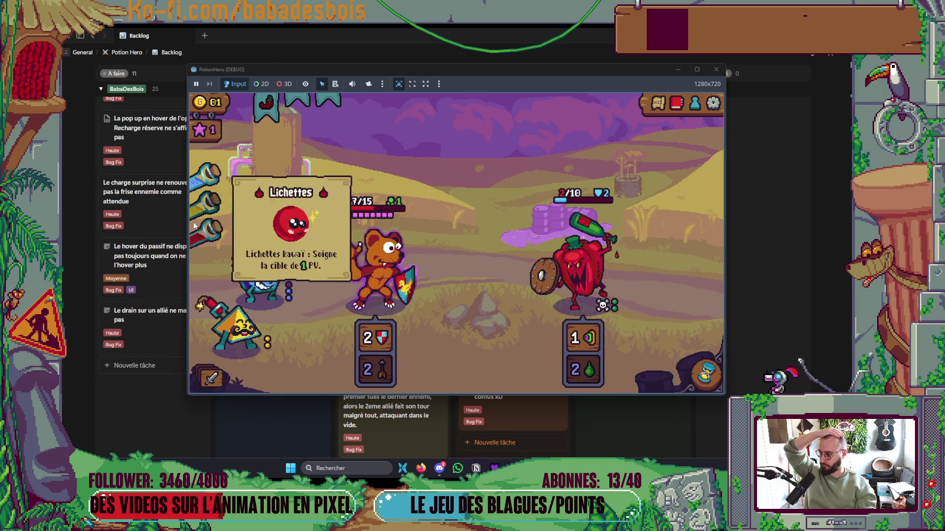
click(167, 215)
scroll(607, 296, down, 2)
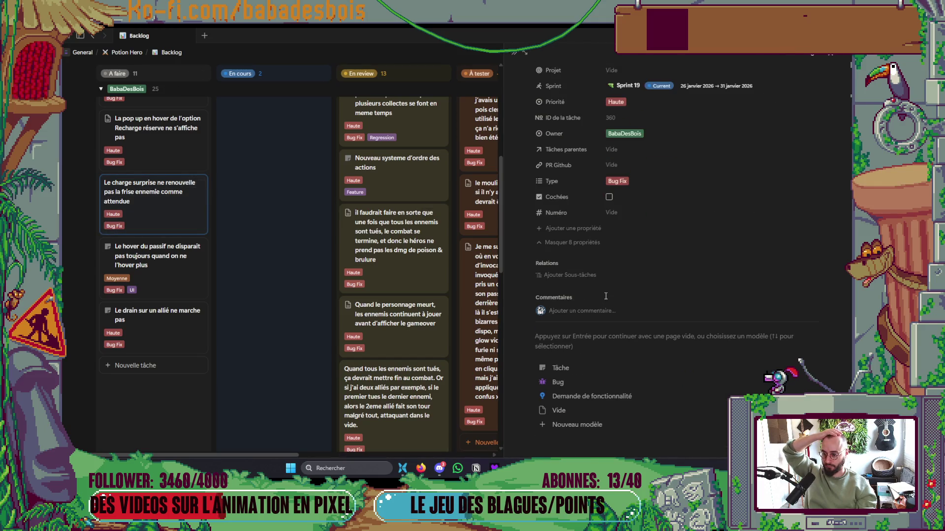
scroll(608, 296, up, 2)
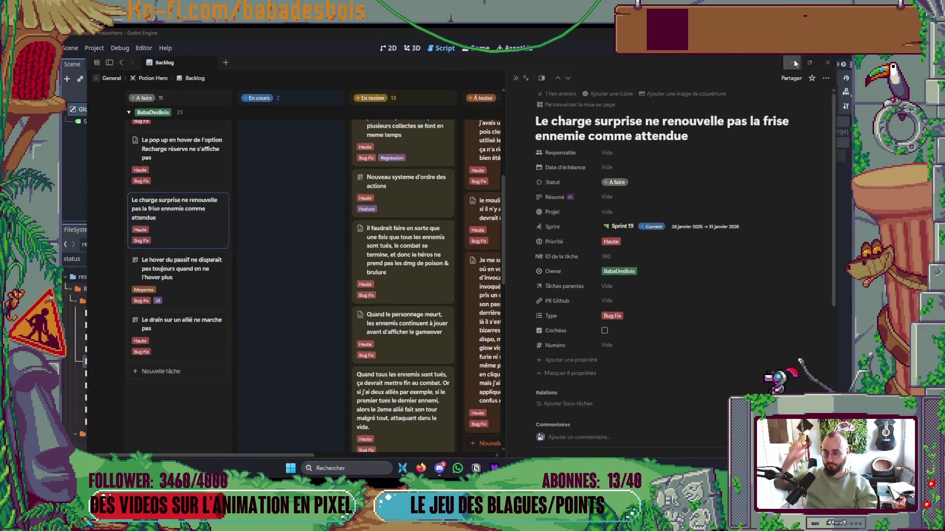
key(alt+Tab)
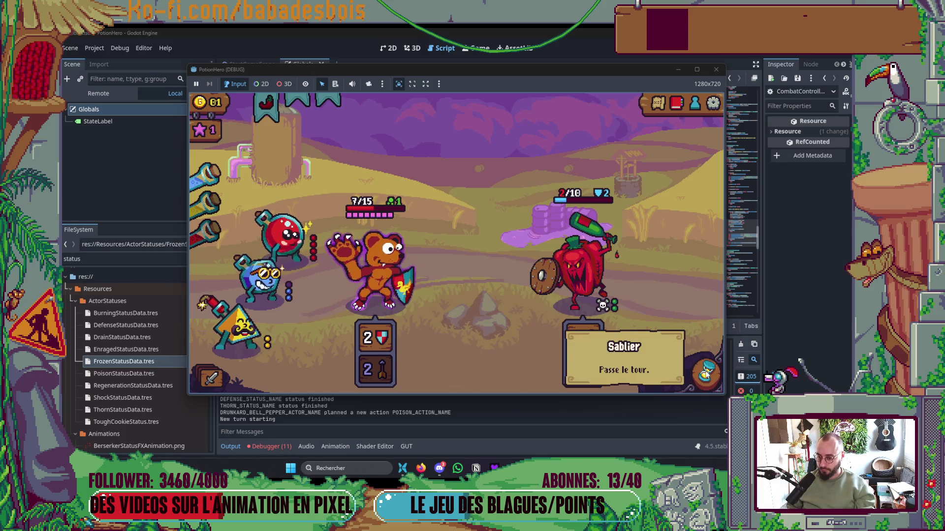
End the enemy turn, then begin an is_ancestor_of condition on _update_layout's if line
click(705, 372)
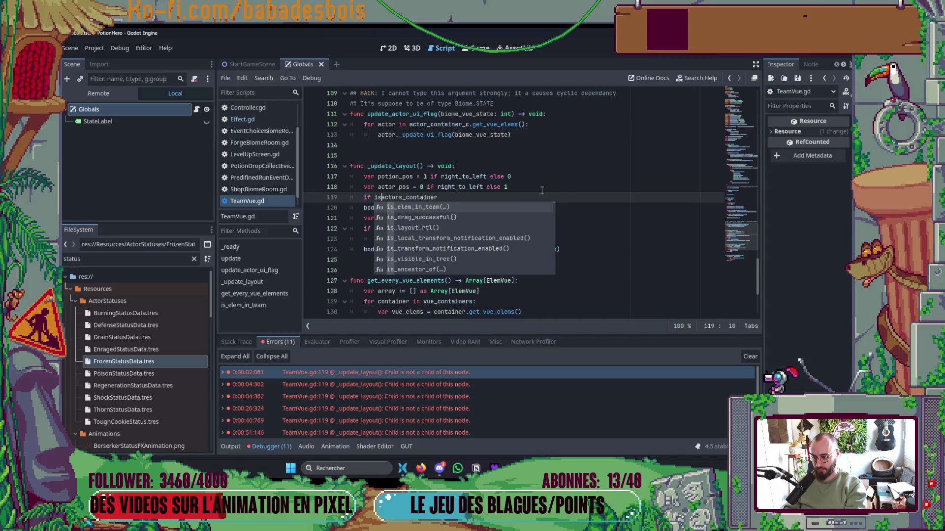
key(BackSpace)
key(BackSpace)
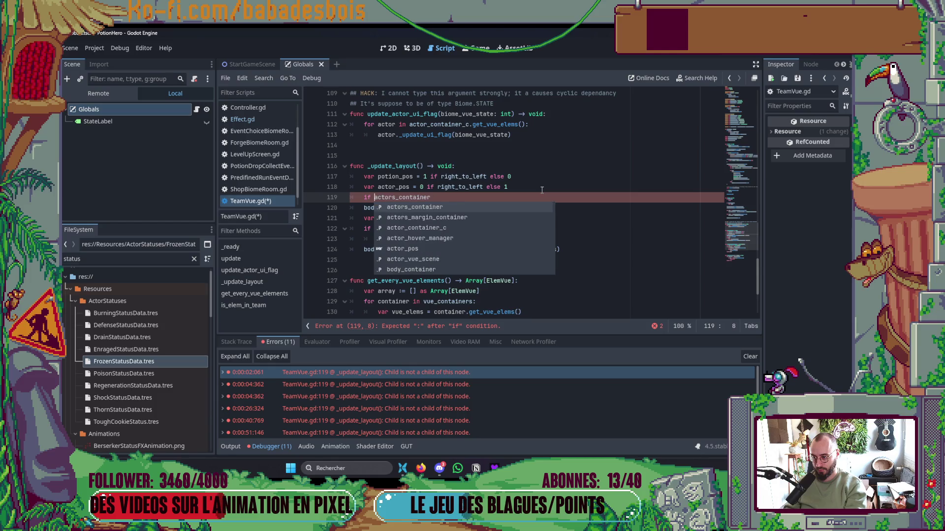
text(is_ch)
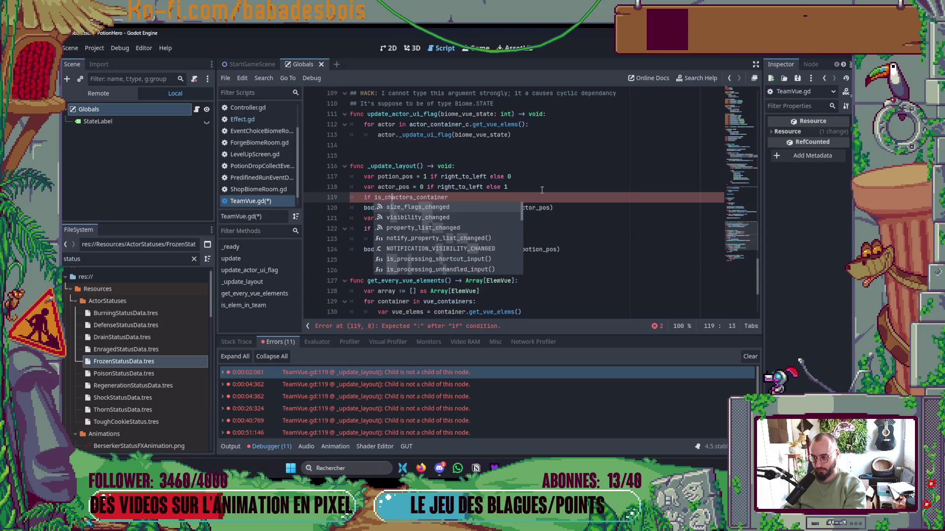
key(BackSpace)
key(BackSpace)
key(BackSpace)
key(BackSpace)
key(BackSpace)
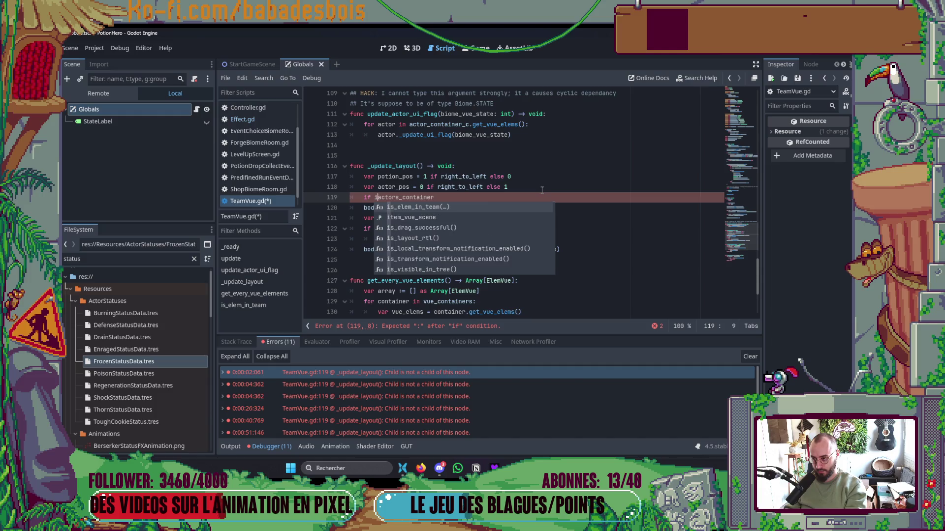
key(End)
key(ctrl+Left)
text(is_)
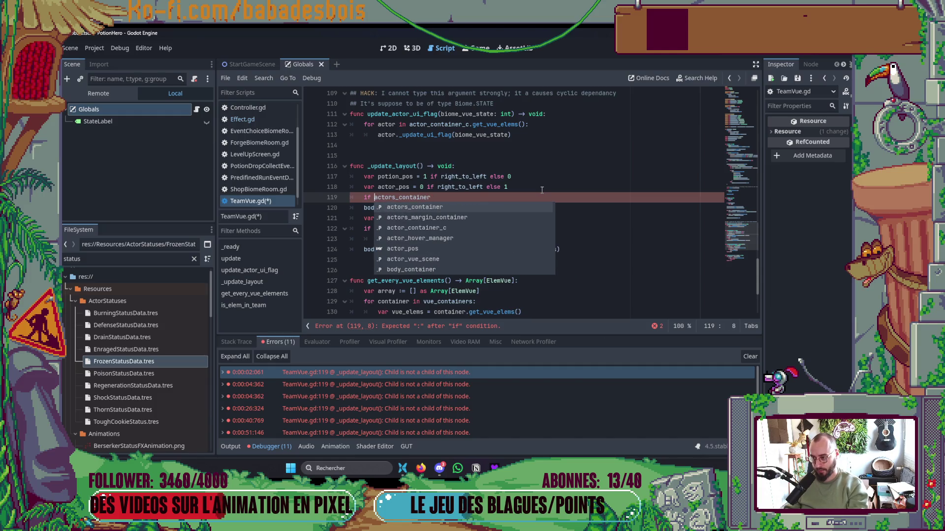
text(a)
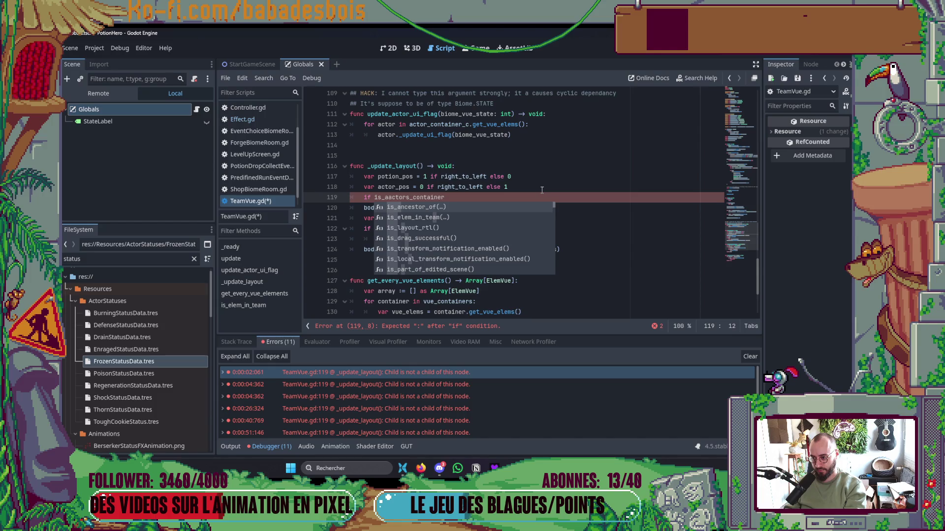
Insert is_ancestor_of() from completion, then undo the unfinished condition line in TeamVue.gd
key(BackSpace)
text(paren)
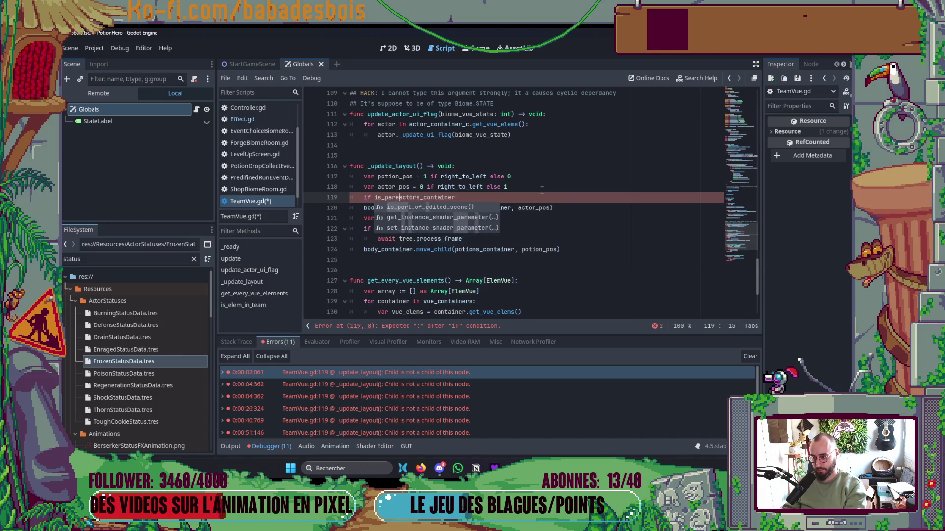
key(BackSpace)
key(BackSpace)
key(BackSpace)
text(an)
key(Tab)
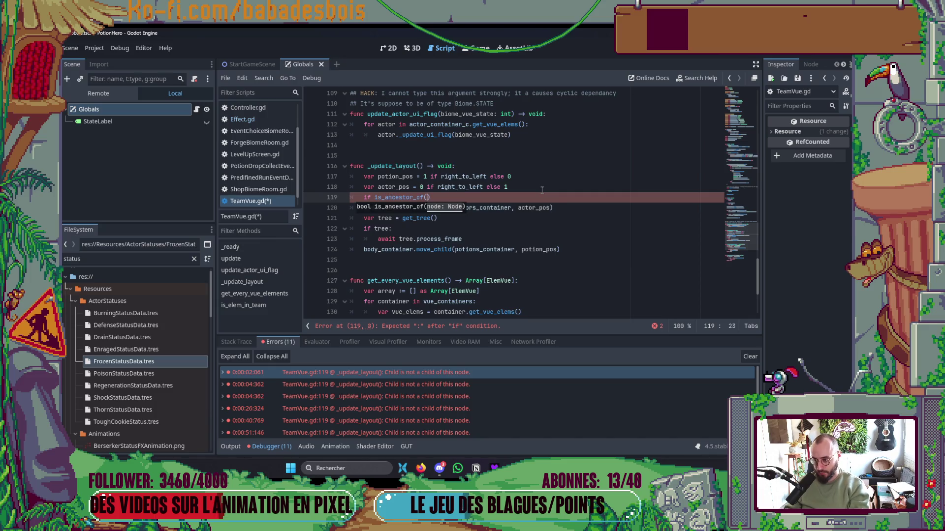
key(Escape)
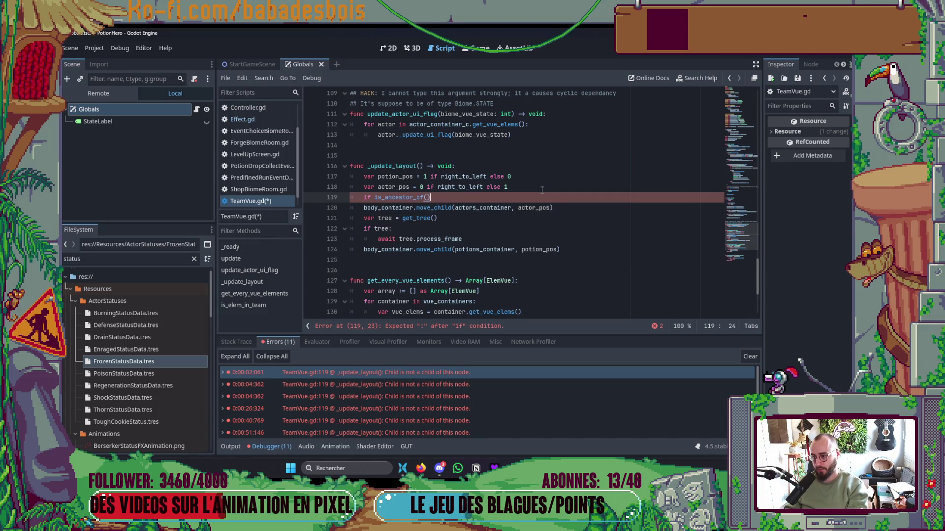
key(ctrl+z)
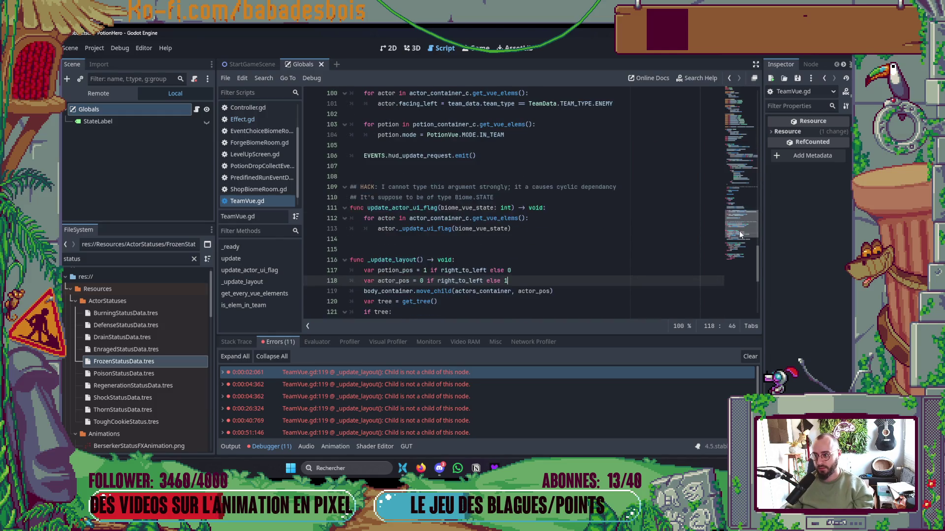
key(alt+Tab)
Open TeamVue.gd through the project file finder
click(244, 283)
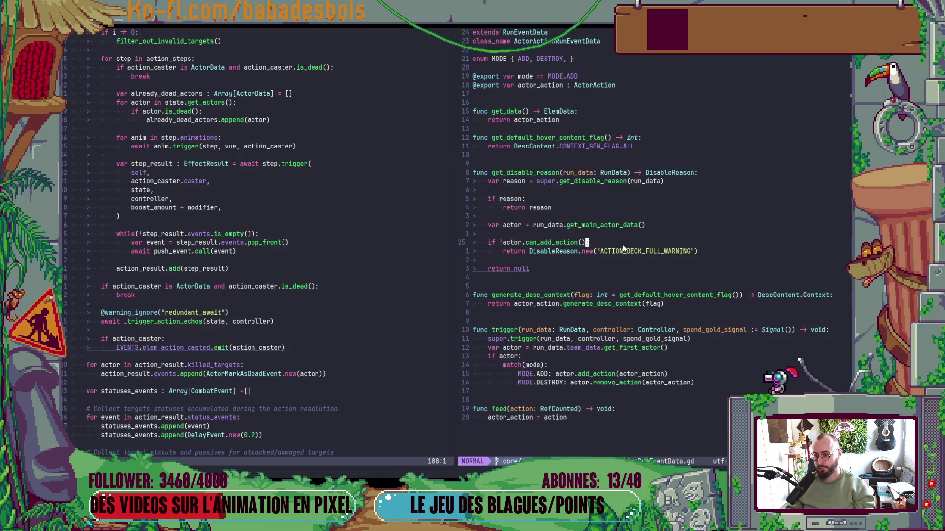
key(space)
key(f)
key(f)
text(Update)
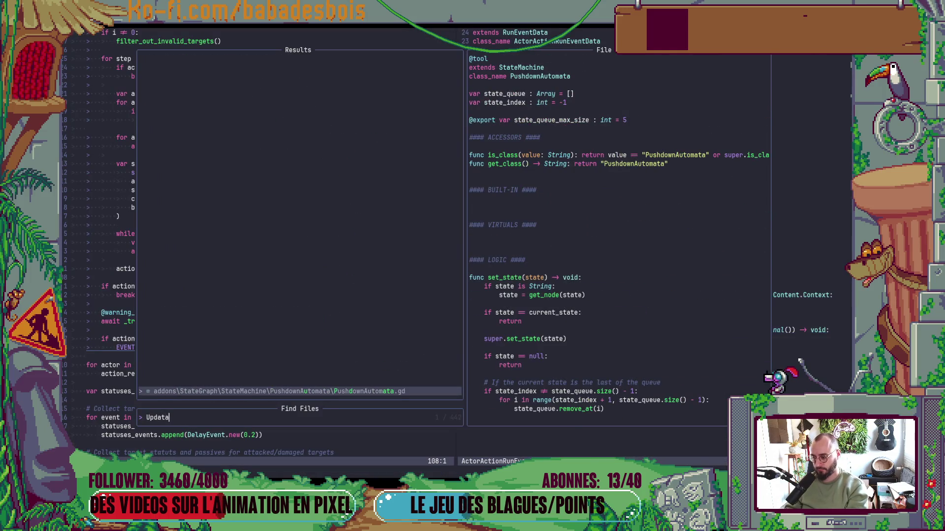
text(La)
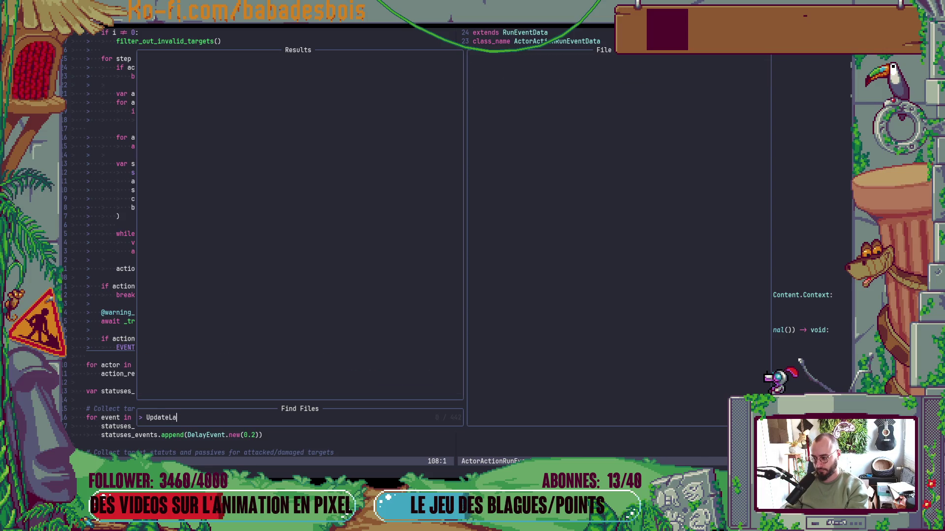
key(BackSpace)
key(BackSpace)
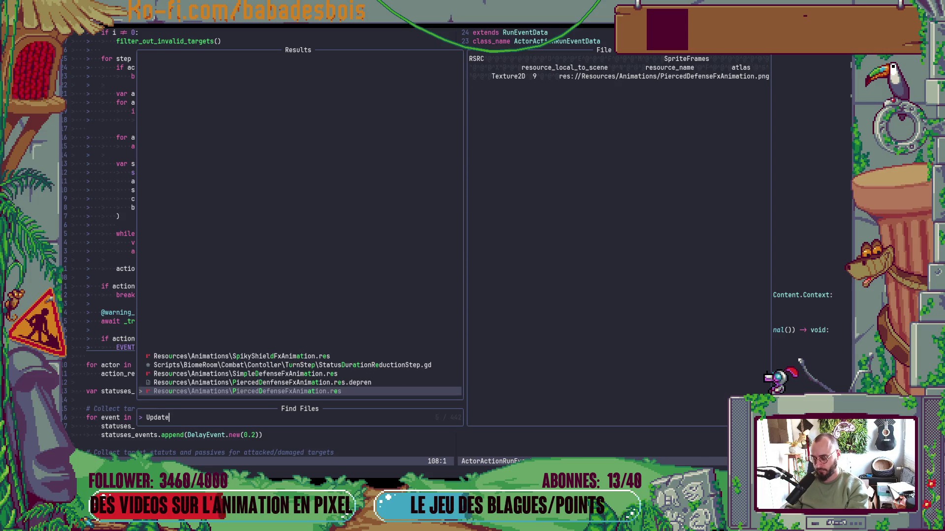
key(ctrl+u)
text(TeamD)
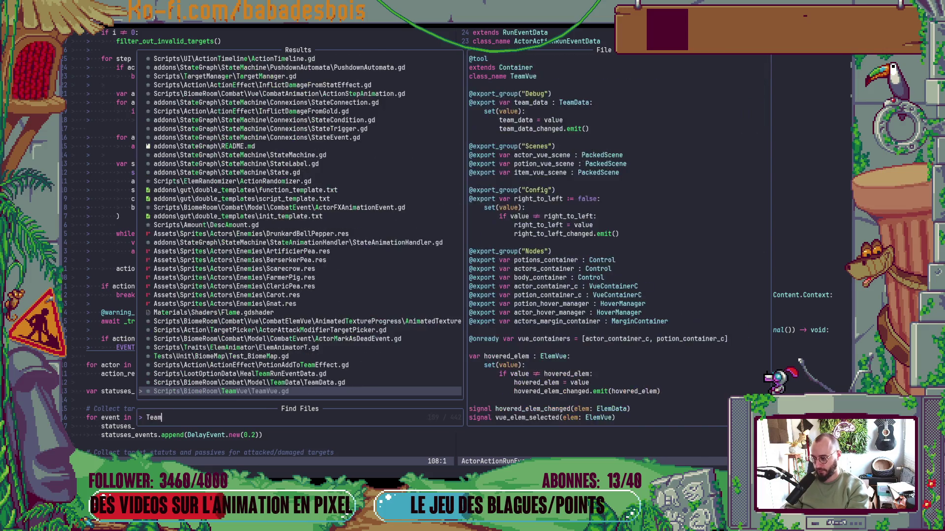
key(BackSpace)
text(Vu)
key(Return)
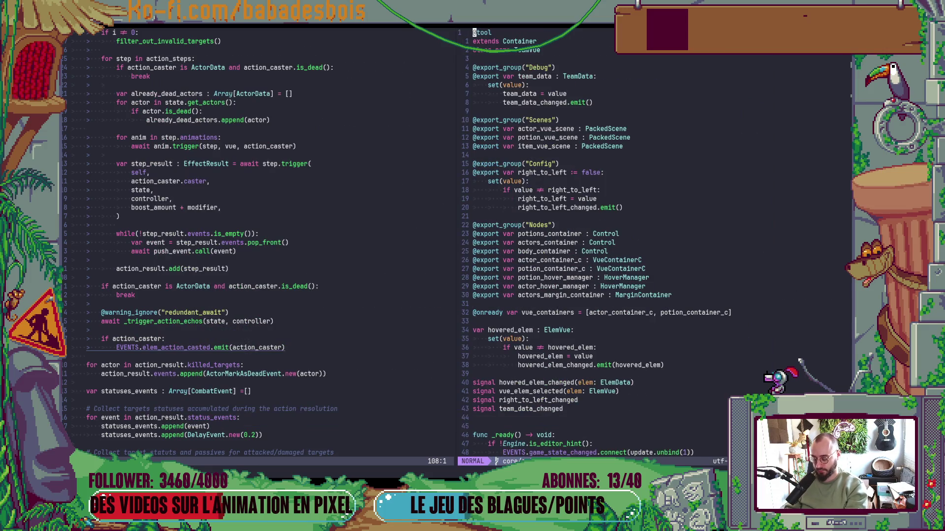
Jump to the _update_layout function from the document symbols list
key(space)
key(s)
key(s)
key(Up)
key(Up)
key(Up)
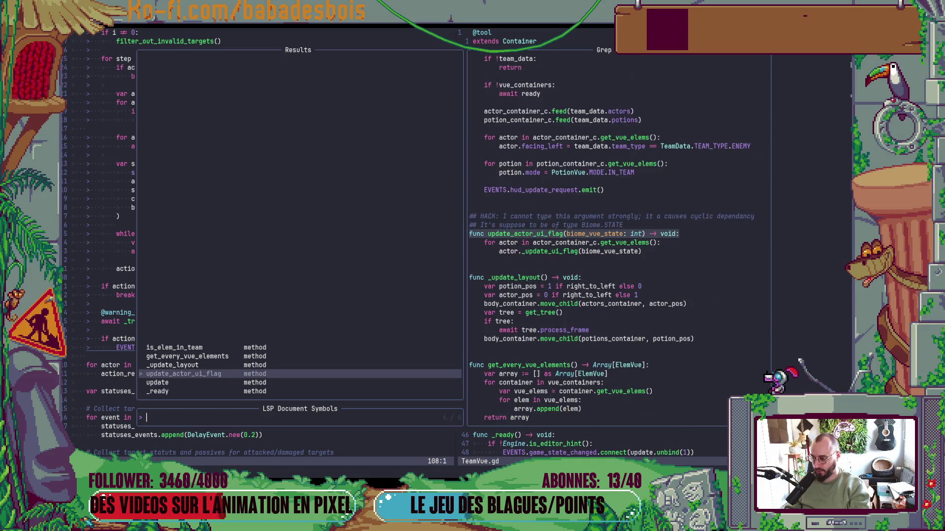
key(Return)
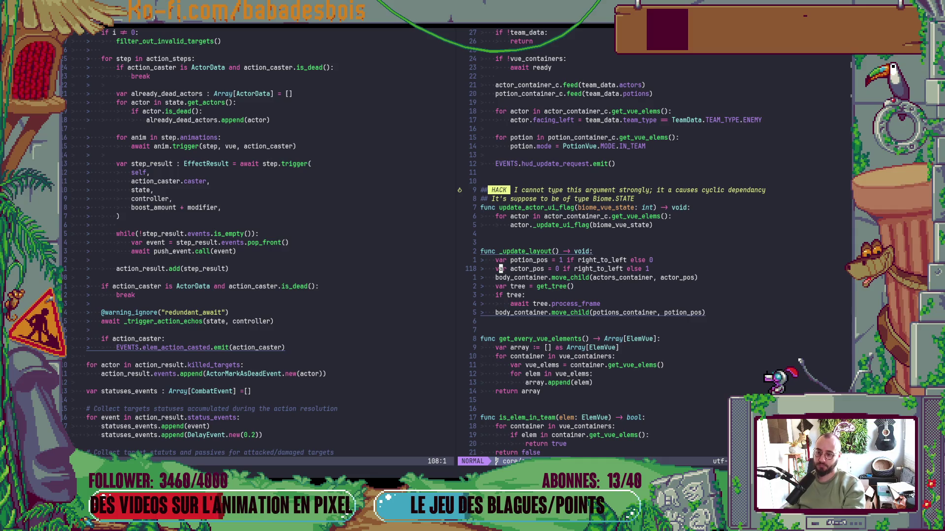
Add an if is_ancestor_of(actors_container) condition line in _update_layout
text(O)
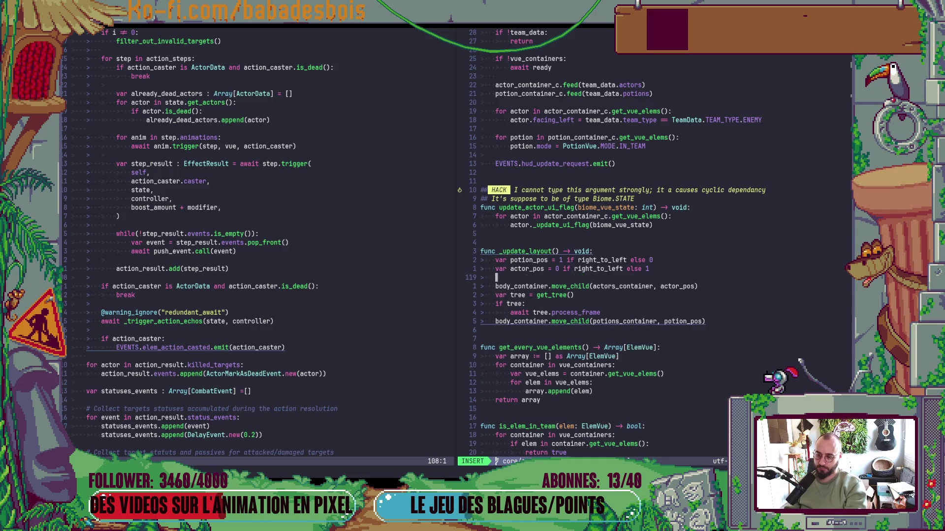
text(if is)
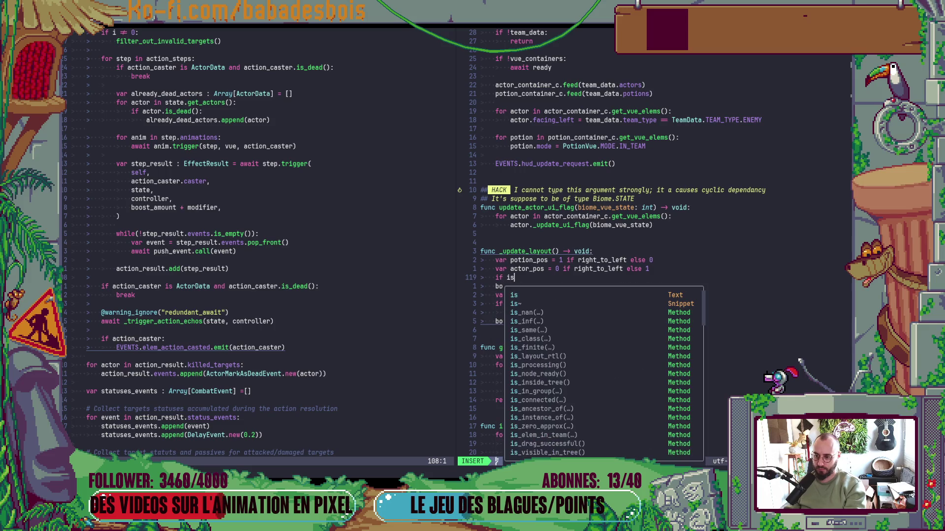
text(_ch)
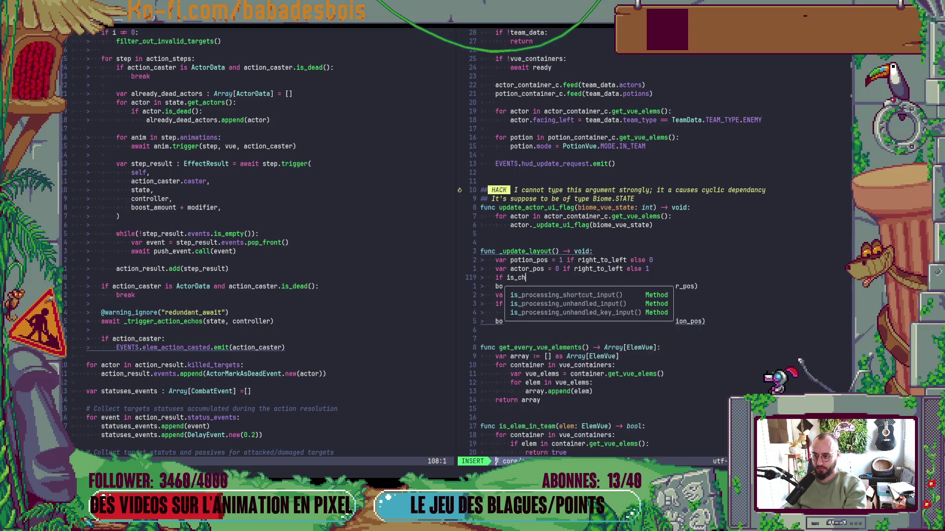
key(BackSpace)
key(BackSpace)
text(an)
key(Tab)
key(Escape)
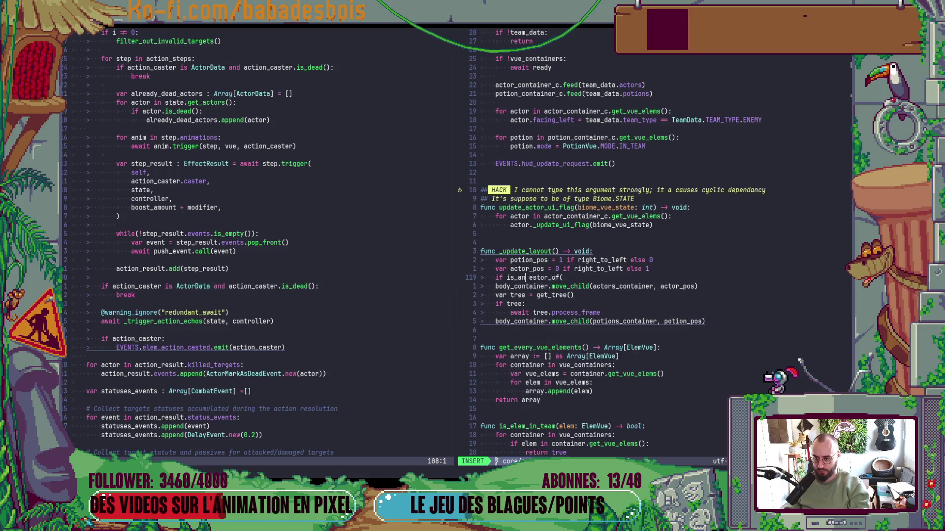
key(K)
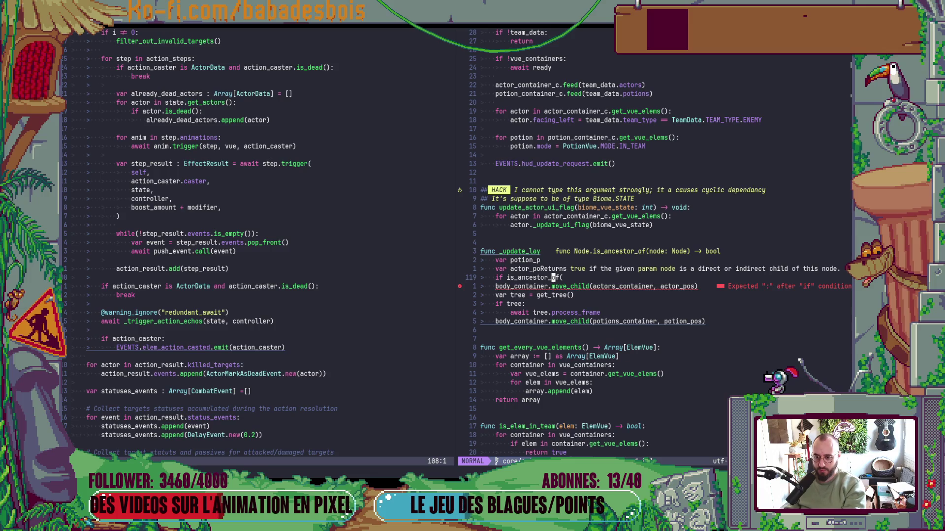
key(l)
key(Escape)
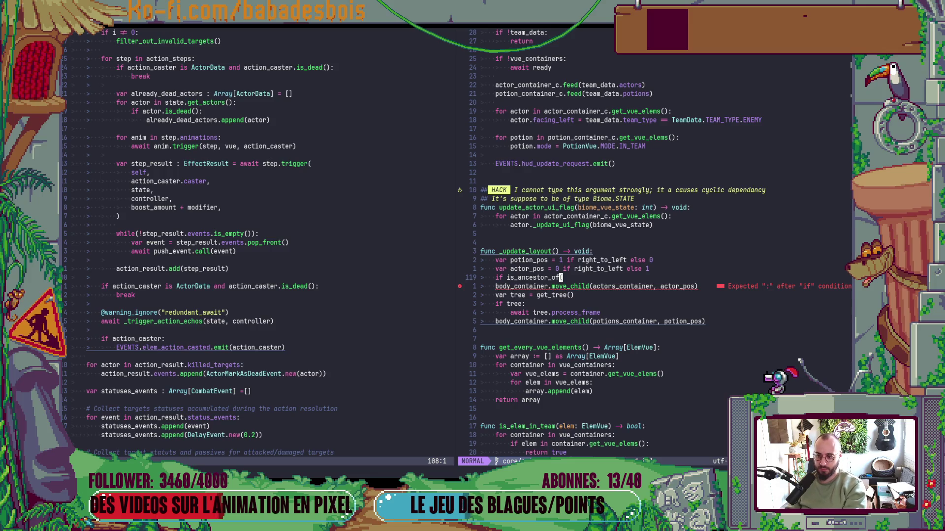
text(aac)
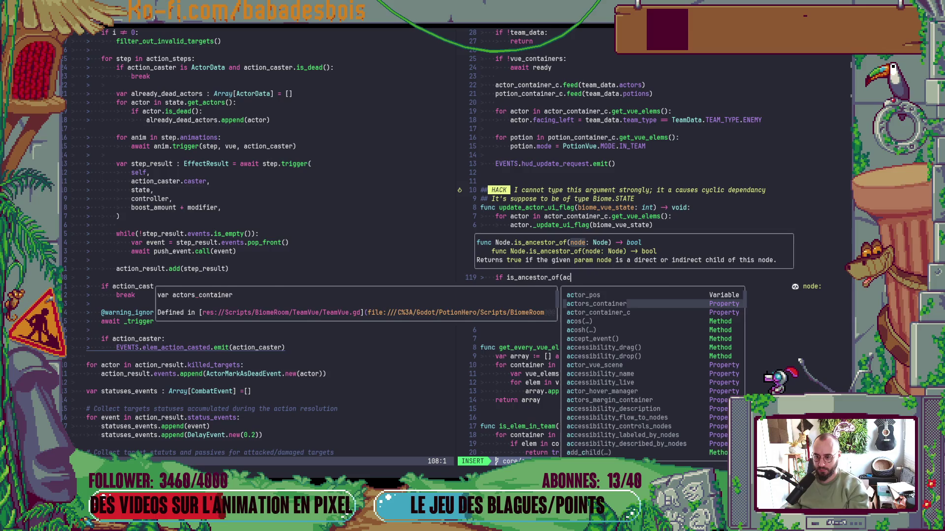
key(Return)
key(Escape)
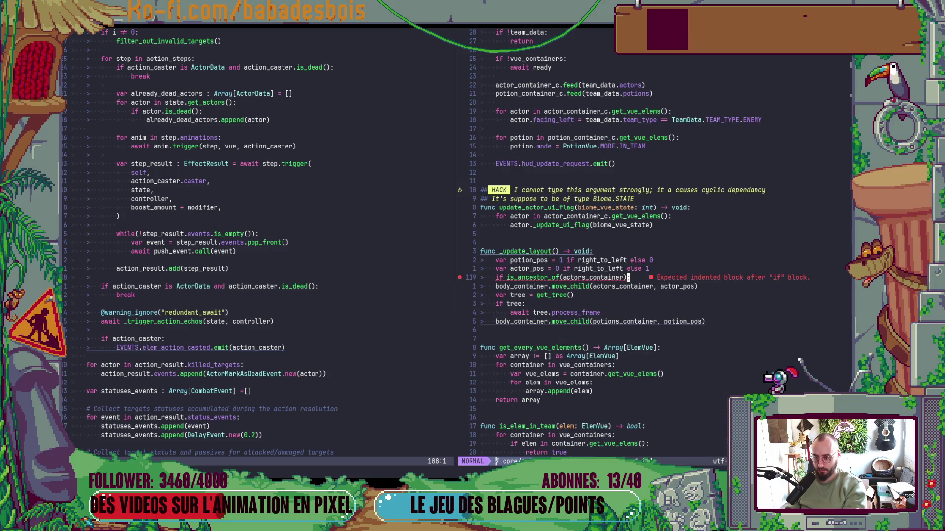
Put 'return' under the condition so move_child stays outside the if block
key(greater)
key(greater)
key(j)
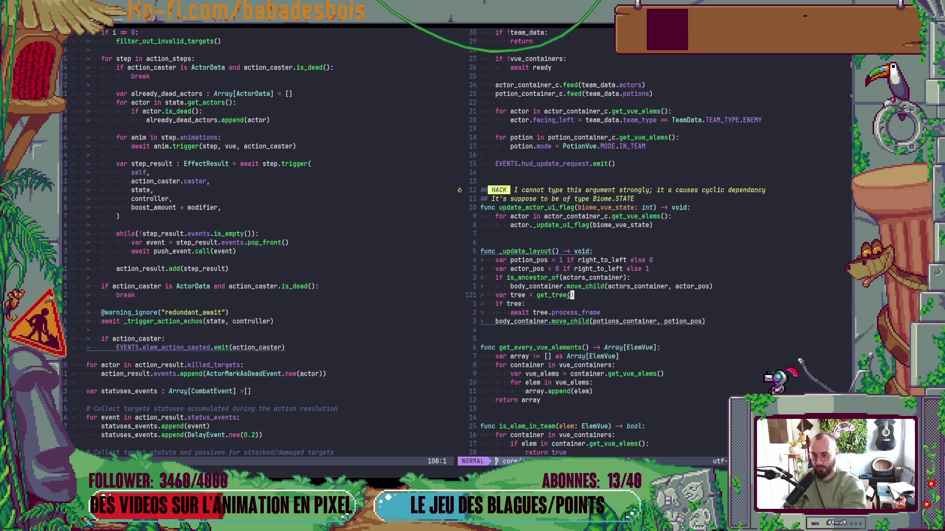
key(k)
key(k)
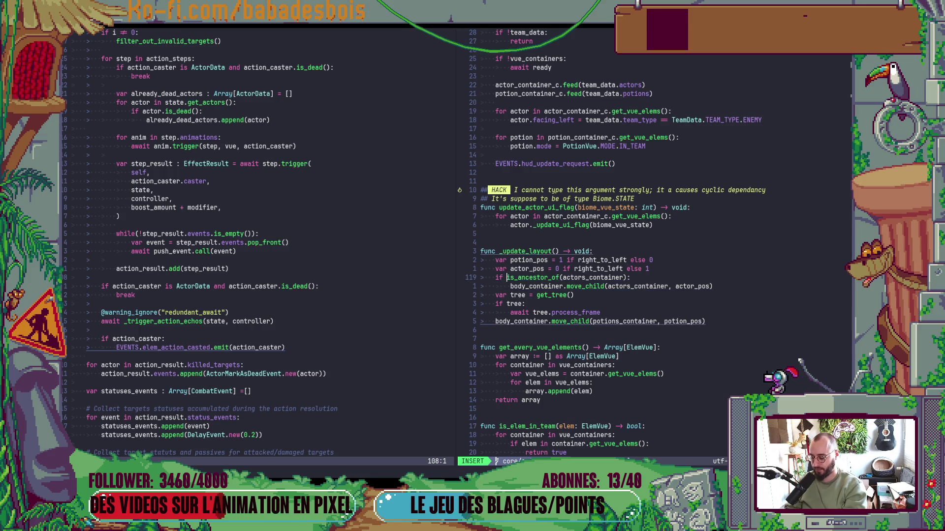
text(oreturn)
key(Escape)
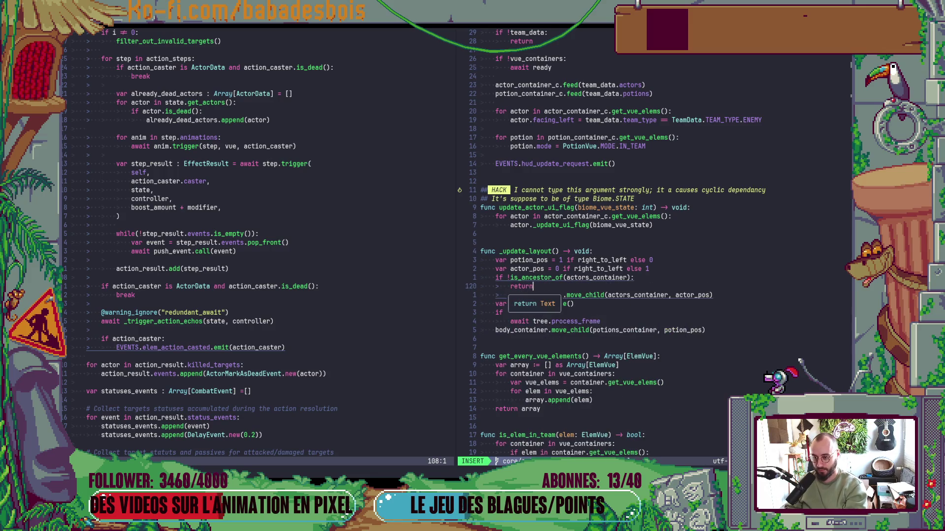
key(less)
key(less)
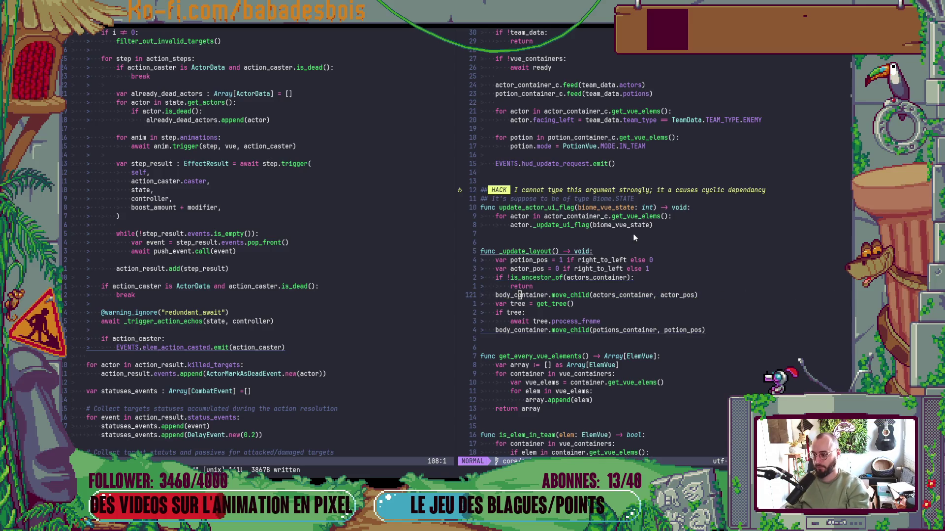
key(alt+Tab)
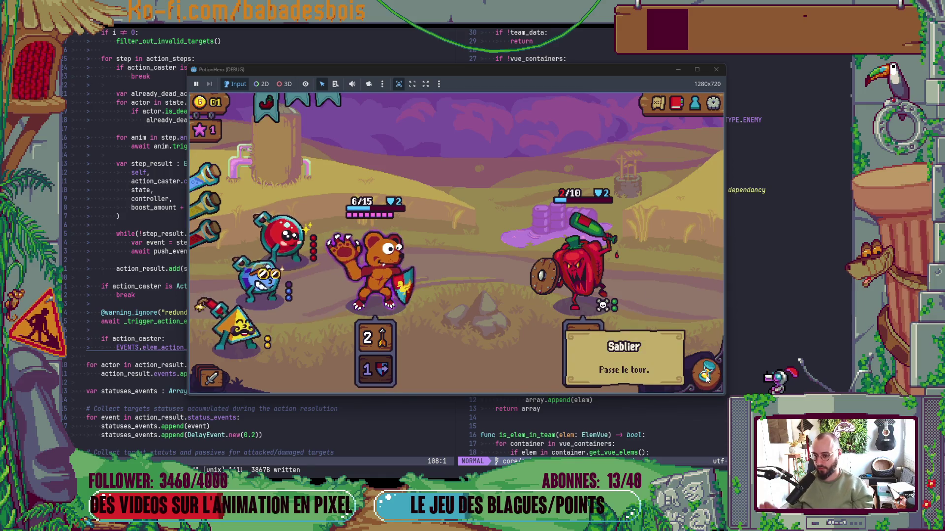
Pass the turn to win, accept the reward (coins now 2), and travel to the next Ferme malfamée fight
click(706, 376)
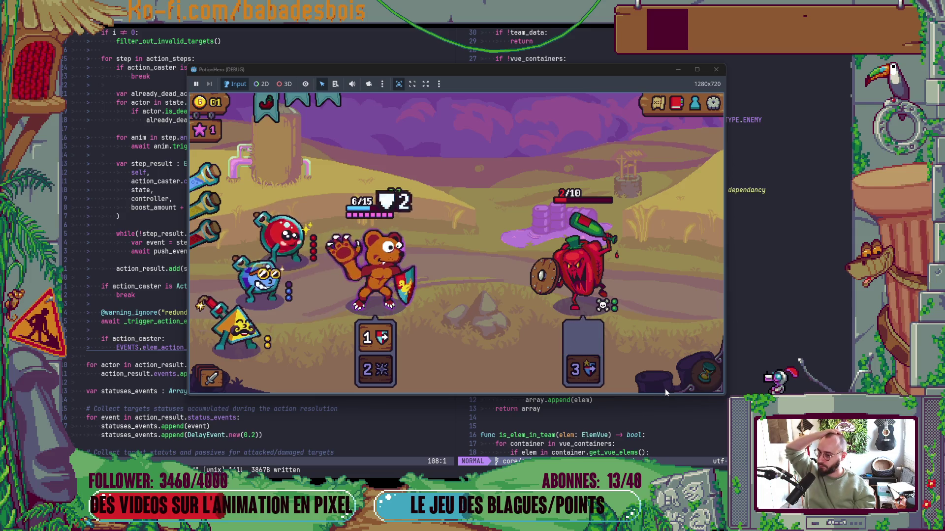
mouse_move(581, 382)
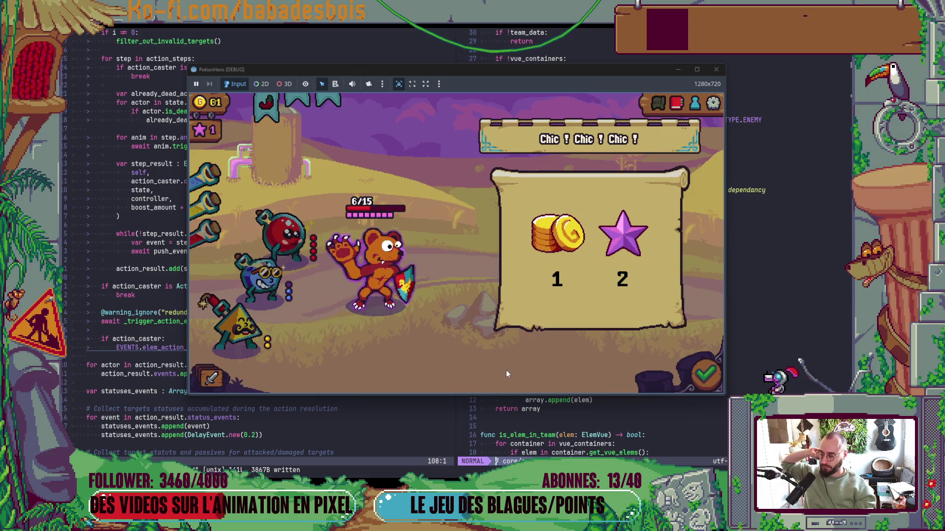
click(706, 375)
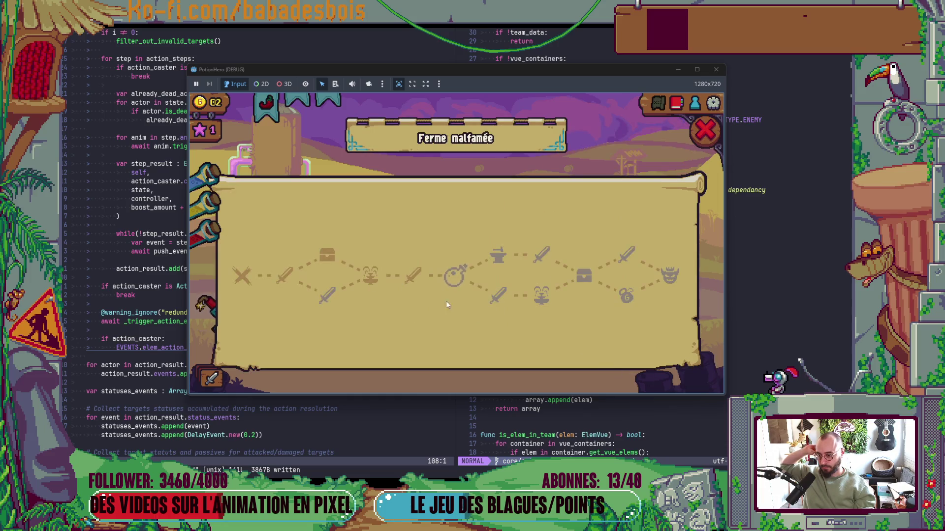
click(498, 295)
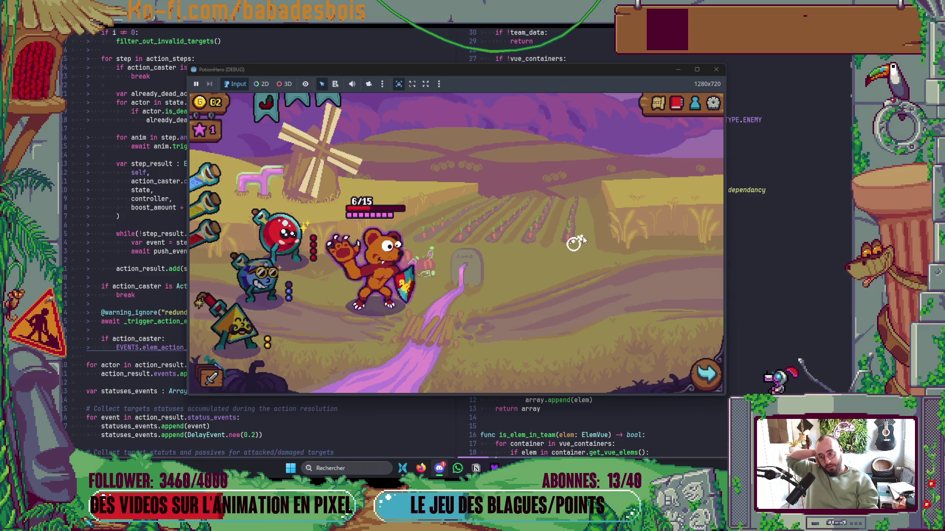
Mix the yellow and red lichettes instead of yellow and blue, confirm, and show the Ferme malfamée map
click(579, 238)
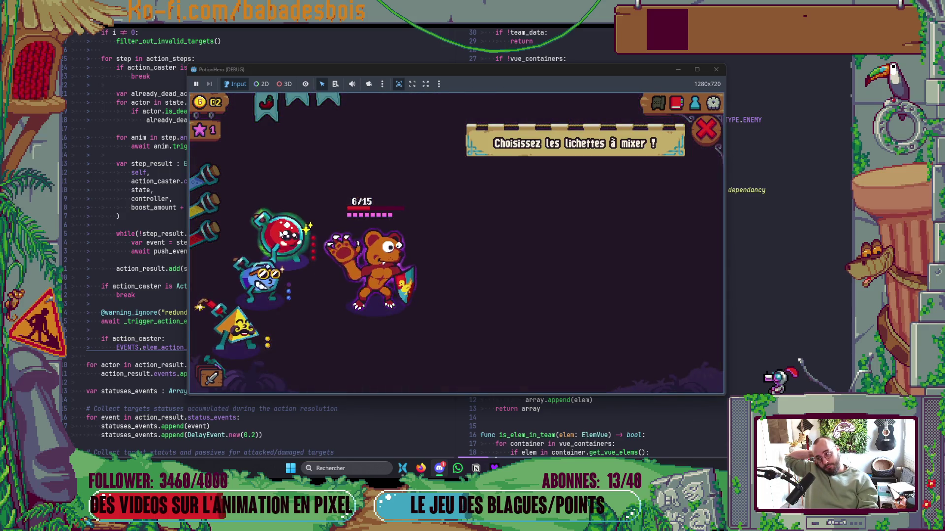
click(224, 335)
click(258, 278)
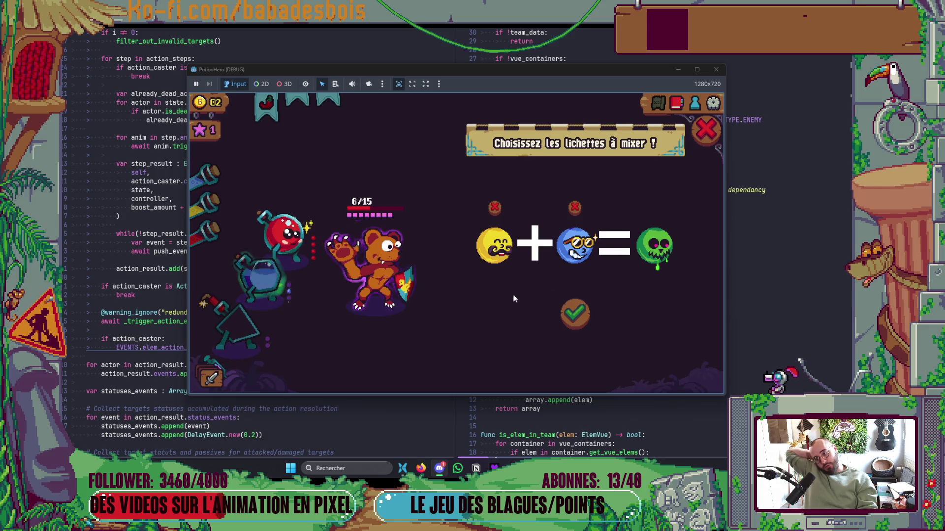
mouse_move(667, 252)
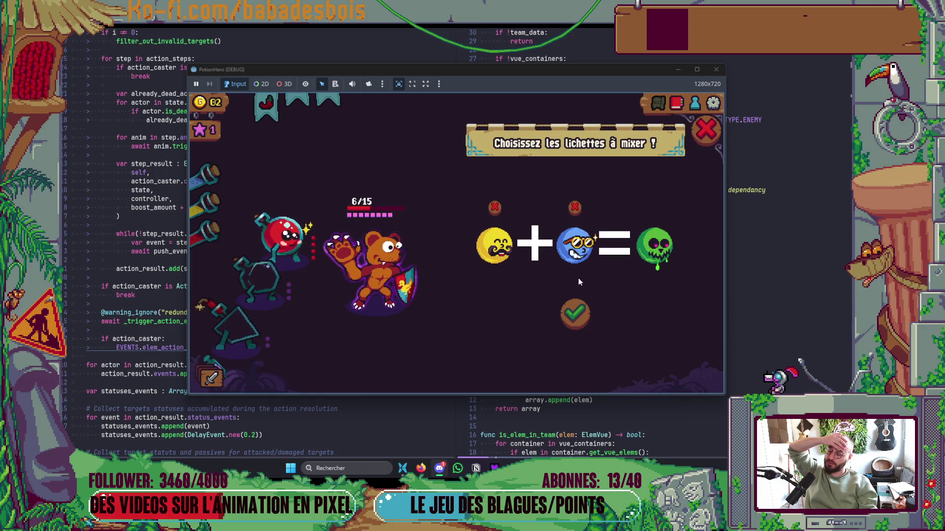
click(575, 209)
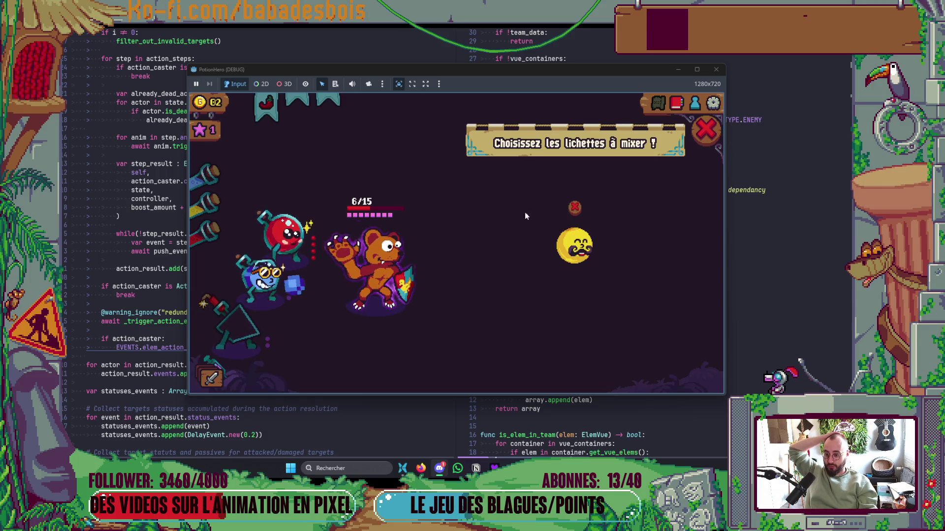
click(284, 234)
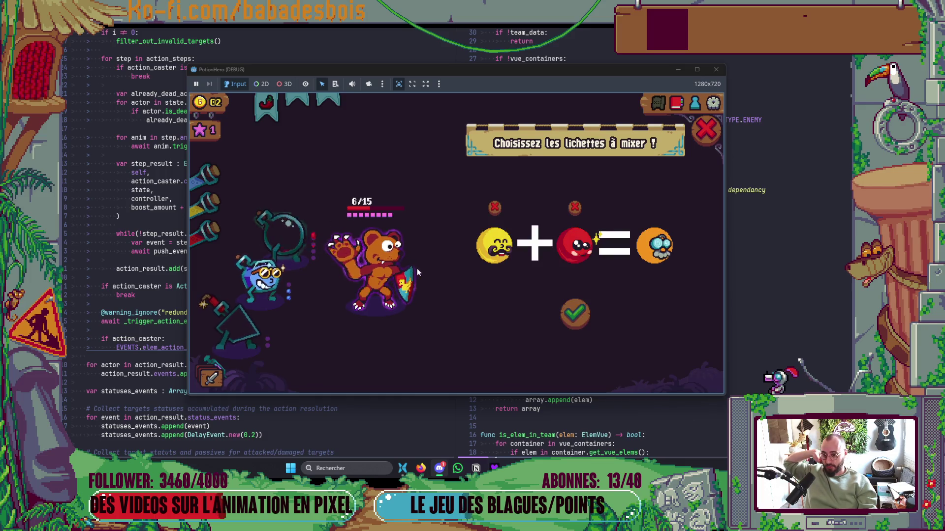
click(573, 313)
key(m)
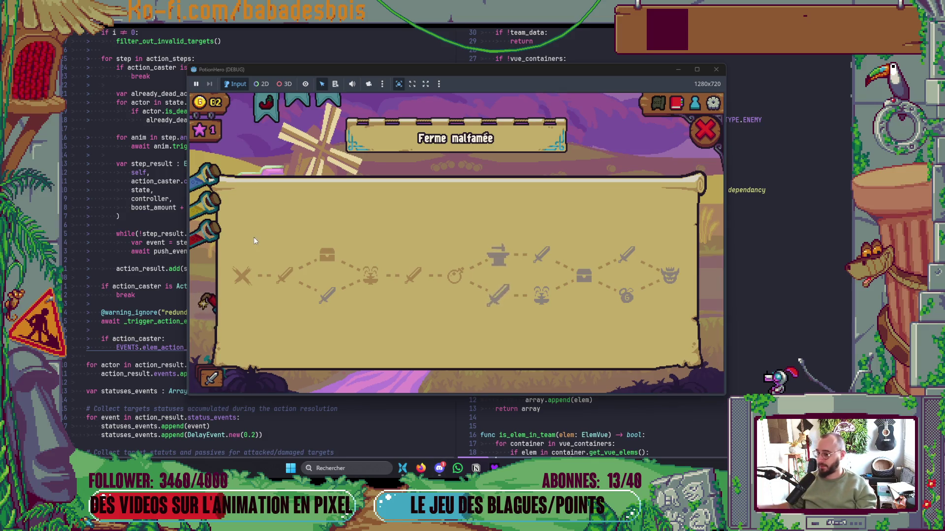
Travel to the anvil node and pick the flame action evolution at the forge
click(495, 270)
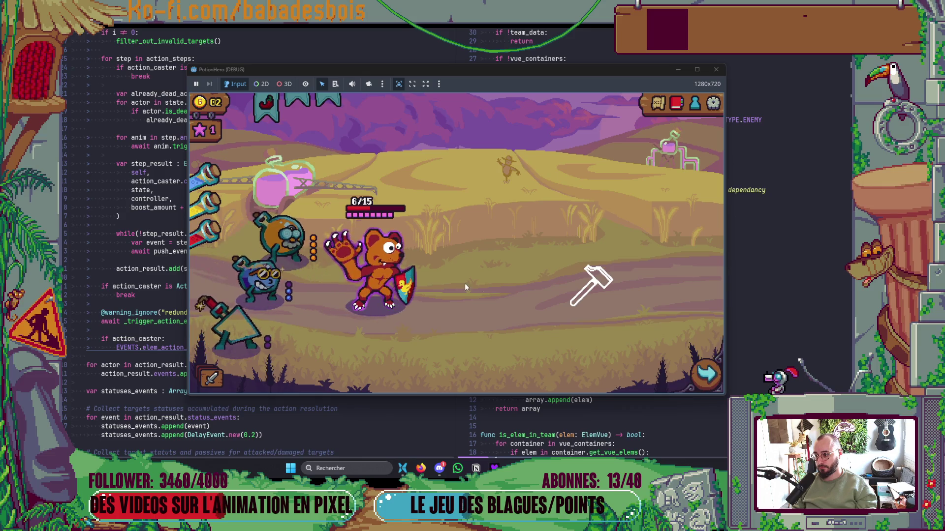
click(583, 280)
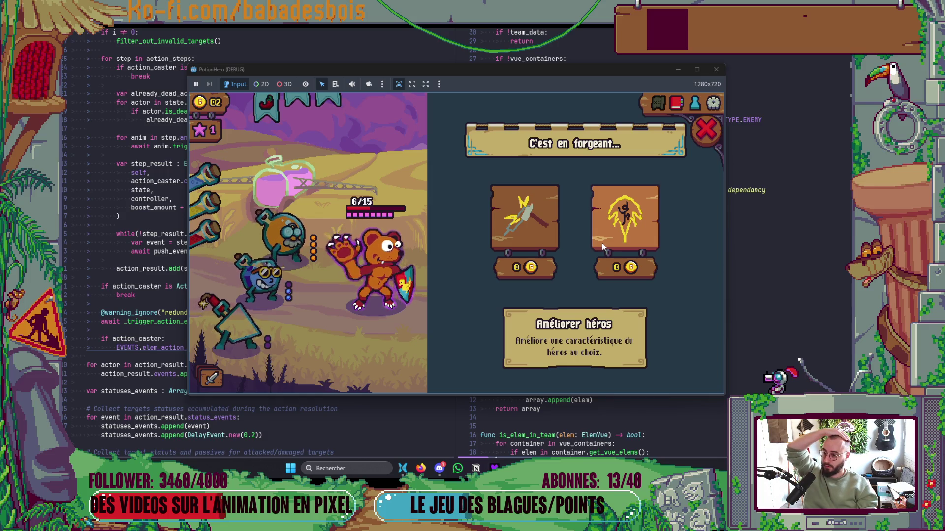
click(601, 243)
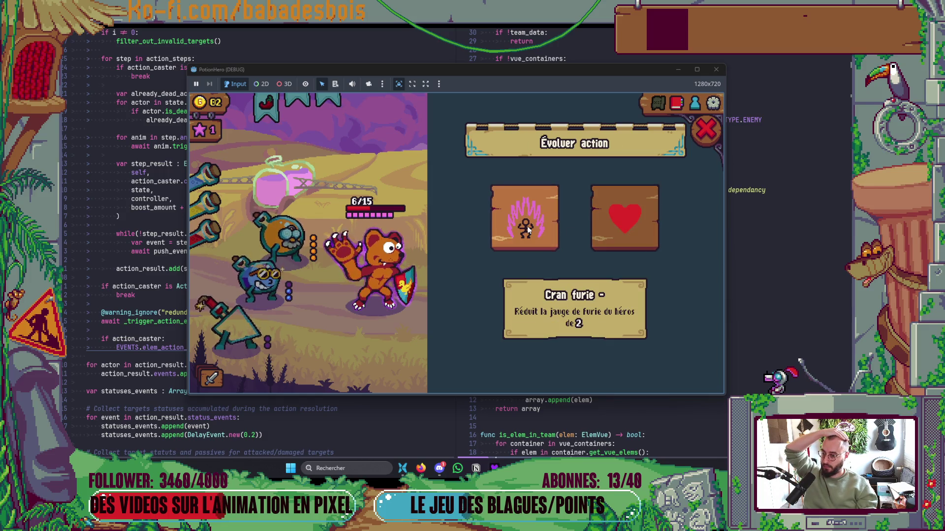
click(638, 225)
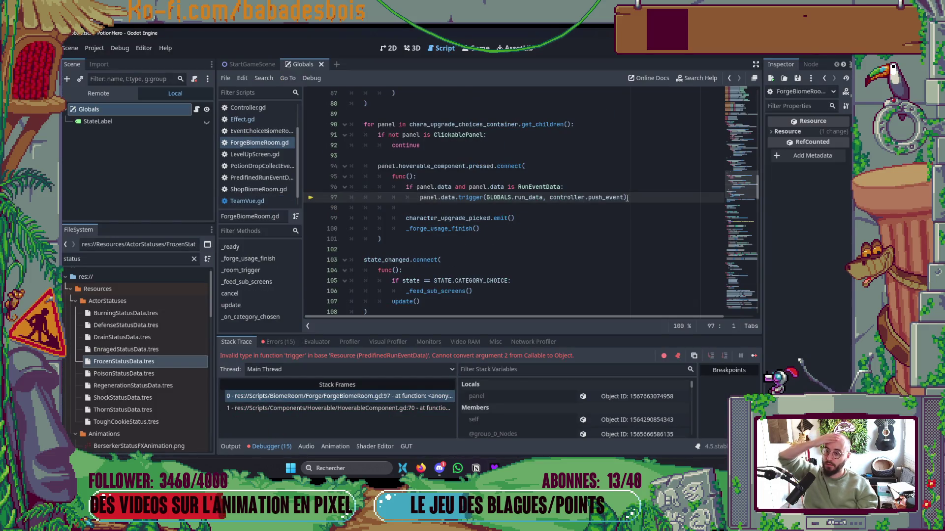
Relaunch Potion Hero and enter the next farm room, facing the cleric and the bomb goblin
key(F5)
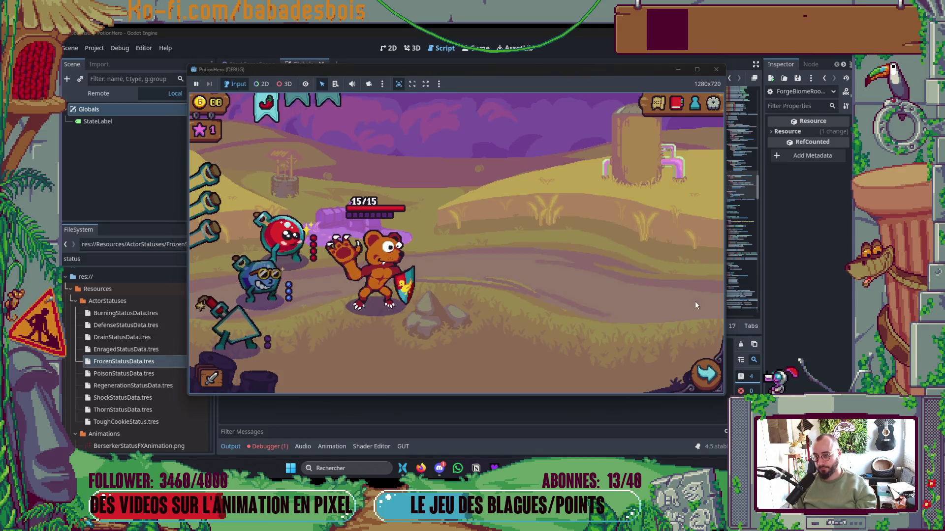
click(707, 383)
click(285, 278)
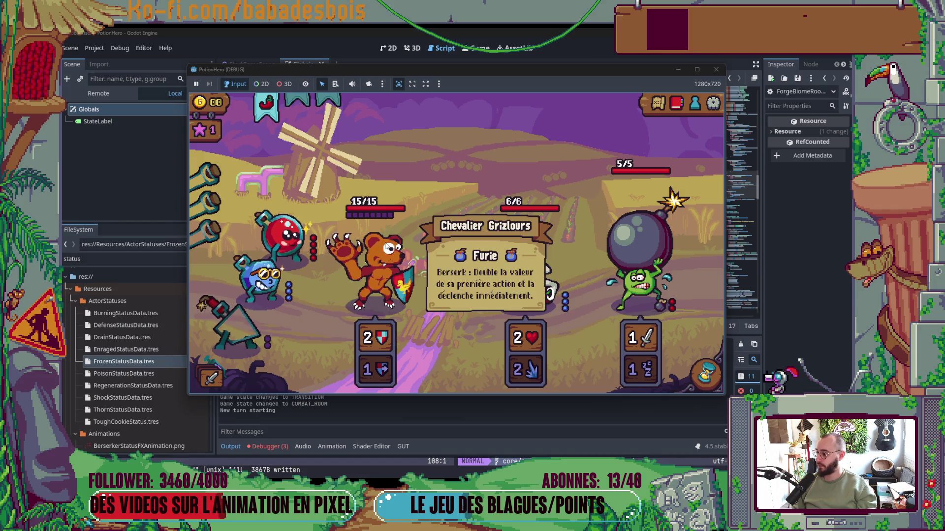
End two turns, apply the blue potion to its target, then end the turn so the bear attacks
click(706, 373)
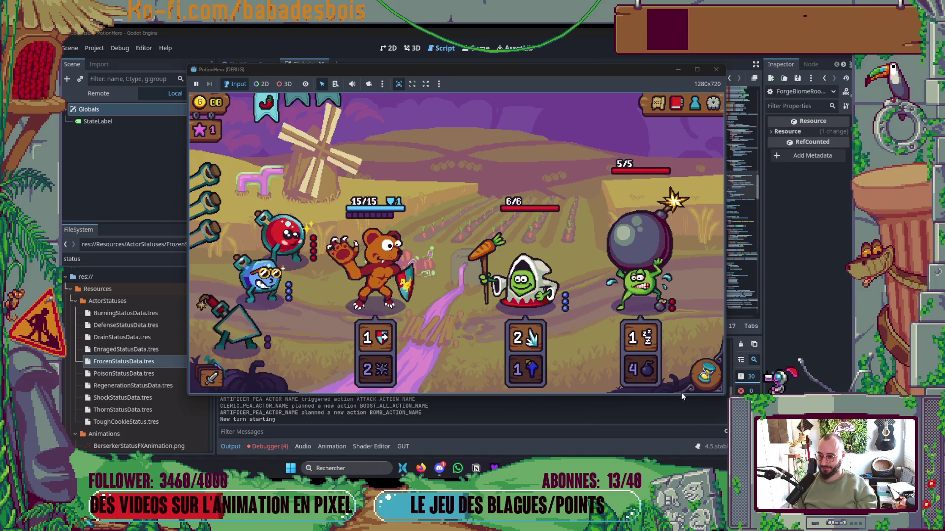
mouse_move(377, 331)
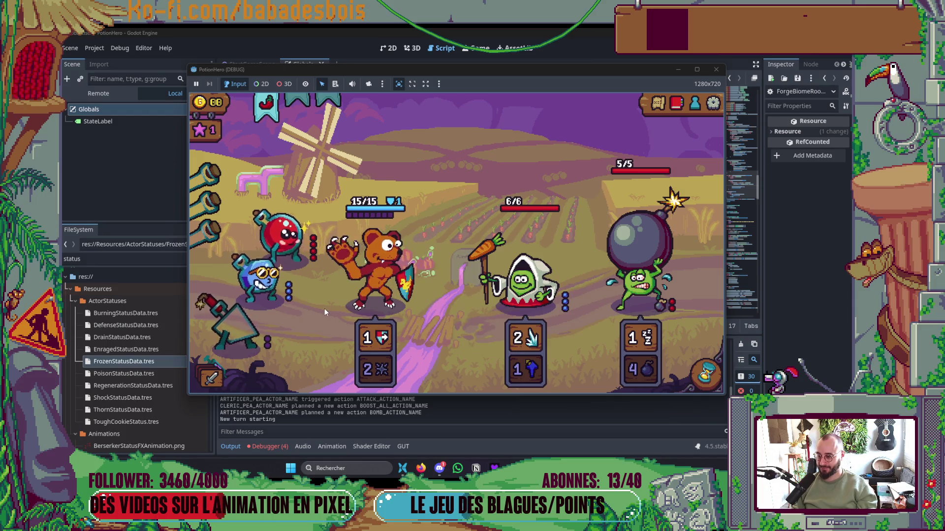
click(705, 374)
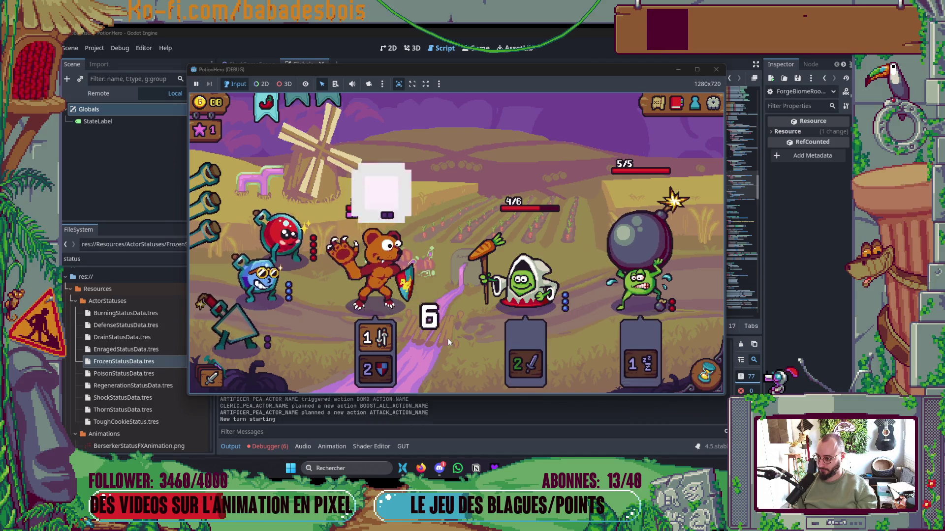
click(261, 278)
click(406, 275)
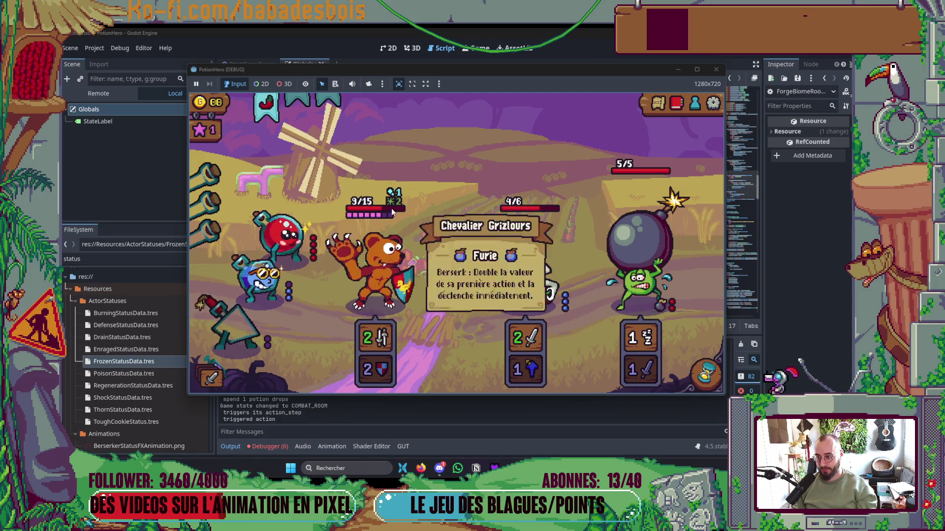
mouse_move(394, 196)
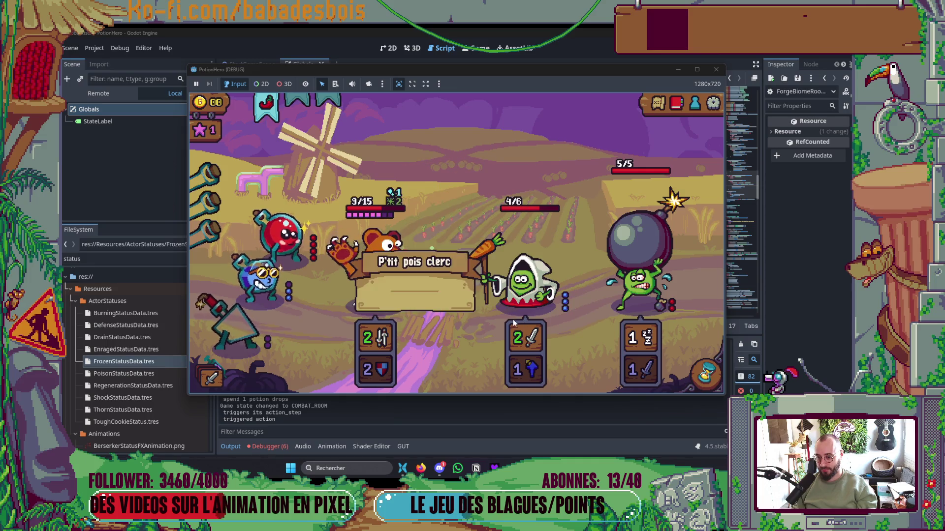
click(706, 375)
Pass two more turns, buff the bear with the third flask, then close the game
mouse_move(665, 308)
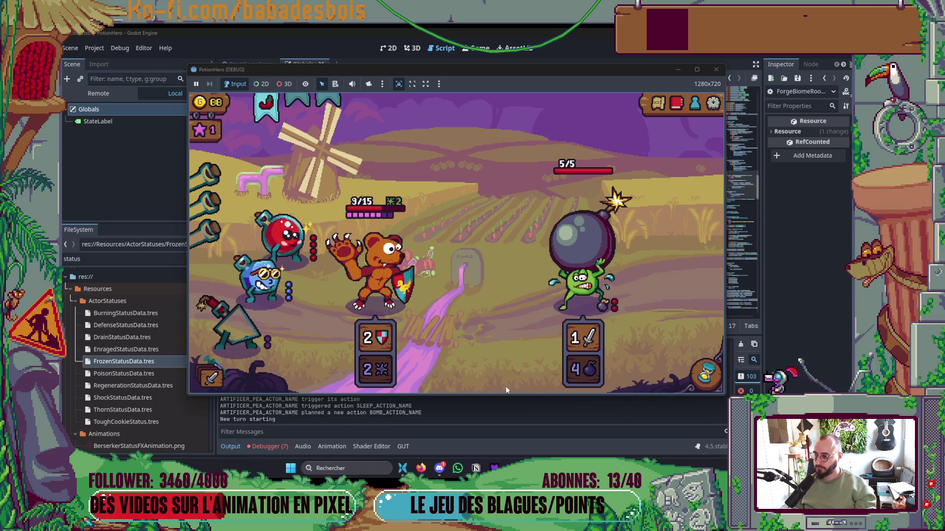
click(707, 377)
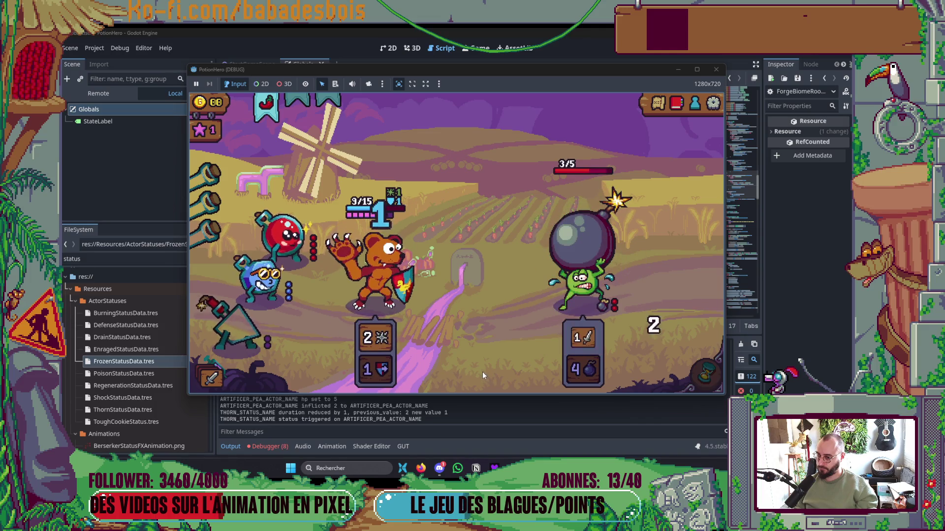
key(space)
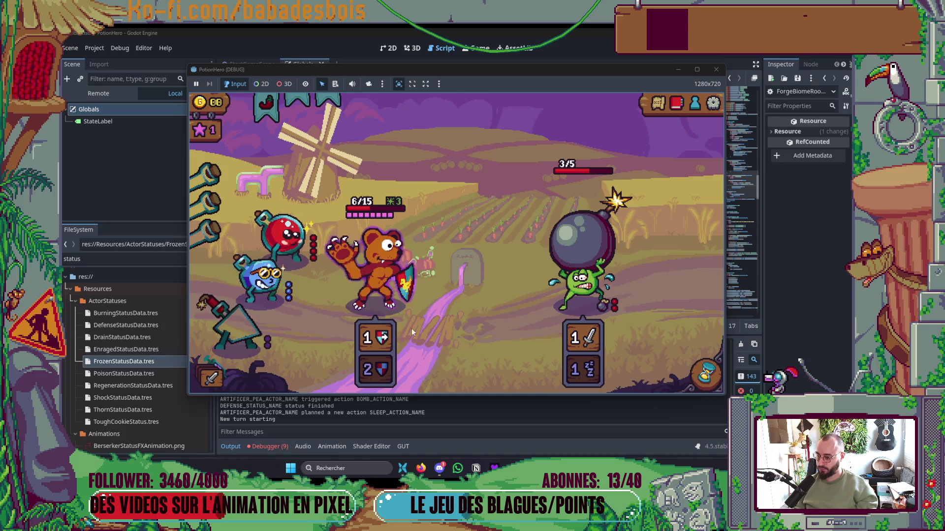
click(274, 281)
click(364, 265)
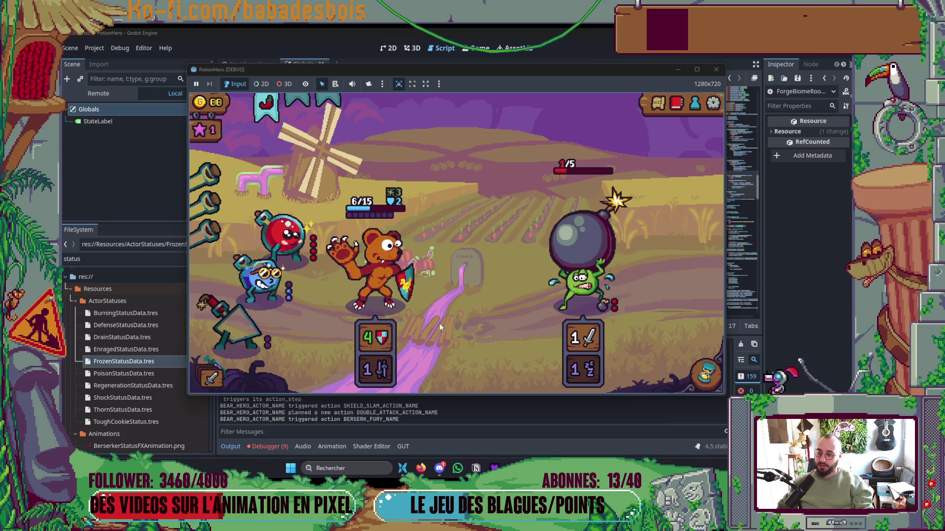
click(716, 69)
key(alt+Tab)
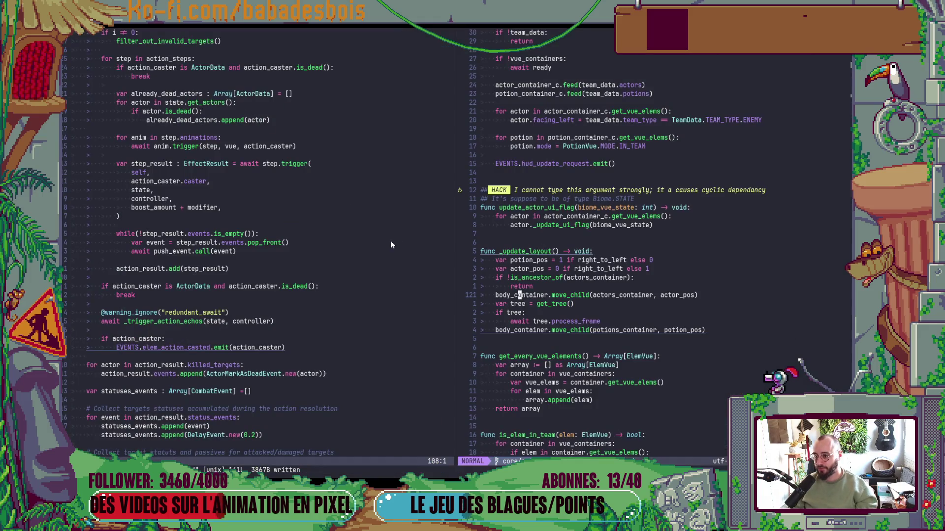
Find and open BoostActionEffect.gd through the file picker
key(space)
key(f)
key(f)
text(boostAc)
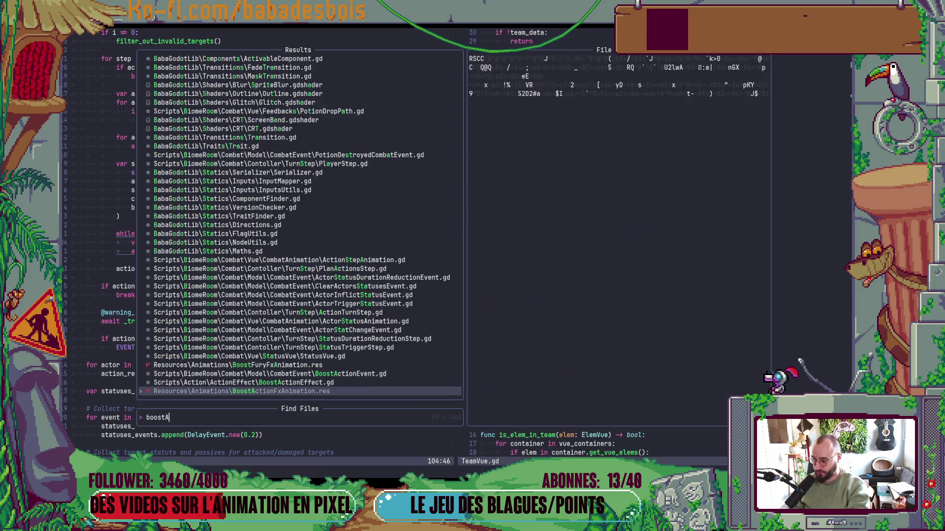
key(Up)
key(Return)
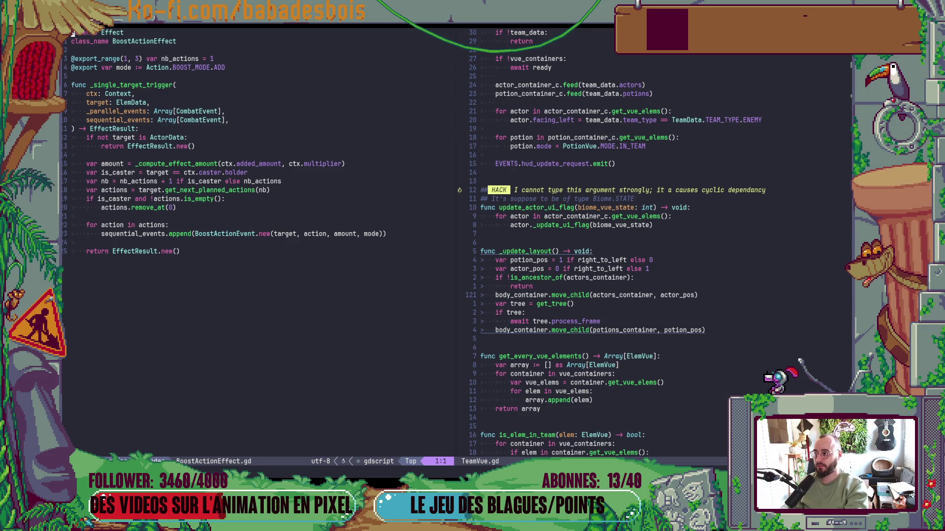
Search for the actor action script and open ActorAction.gd in the right pane
key(space)
key(f)
key(f)
text(Acti)
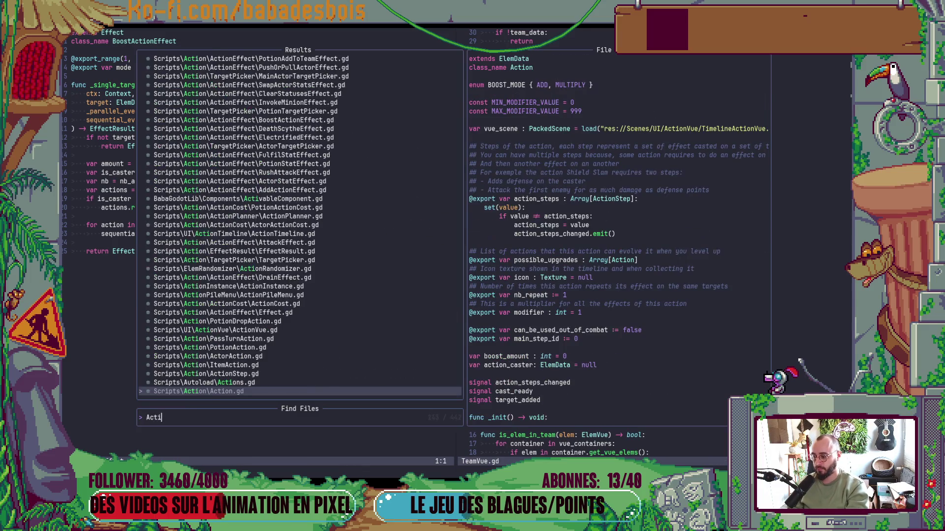
text(onActor)
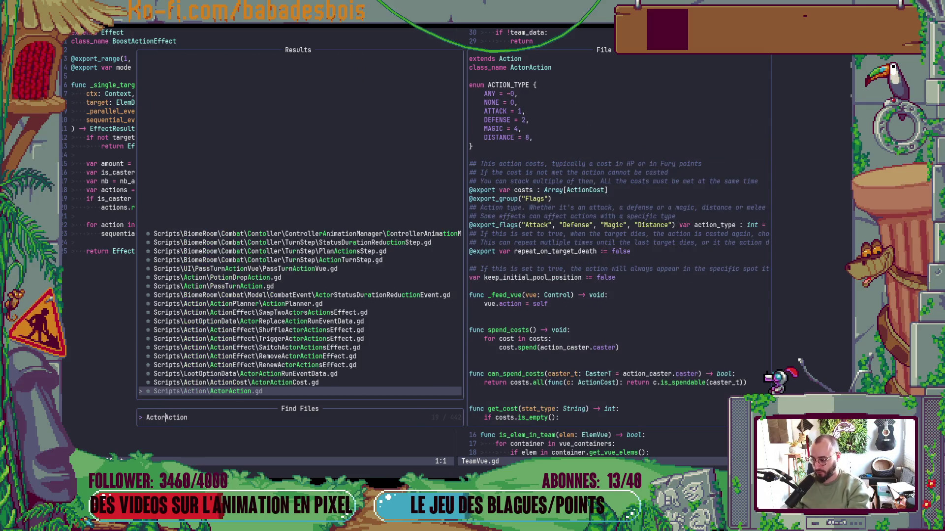
key(Return)
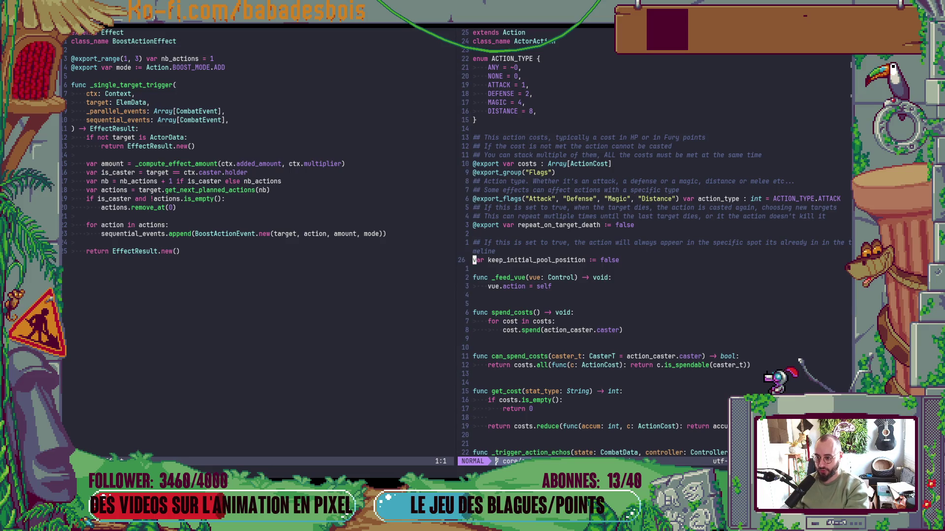
Add 'var current := false' under a 'being used right now' comment in ActorAction.gd and save
key(o)
key(Return)
text(var current)
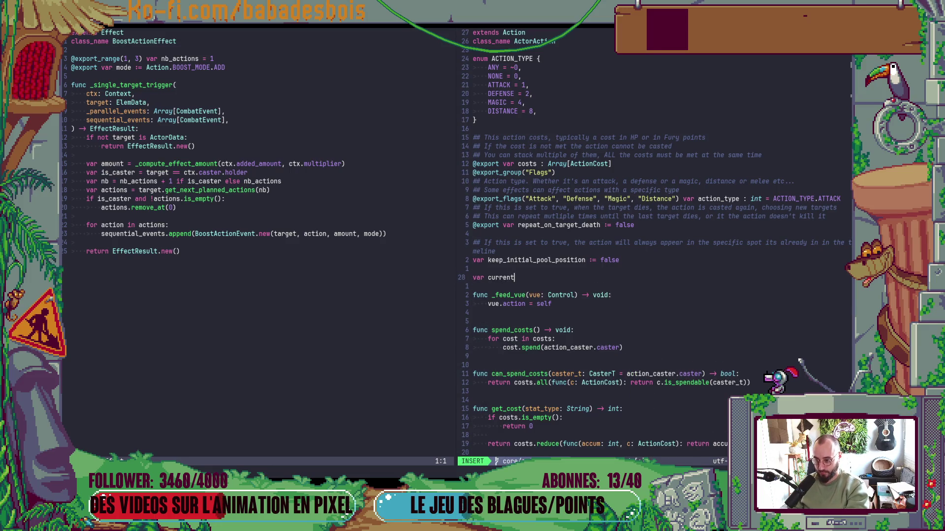
key(Escape)
key(shift+o)
text(## Is the action be)
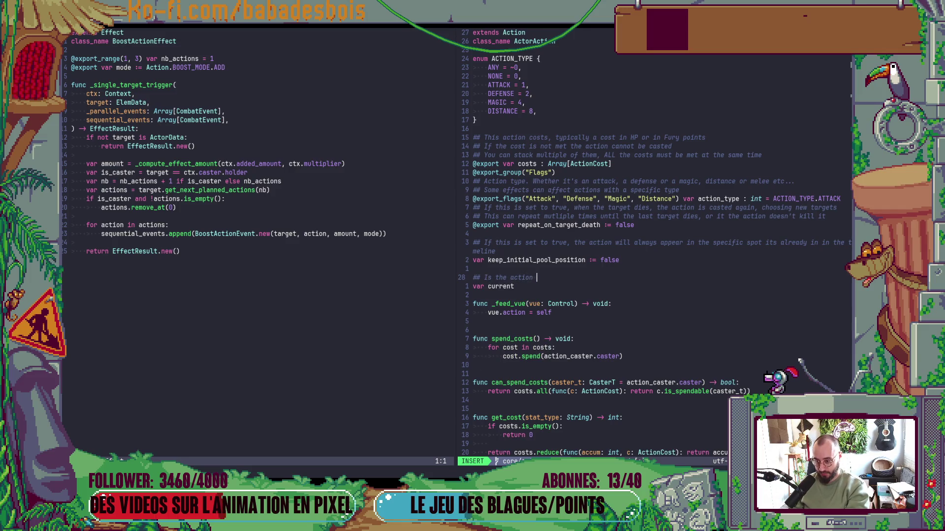
text(ing )
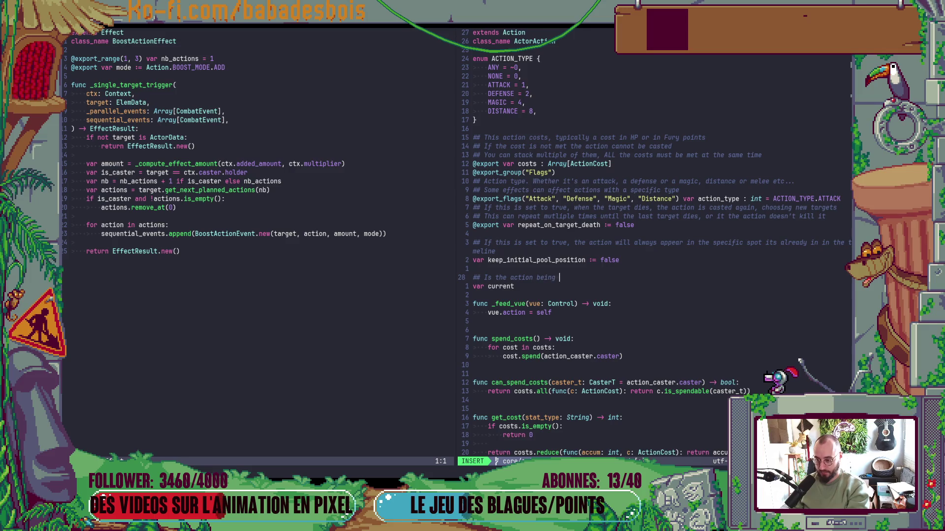
text(used r)
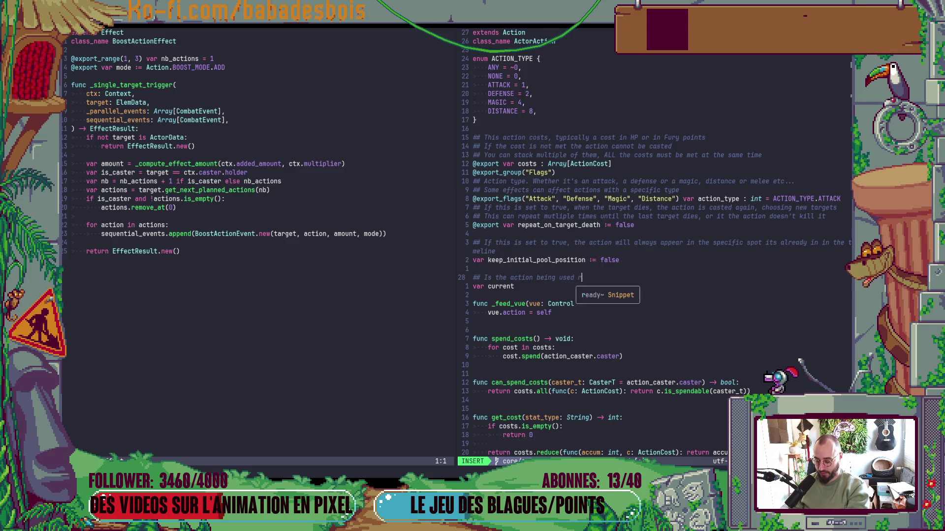
text(ight now)
key(Escape)
text(jA )
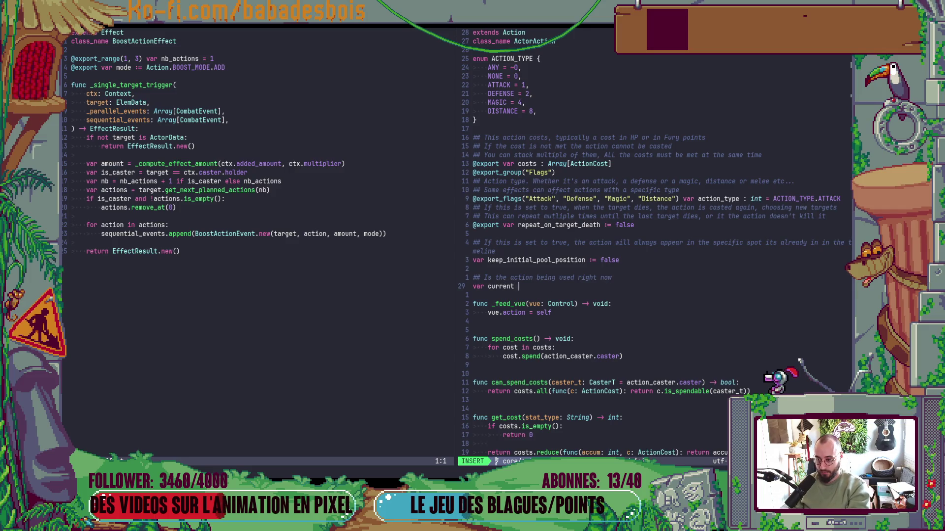
text(:= false)
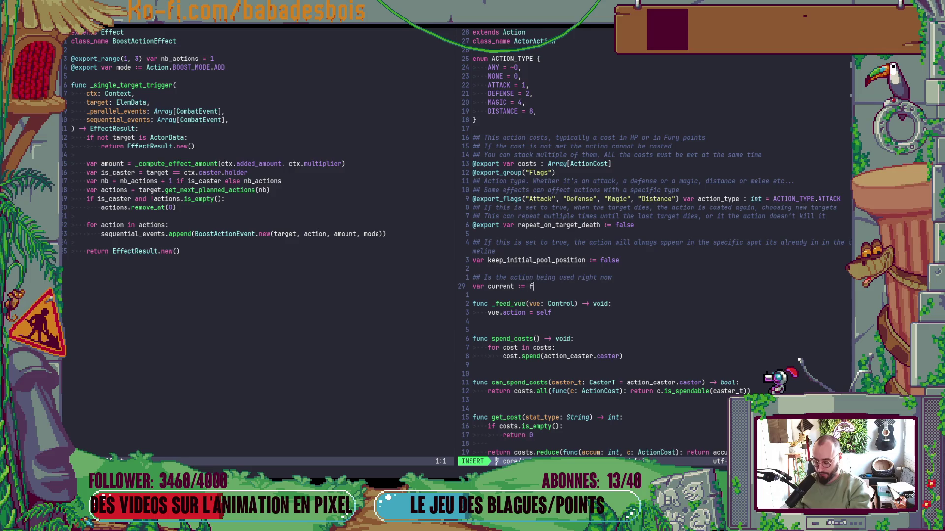
key(Escape)
text(:w)
key(Return)
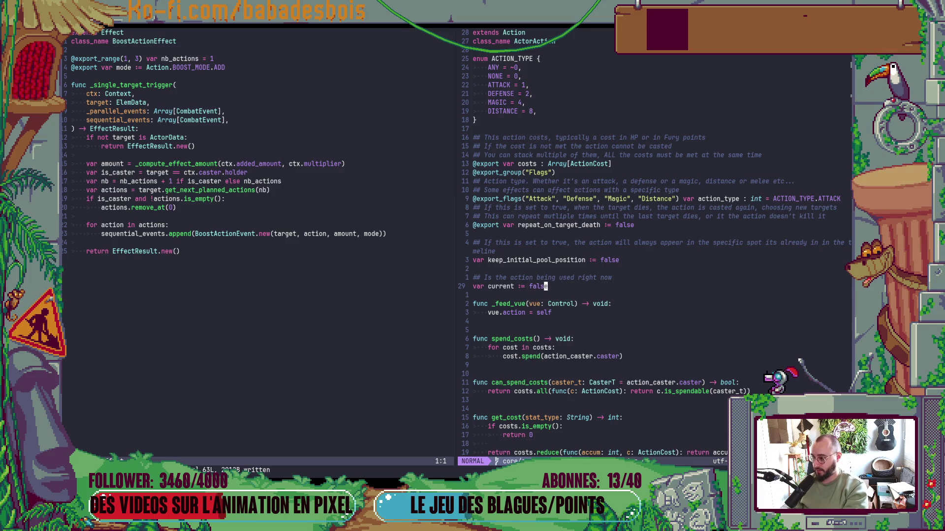
Search the project files for 'Controlle'
key(h)
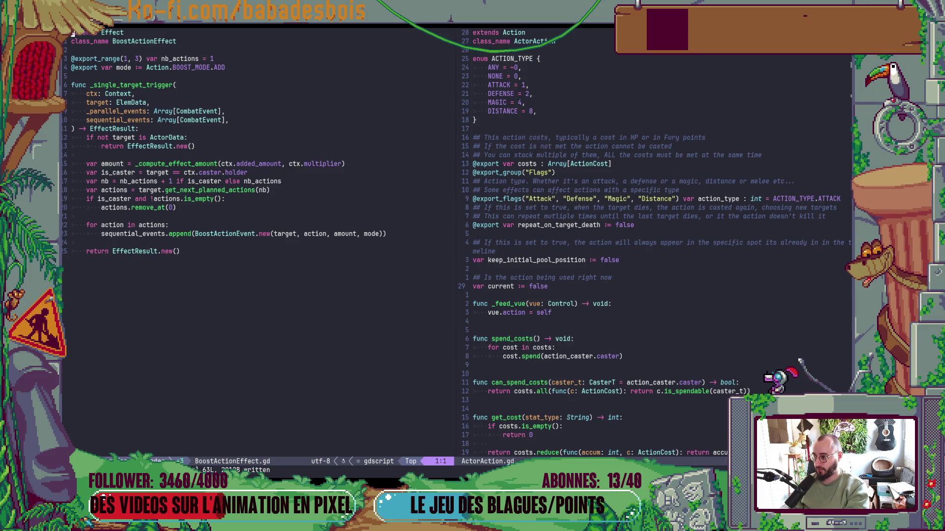
key(space)
key(f)
key(f)
text(Controlle)
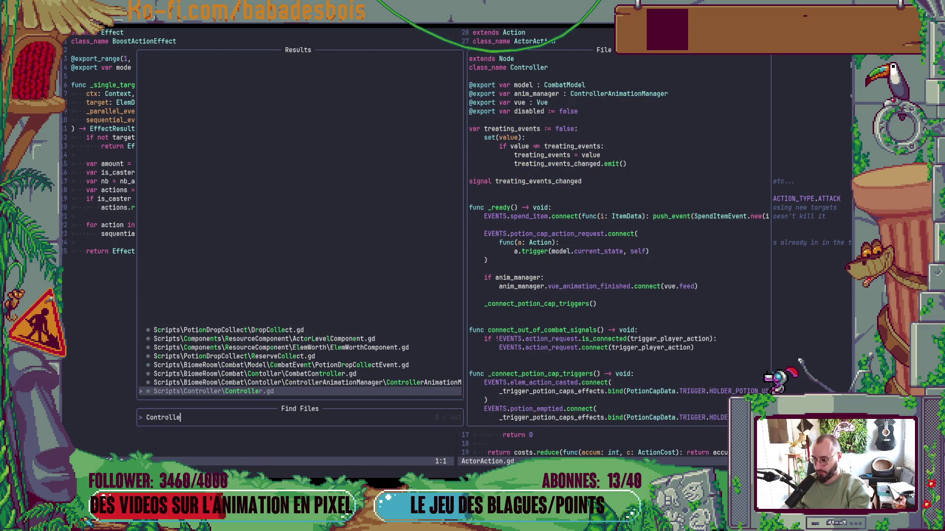
Open Controller.gd, then search 'CombatC' and open CombatController.gd instead
key(Return)
key(ctrl+d)
key(space)
key(f)
key(f)
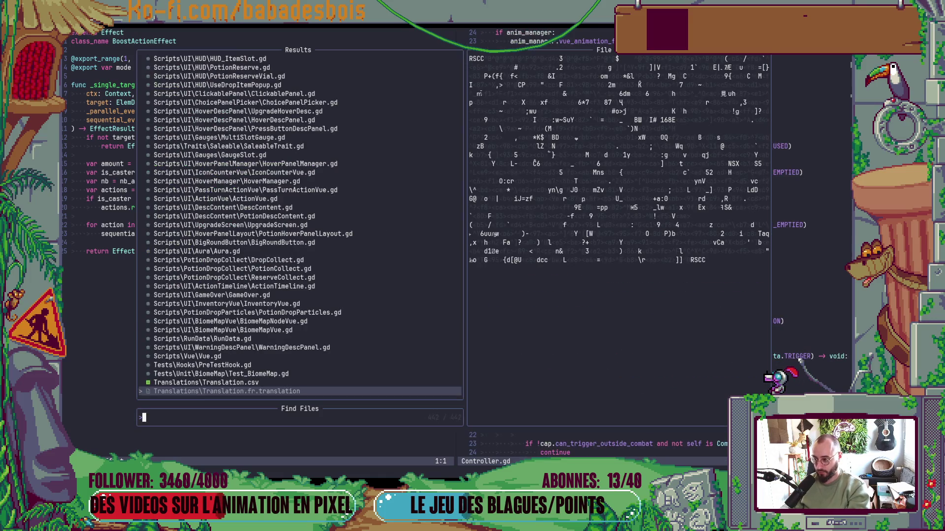
text(CombatC)
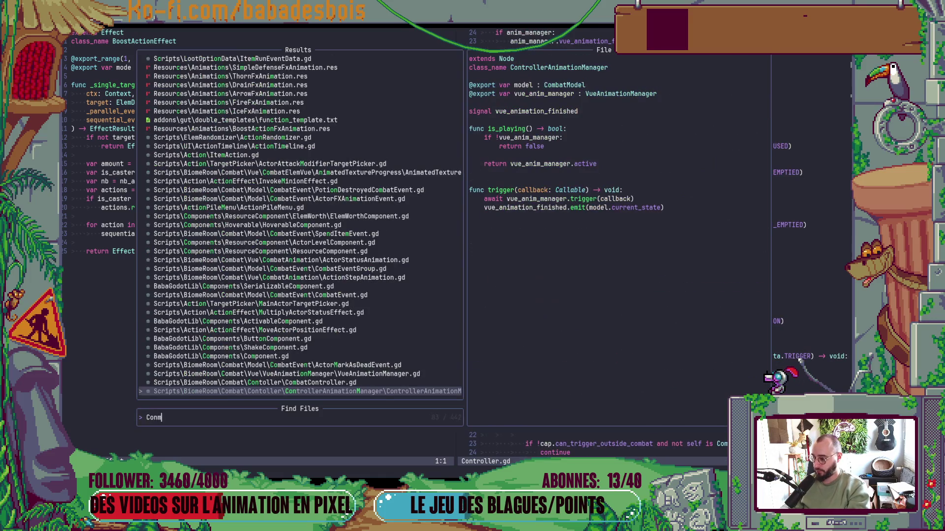
key(Return)
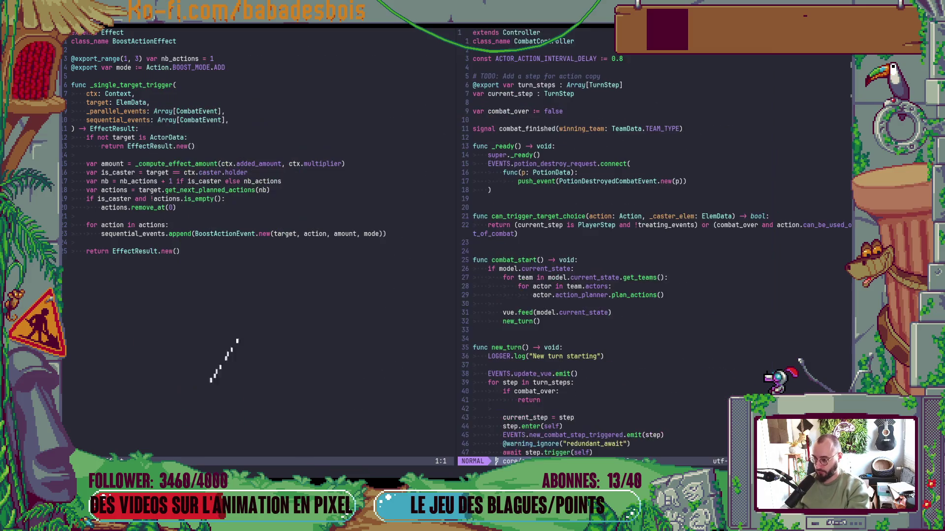
Jump to line 119 of CombatController.gd to show the action-triggering code
key(ctrl+d)
key(colon)
text(119)
key(Return)
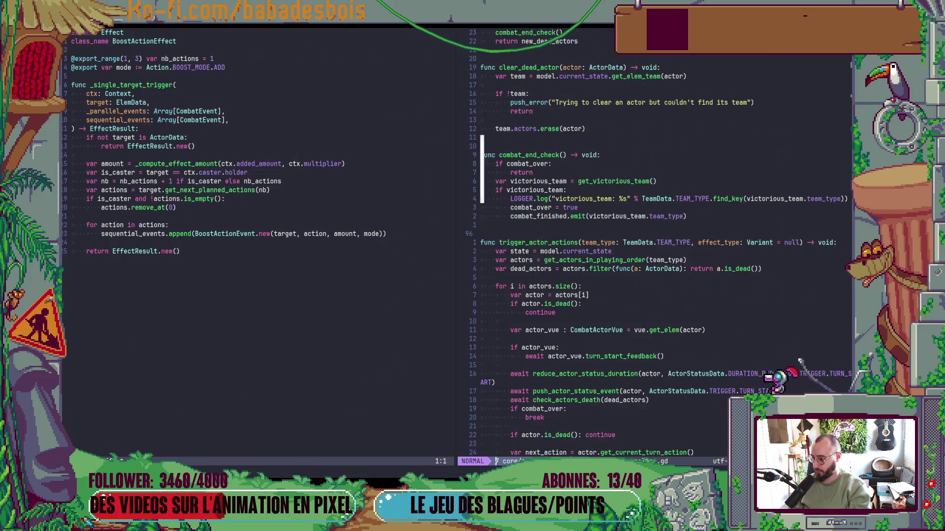
key(ctrl+d)
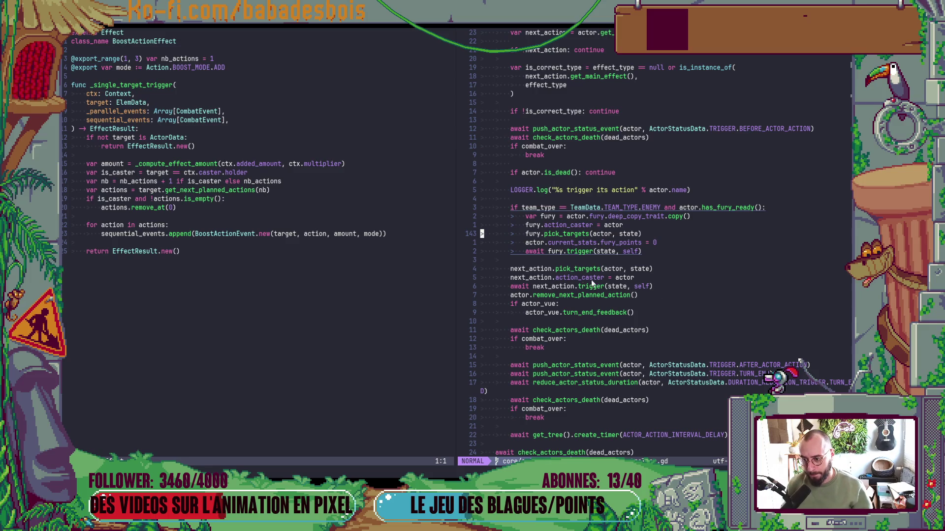
Insert 'next_action.current = true' after the action_caster line in CombatController.gd and save
click(661, 279)
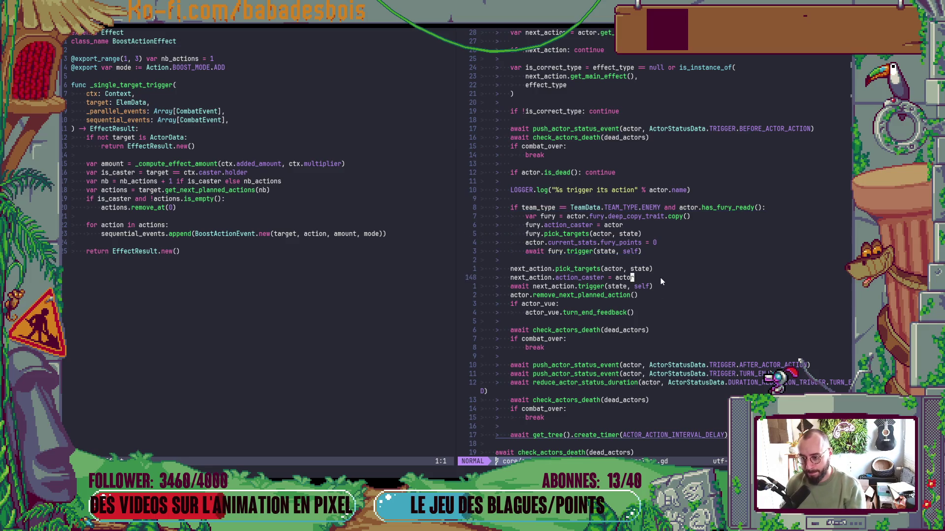
text(onext_action =)
key(BackSpace)
key(BackSpace)
text(.current = true)
key(Escape)
text(:w)
key(Return)
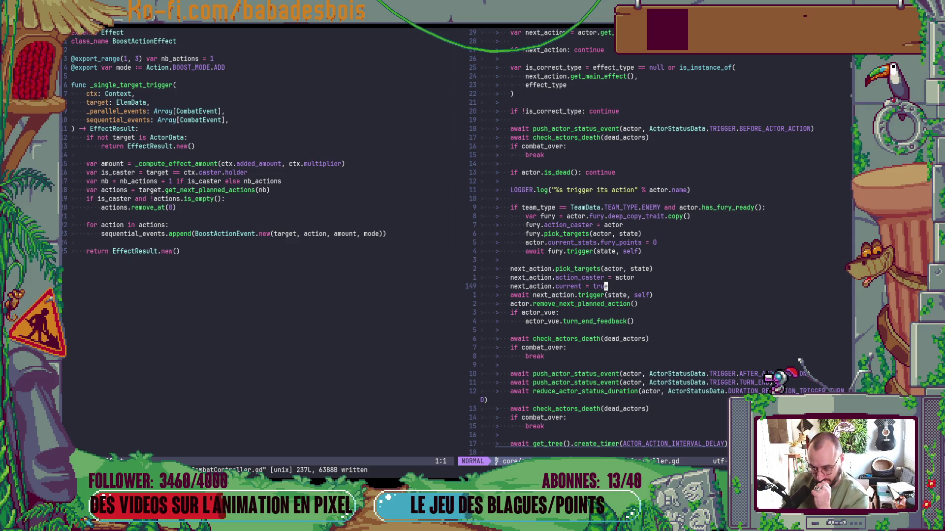
key(j)
key(j)
key(j)
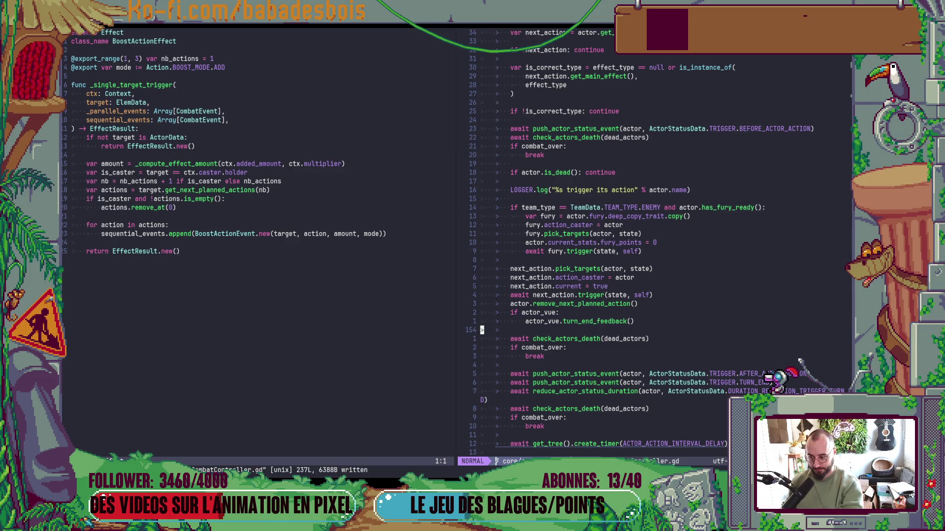
key(j)
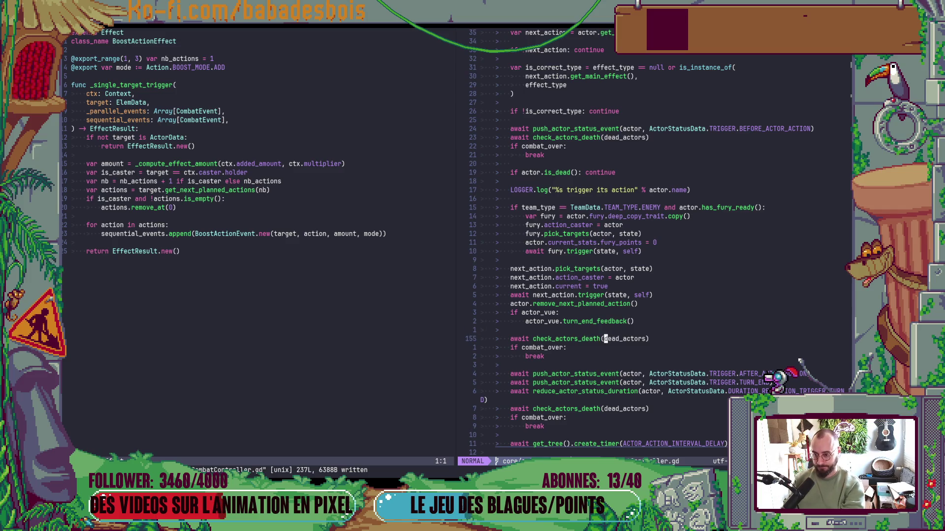
key(ctrl+w)
Delete the is_caster if-block and the var nb and var is_caster lines in BoostActionEffect.gd
key(h)
key(})
key(})
key(})
key(j)
key(j)
key(j)
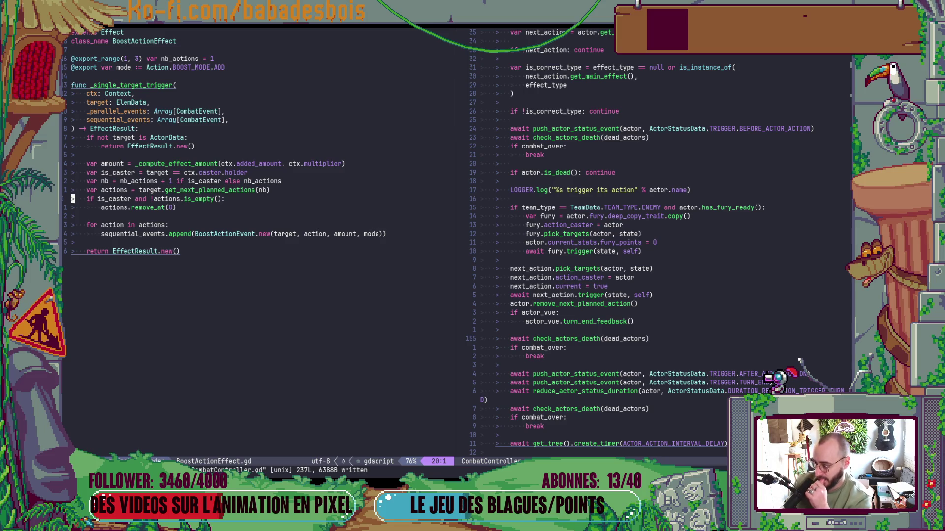
key(k)
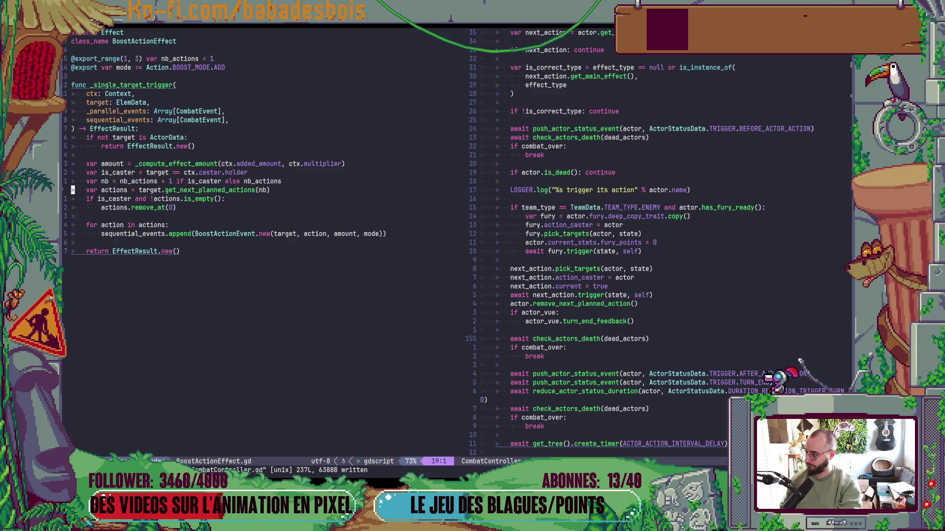
key(j)
key(V)
key(j)
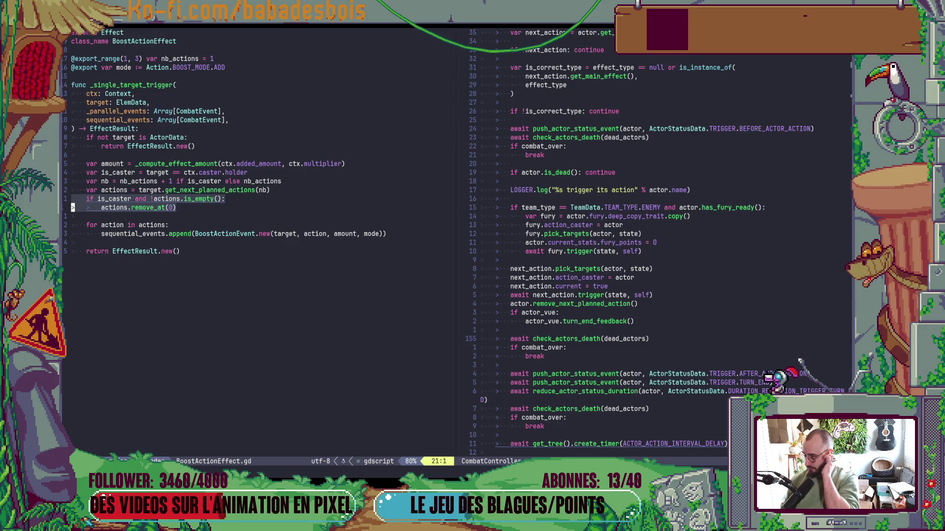
key(d)
key(k)
key(k)
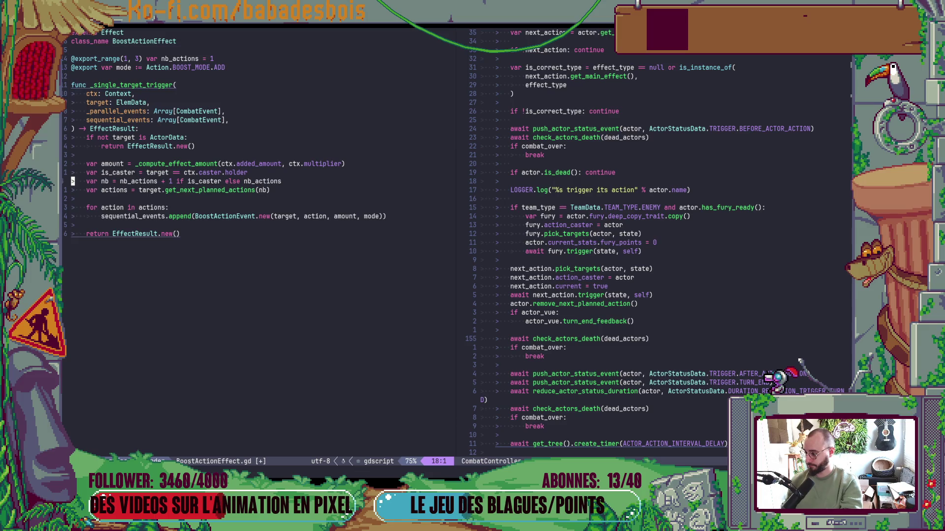
key(d)
key(d)
key(k)
key(d)
key(d)
Pass nb_actions to get_next_planned_actions and go to its definition in ActorData
key(dollar)
key(b)
text(cw)
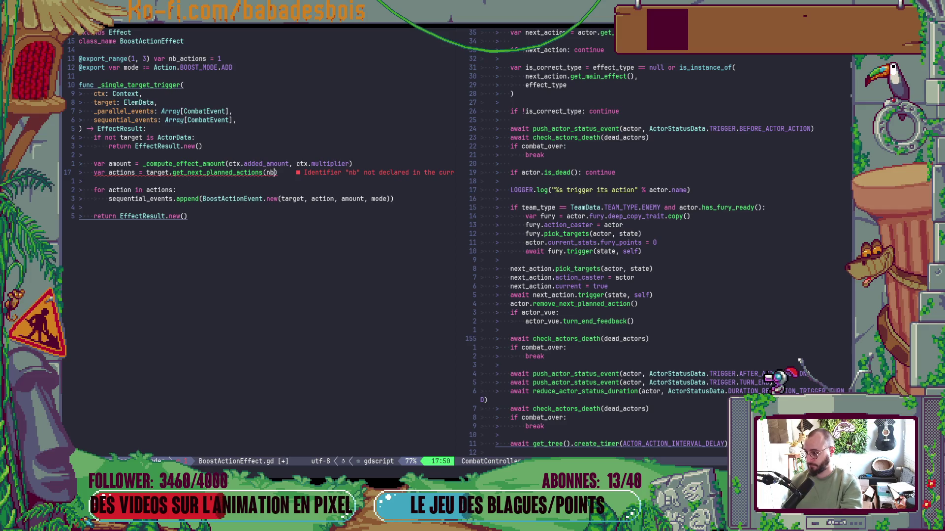
text(nb_actions)
key(Escape)
key(b)
key(h)
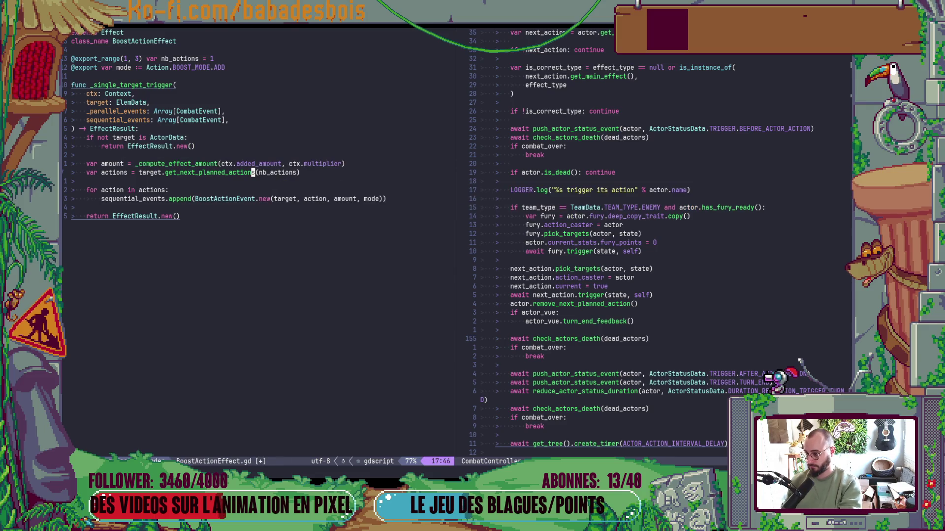
key(g)
key(d)
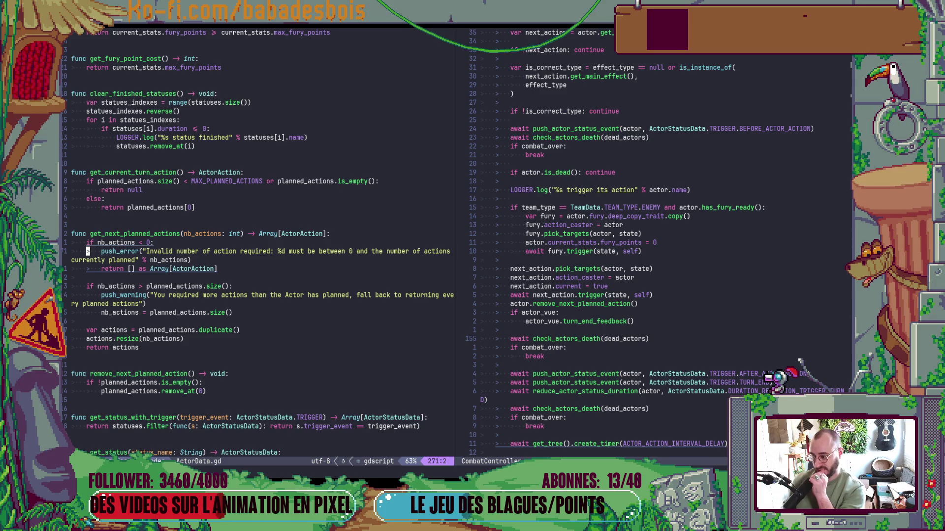
Add the condition 'if !actions.is_empty() and actions[0].current:' below actions.resize
key(j)
key(j)
key(j)
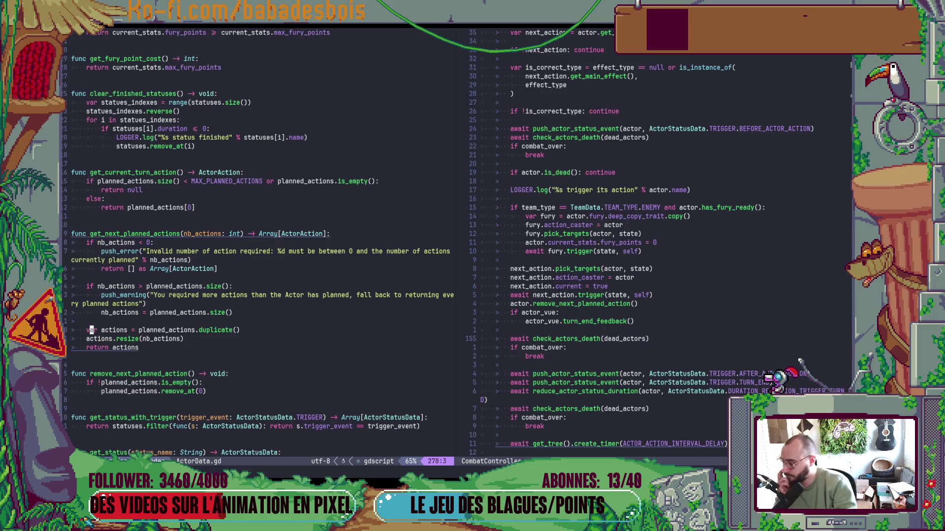
key(j)
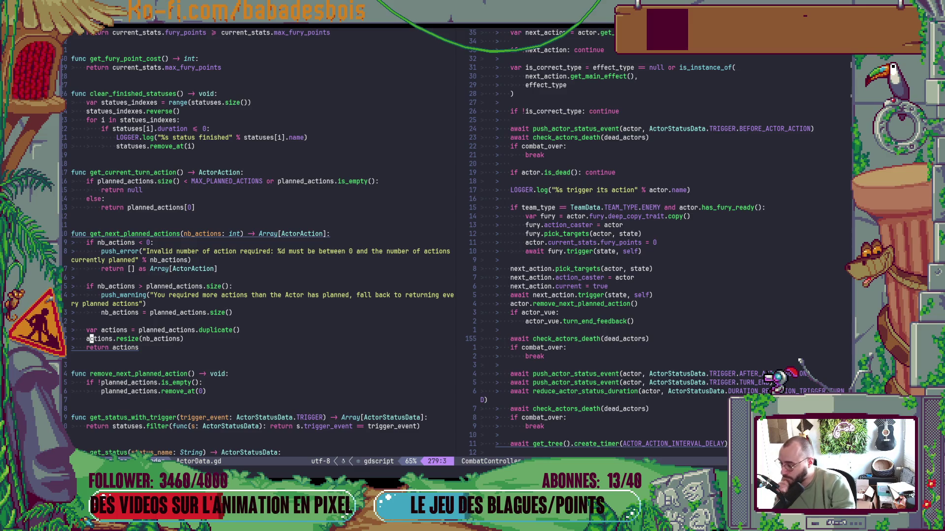
text(oif)
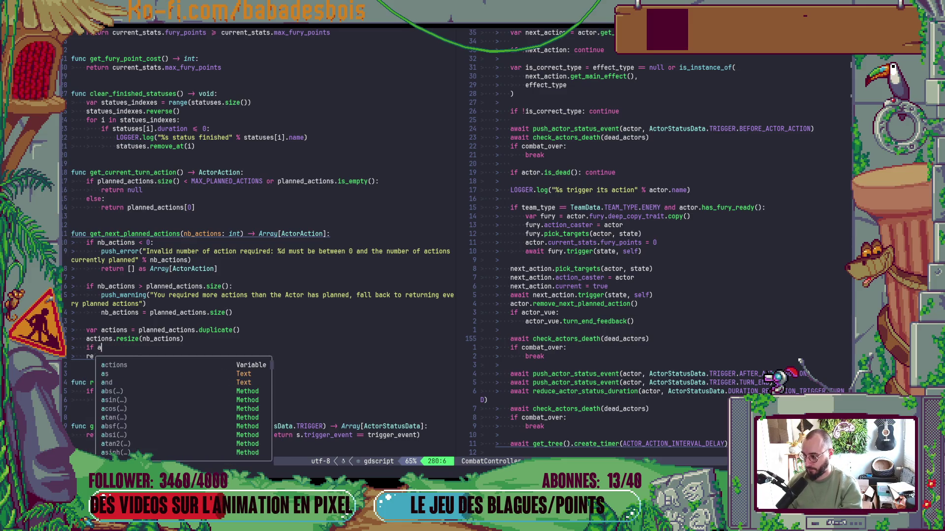
text( actions.)
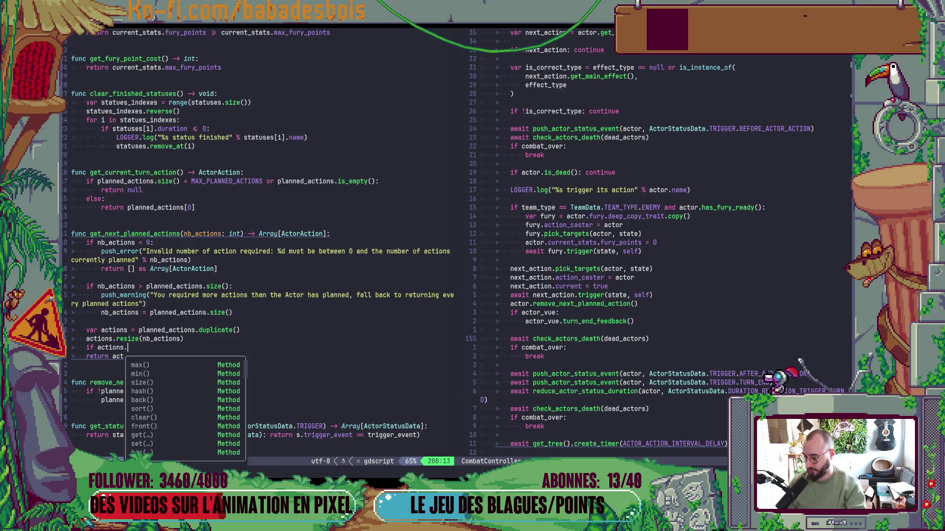
text(is)
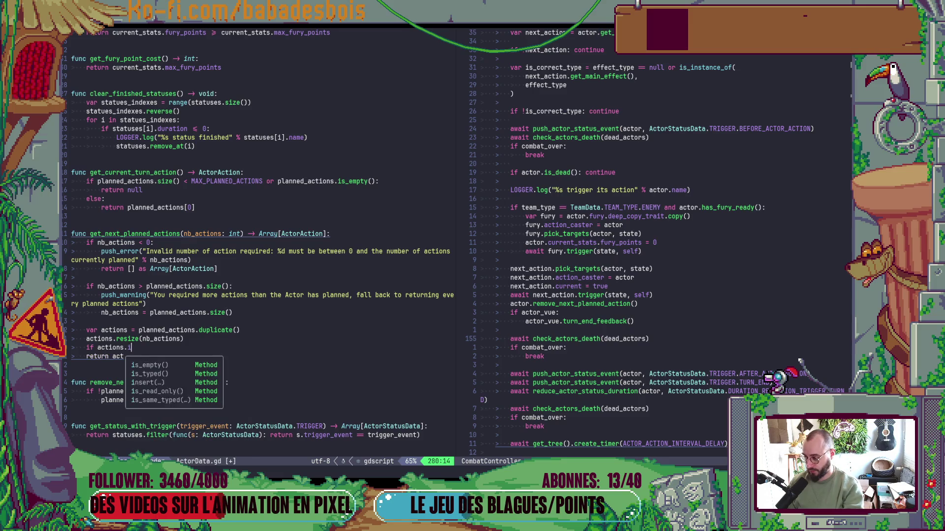
key(Return)
click(107, 347)
text(!)
key(End)
text(and actions[])
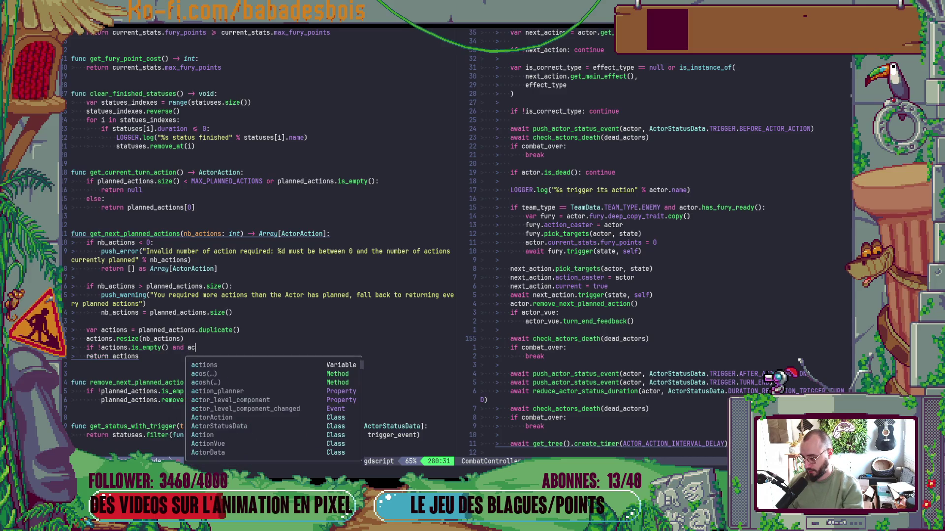
key(Left)
text(0)
key(Right)
text(.current:)
Put 'actions.remove_at(0)' in the condition's body, save ActorData.gd, and run the game
key(Return)
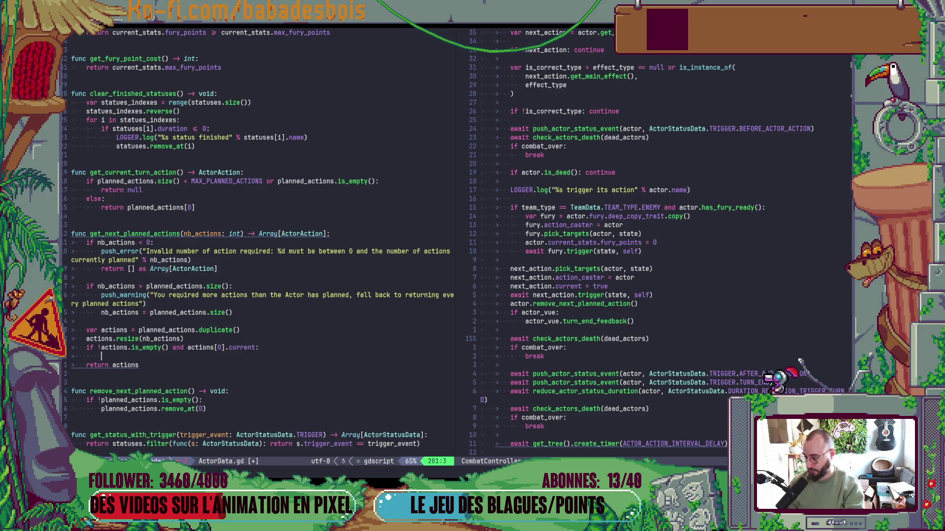
text(actions.)
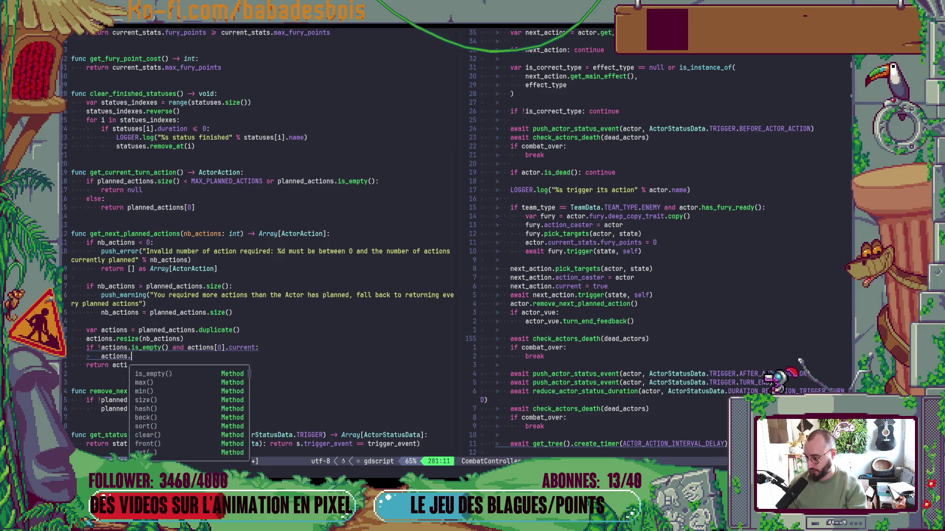
text(re)
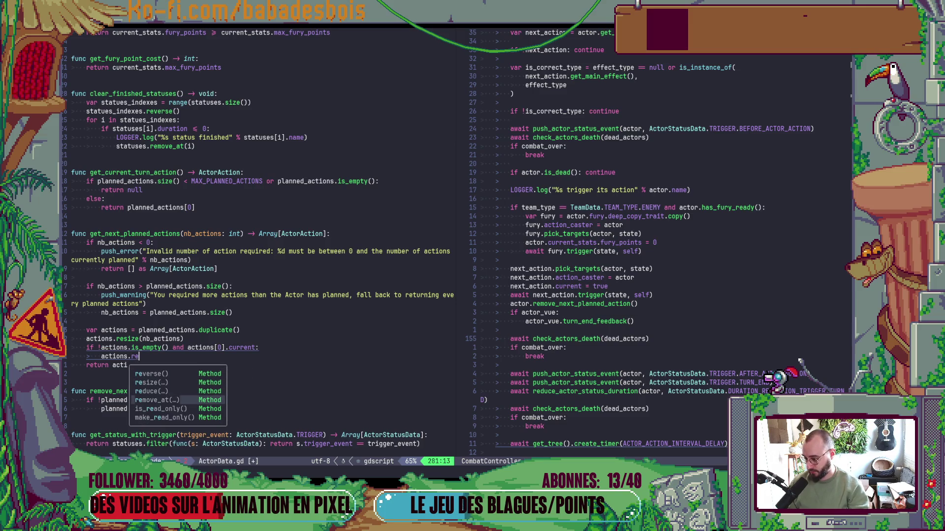
text(move_at(0)
key(ctrl+s)
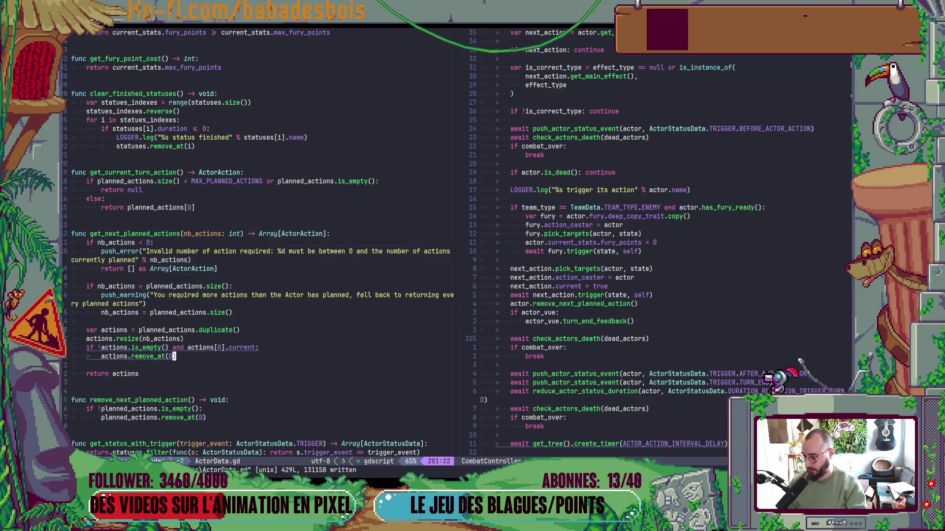
key(alt+Tab)
key(F5)
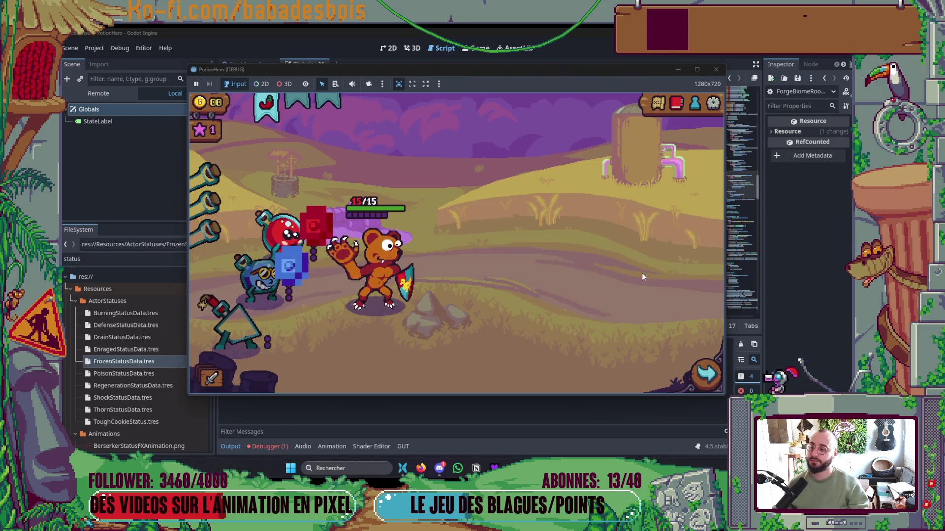
Enter the first room from the dungeon map and end a turn so the enemies act
click(658, 103)
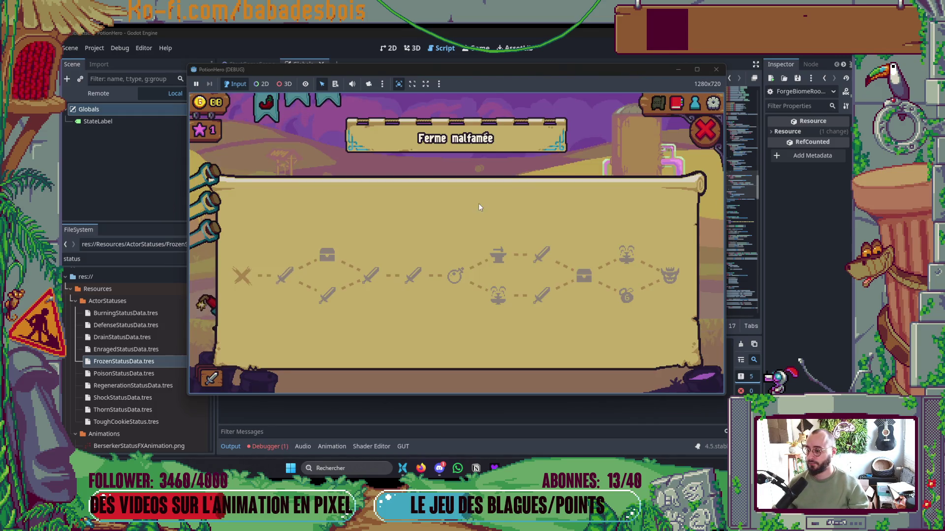
click(288, 280)
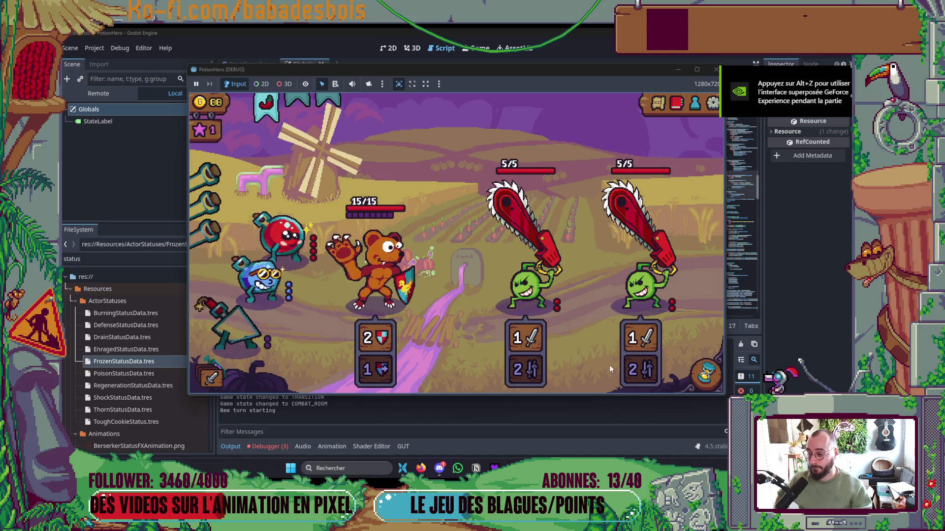
mouse_move(524, 369)
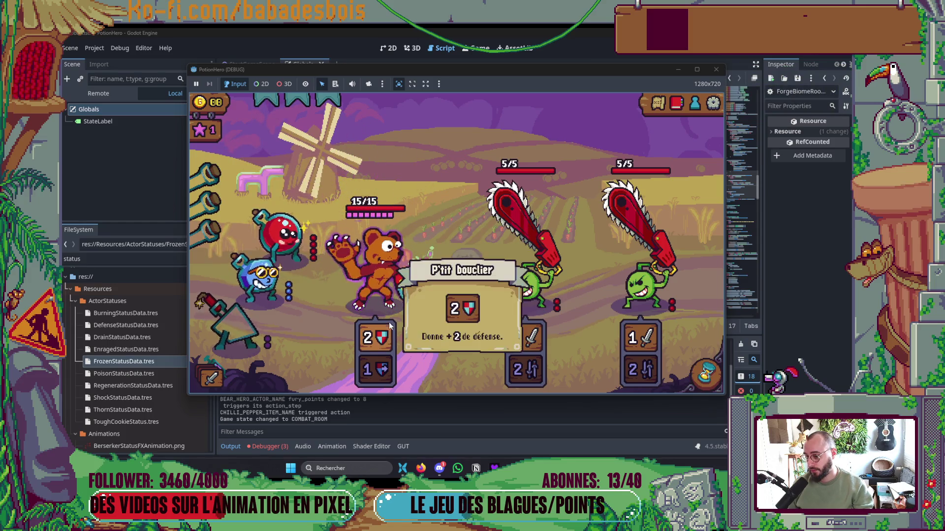
mouse_move(361, 272)
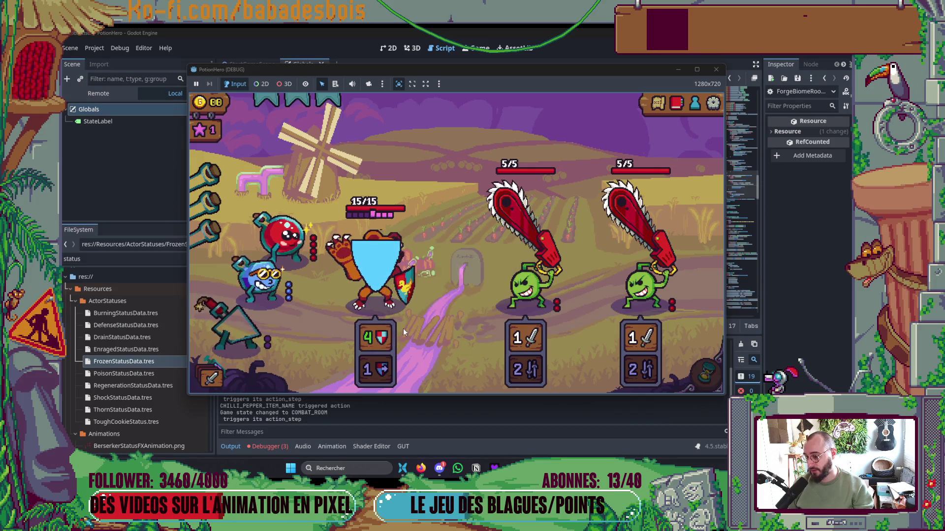
mouse_move(539, 347)
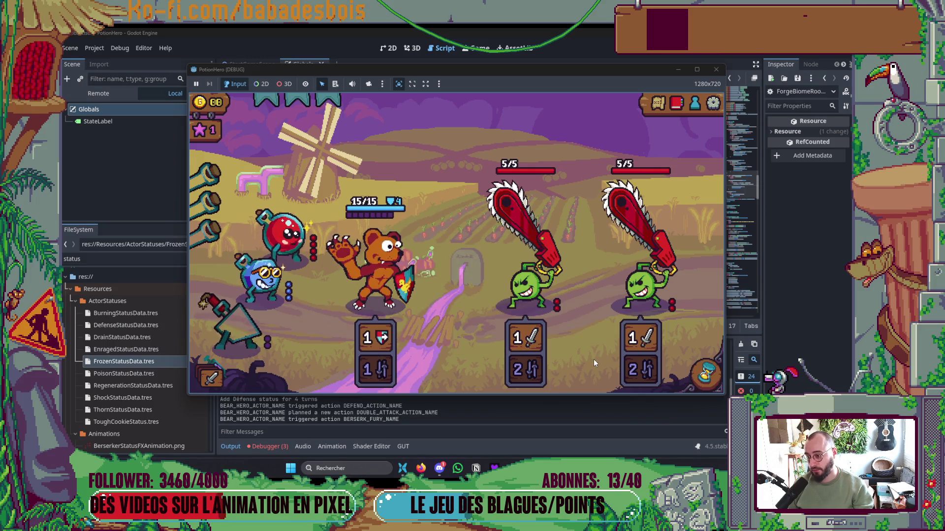
click(706, 374)
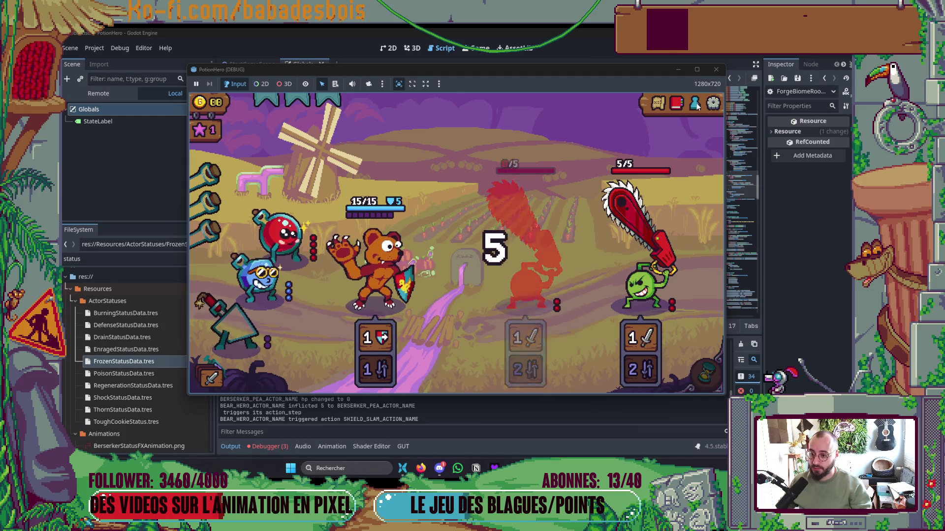
Restart the game twice and advance into the farm fight against the 6/6 and 5/5 enemies
key(F5)
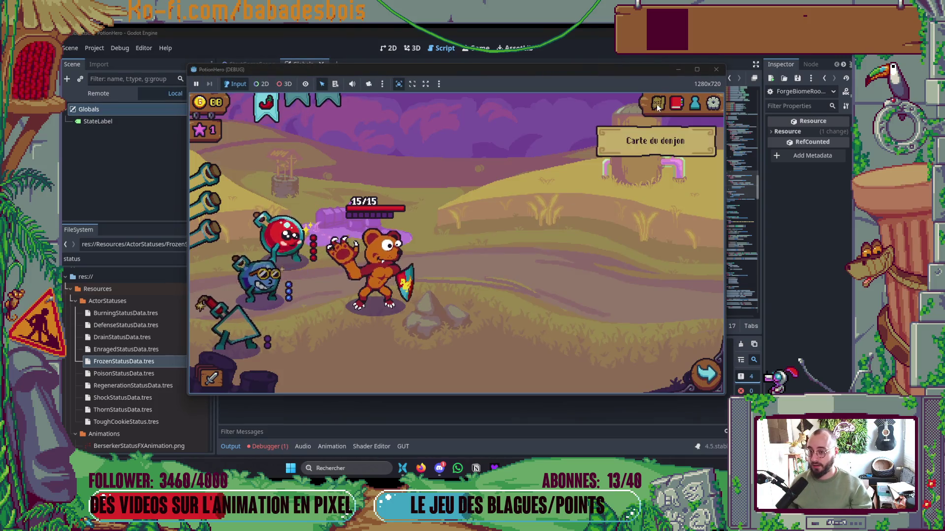
click(657, 104)
click(293, 280)
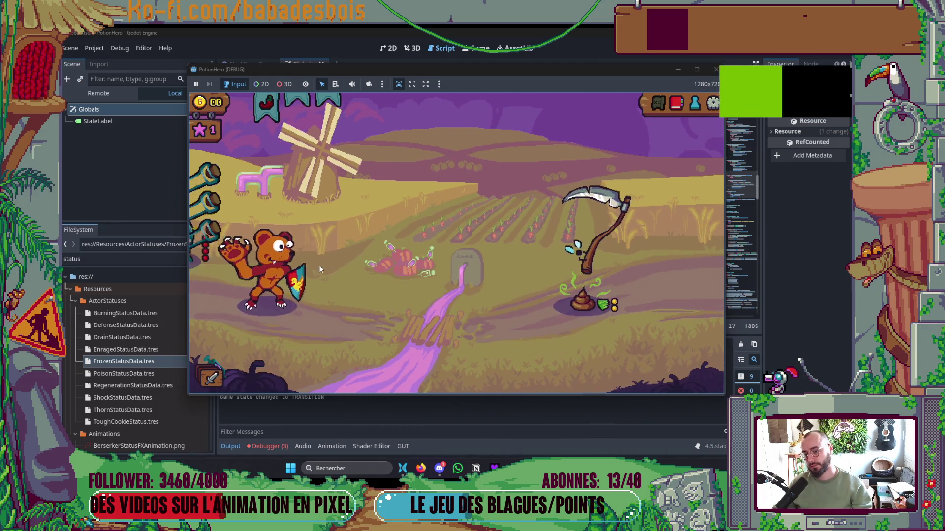
click(714, 73)
key(F5)
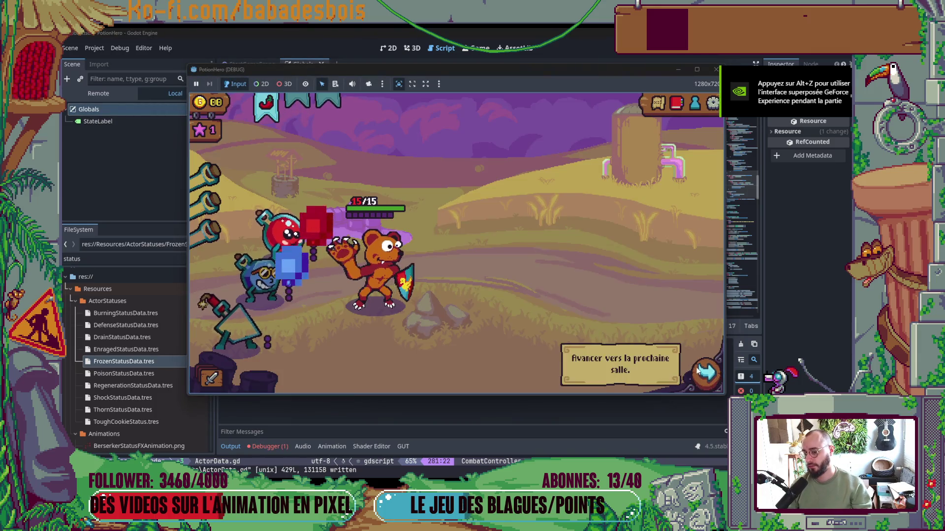
click(703, 370)
click(279, 275)
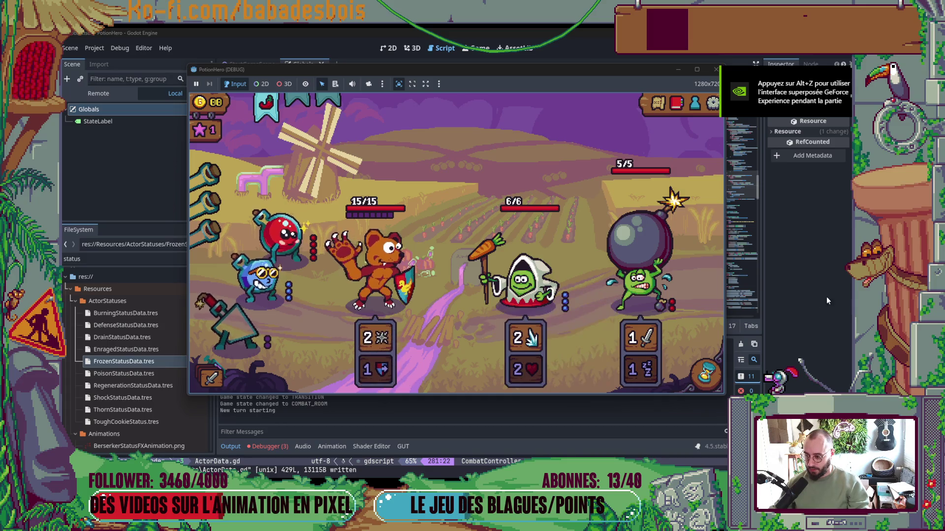
Play four turns of the test battle, then stop the game and return to Helix
click(719, 377)
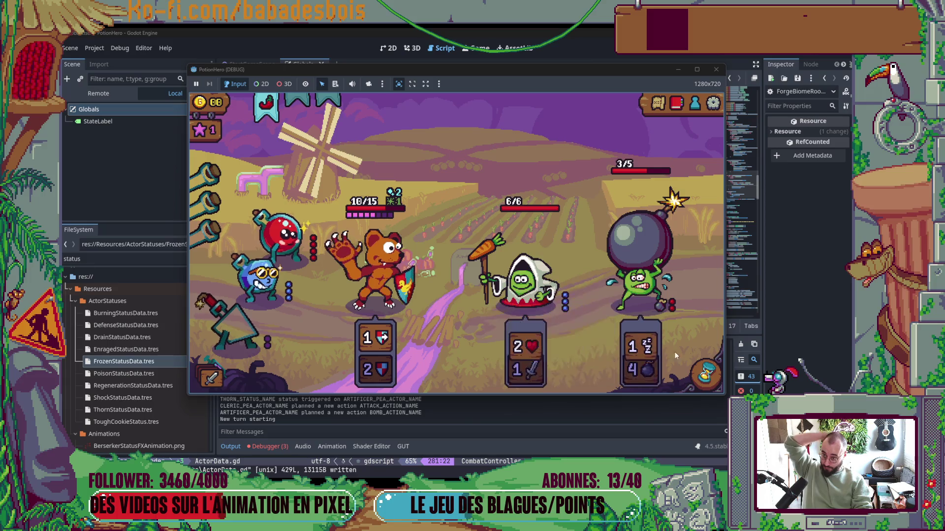
click(718, 377)
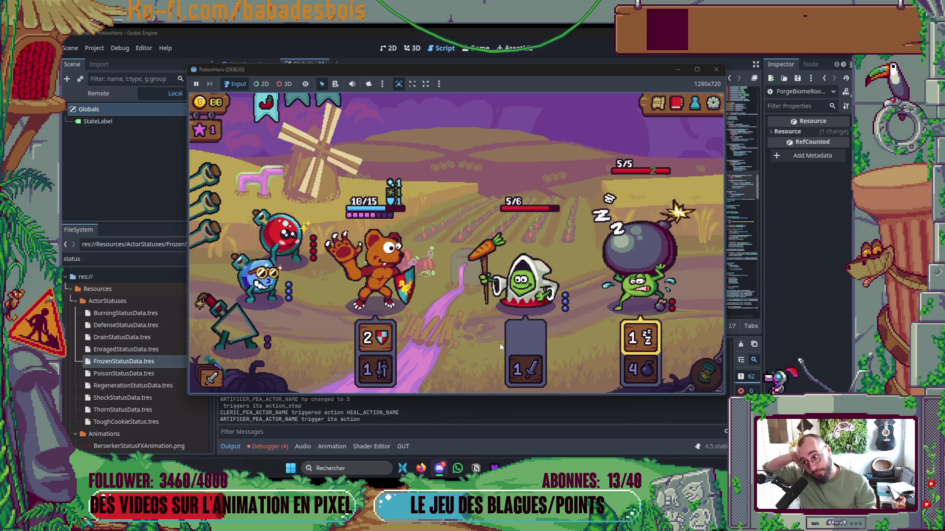
click(709, 377)
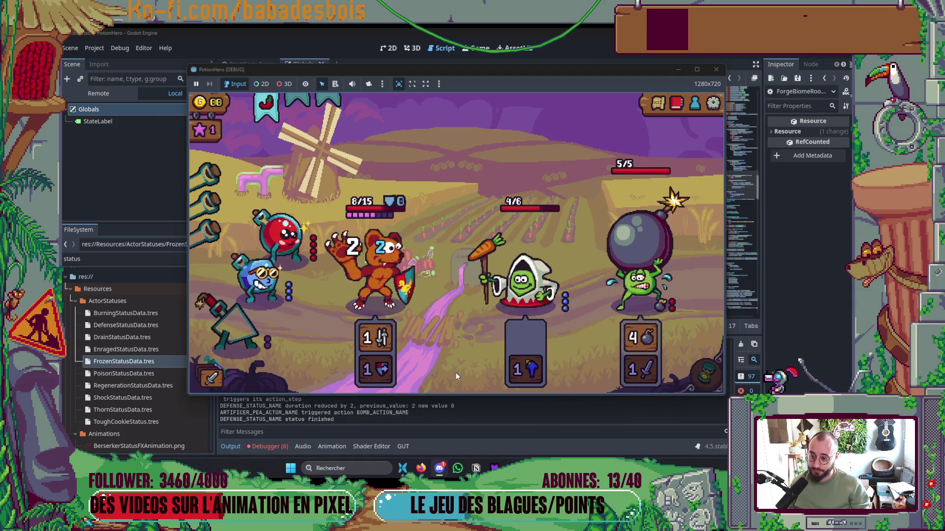
mouse_move(532, 373)
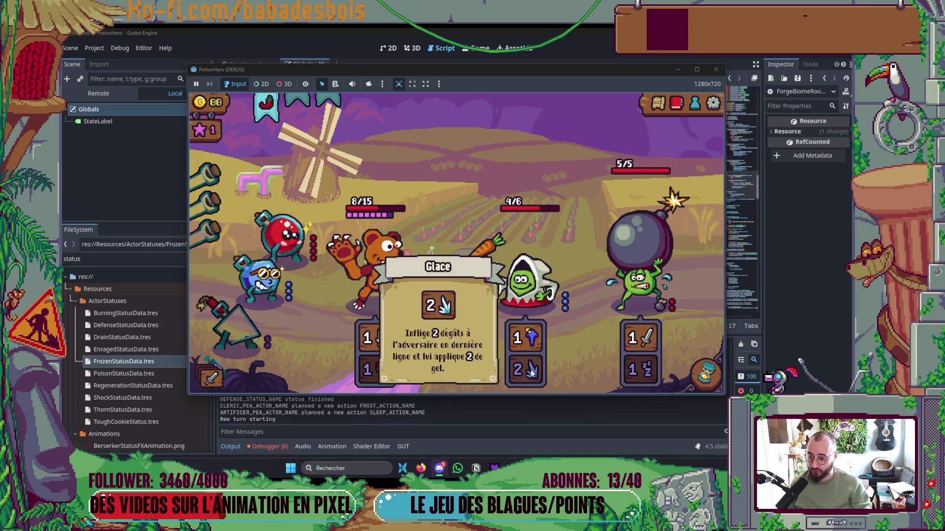
mouse_move(629, 343)
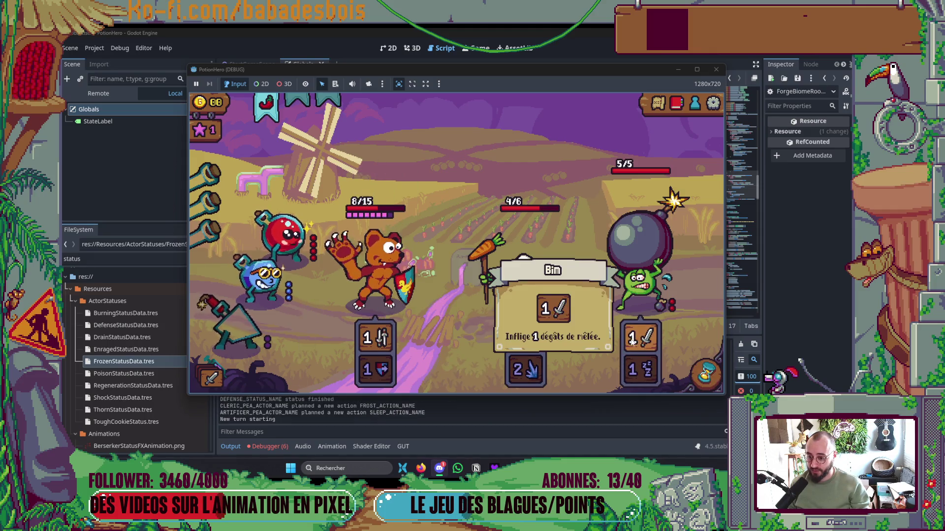
click(706, 374)
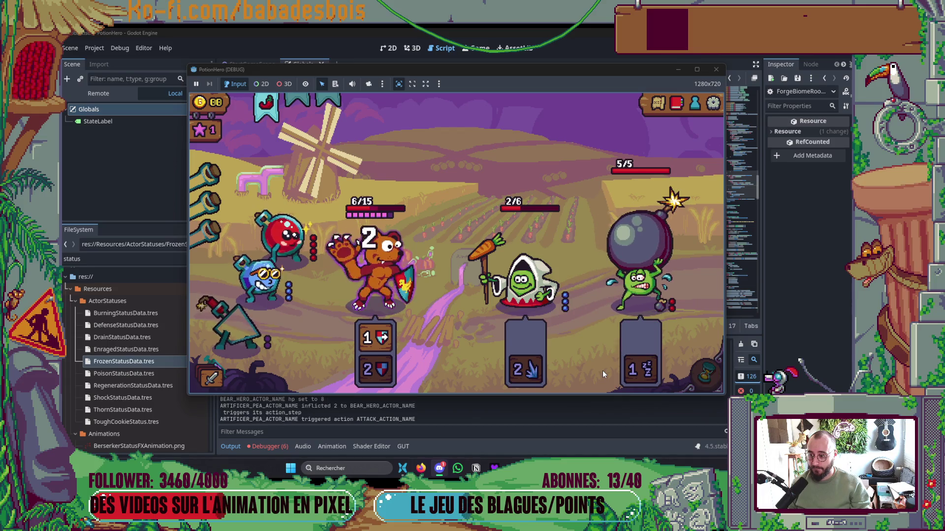
mouse_move(675, 200)
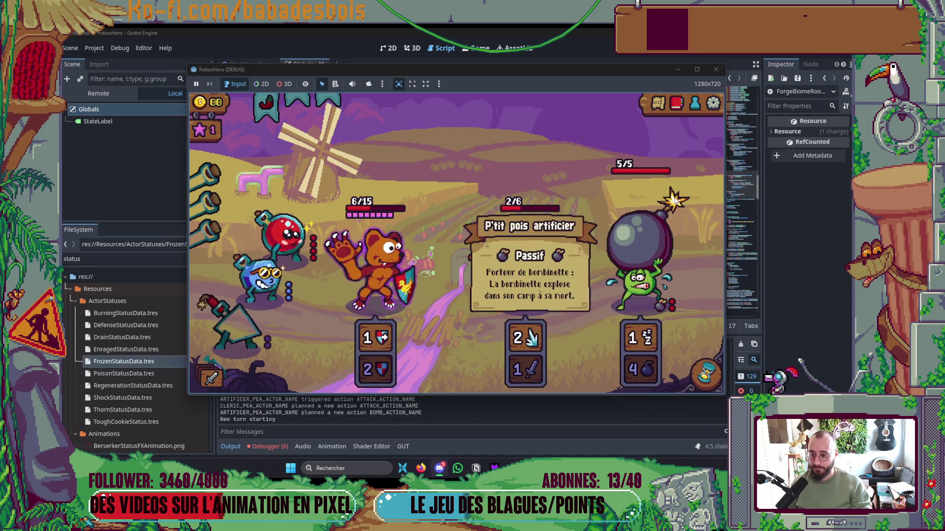
key(F8)
key(alt+Tab)
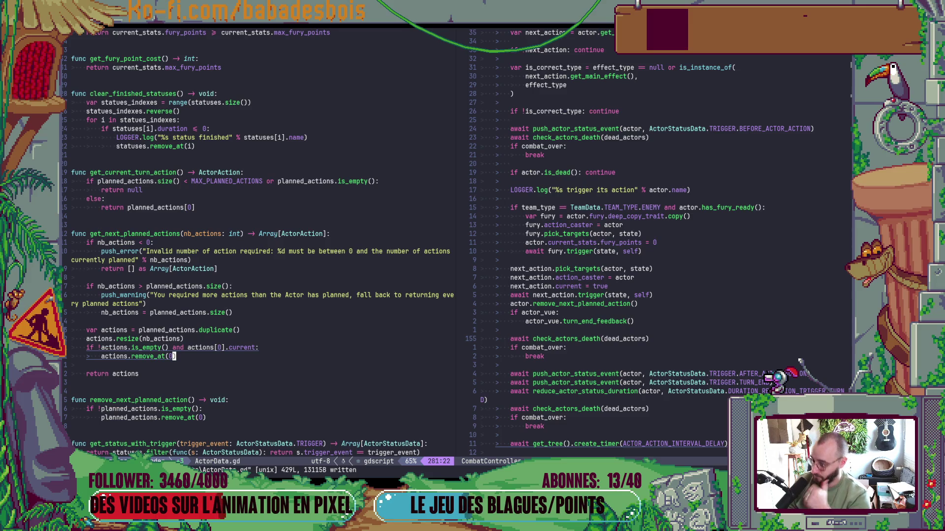
Move the current-action check above actions.resize and relaunch the game from Godot
key(shift+v)
key(j)
key(shift+k)
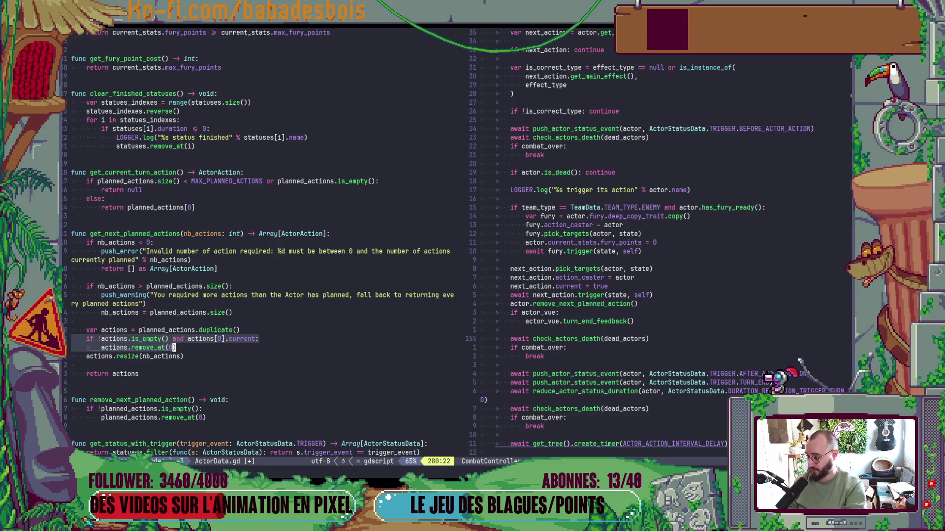
key(Escape)
key(j)
key(alt+Tab)
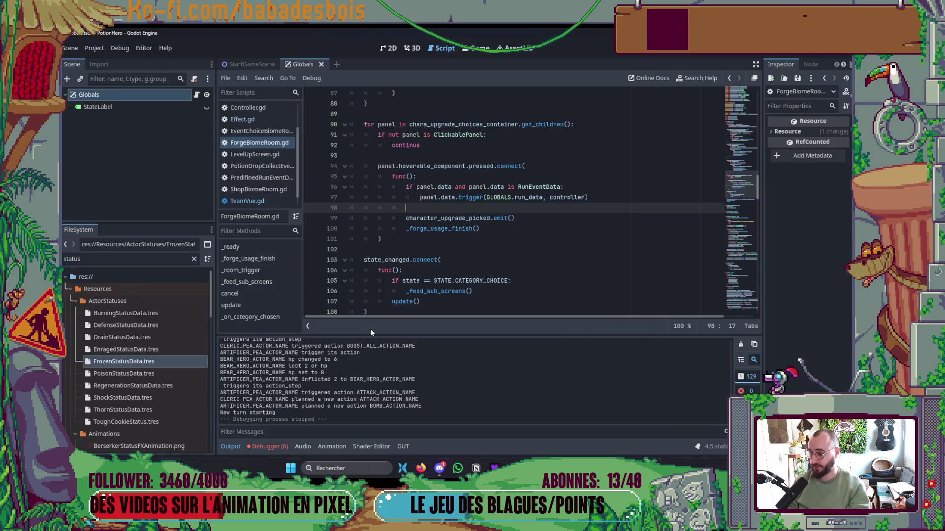
key(F5)
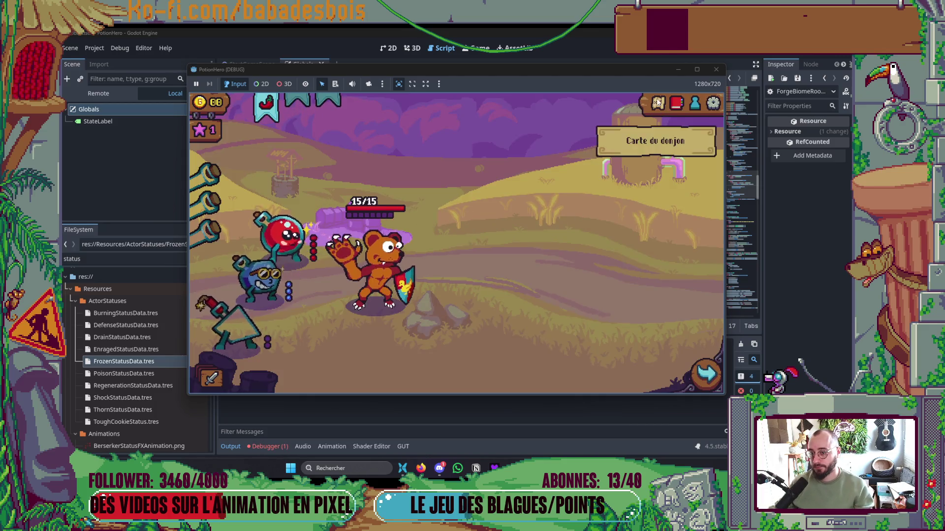
click(658, 102)
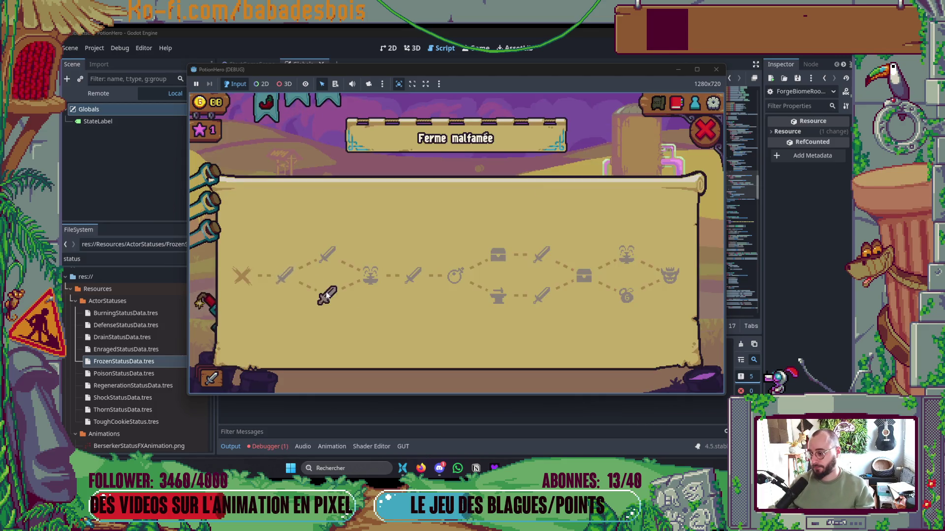
click(292, 277)
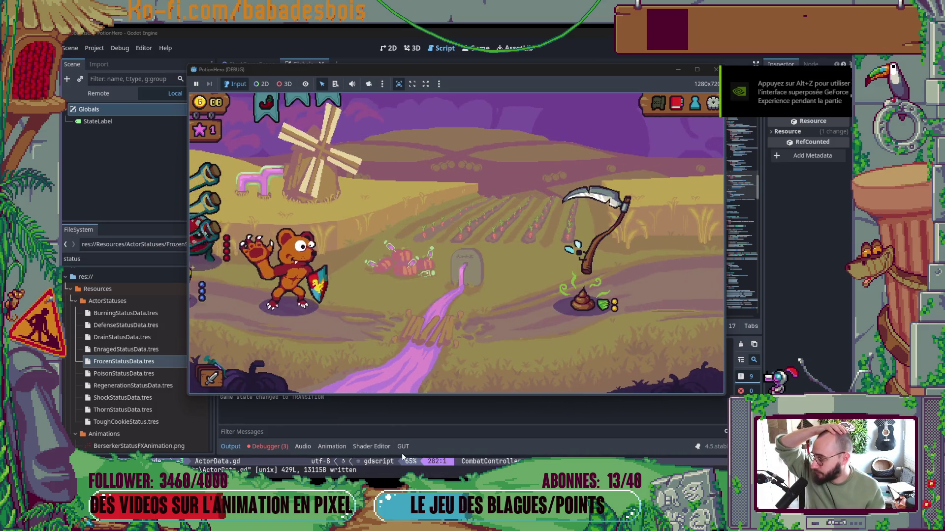
click(716, 69)
click(464, 235)
key(F5)
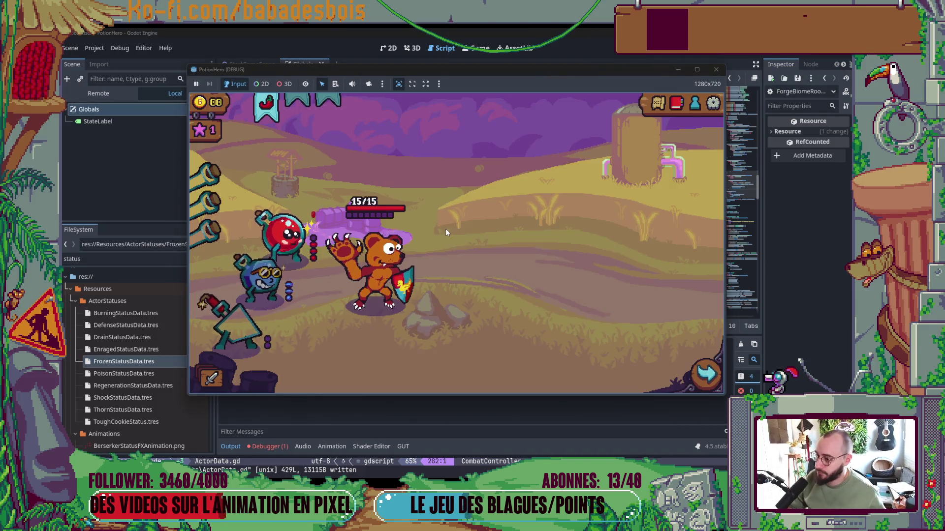
click(285, 272)
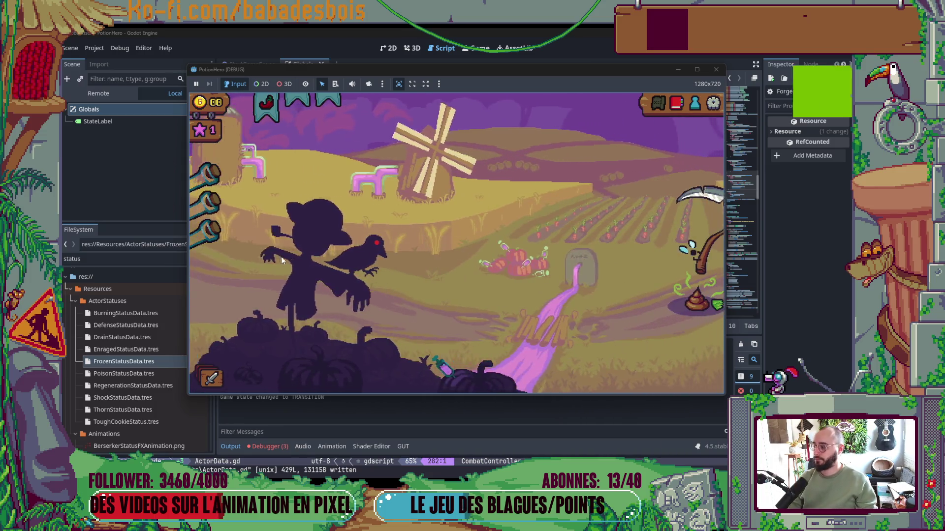
click(710, 74)
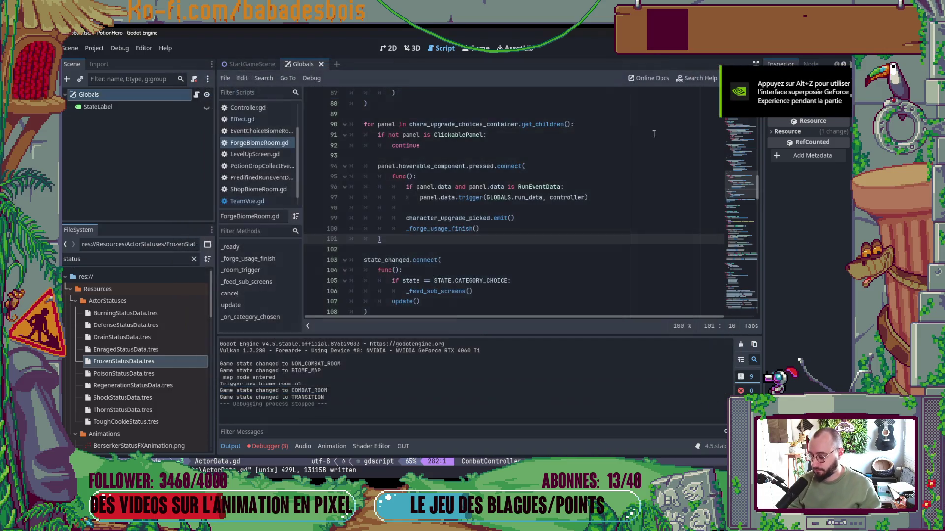
Playtest the farm fight twice in debug, ending a turn so the bear gets a 4-turn Épines status
key(F5)
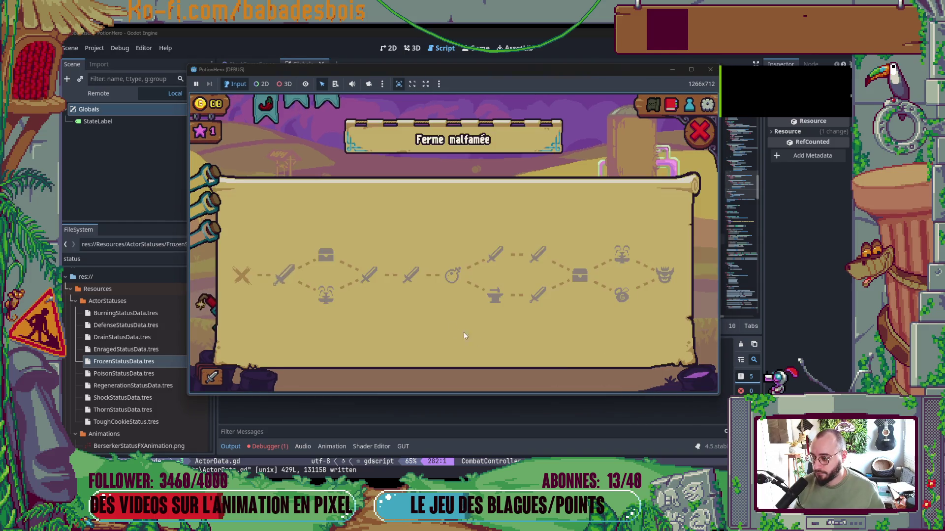
click(289, 278)
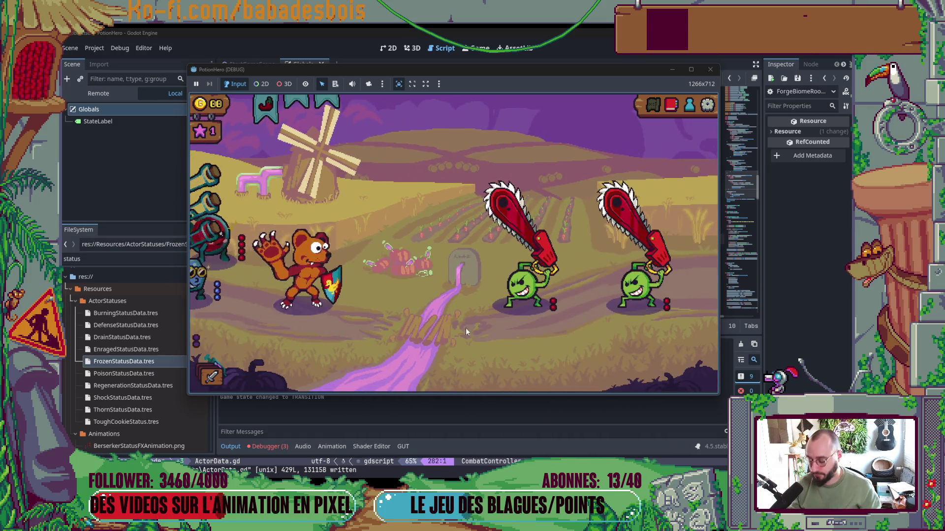
click(710, 69)
click(516, 219)
key(F5)
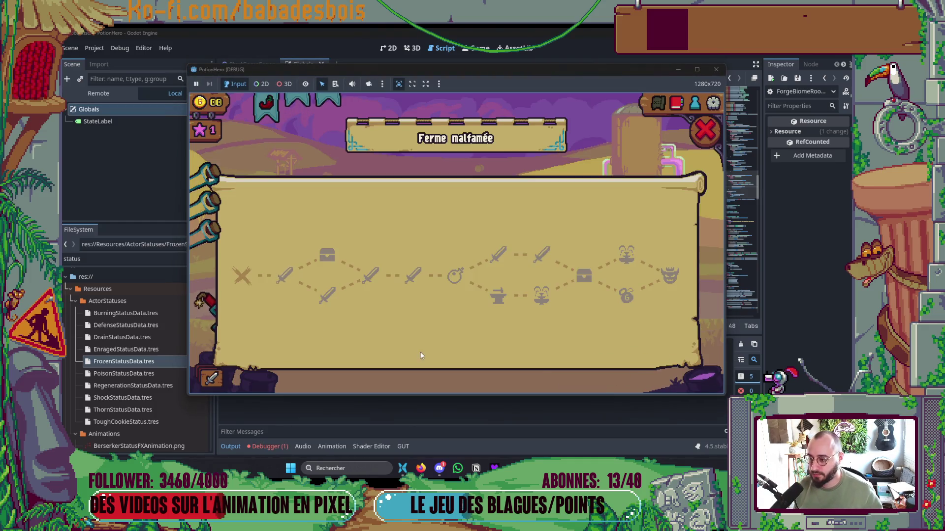
click(283, 279)
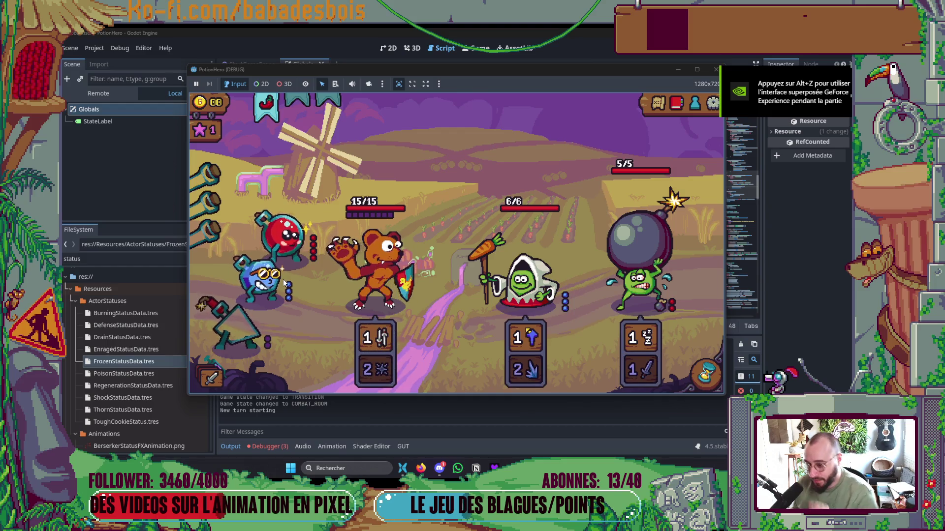
click(706, 374)
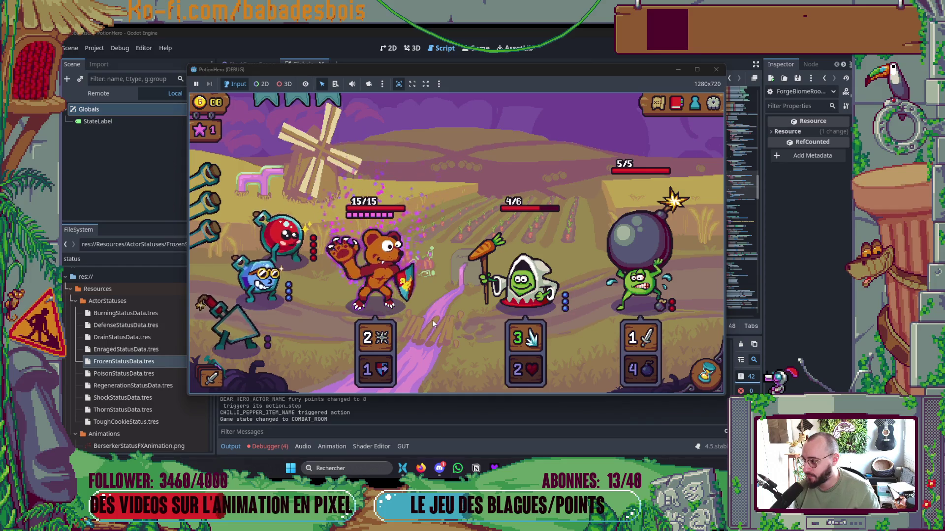
mouse_move(373, 278)
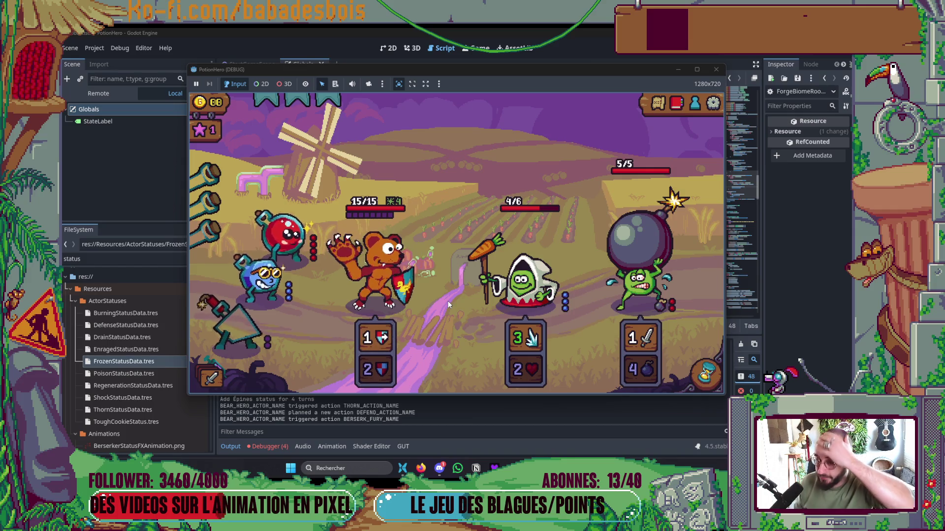
click(716, 69)
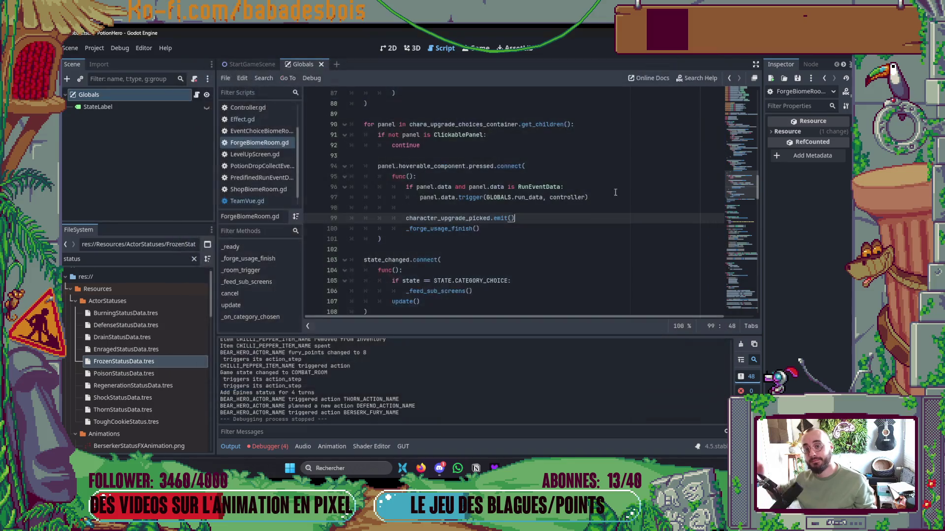
Collapse the output panel and return to Helix showing get_next_planned_actions in ActorData.gd
click(226, 451)
click(573, 323)
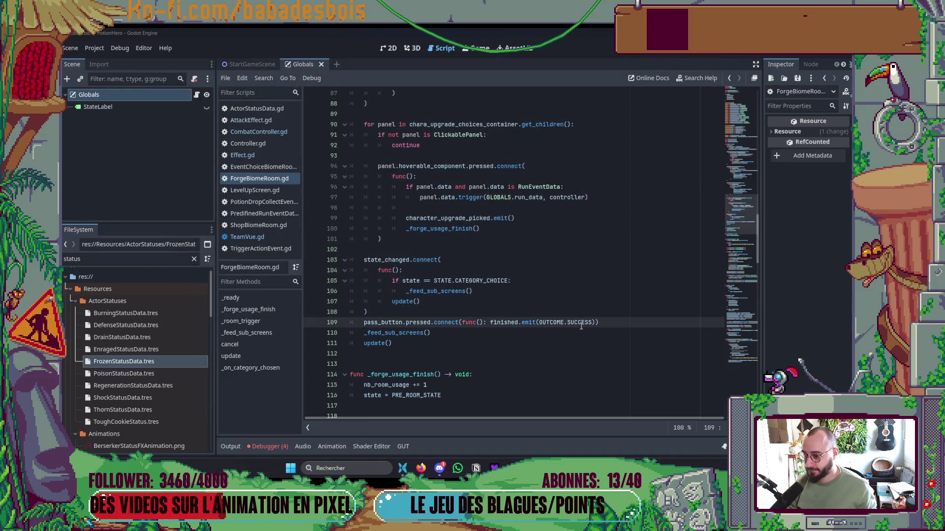
key(alt+Tab)
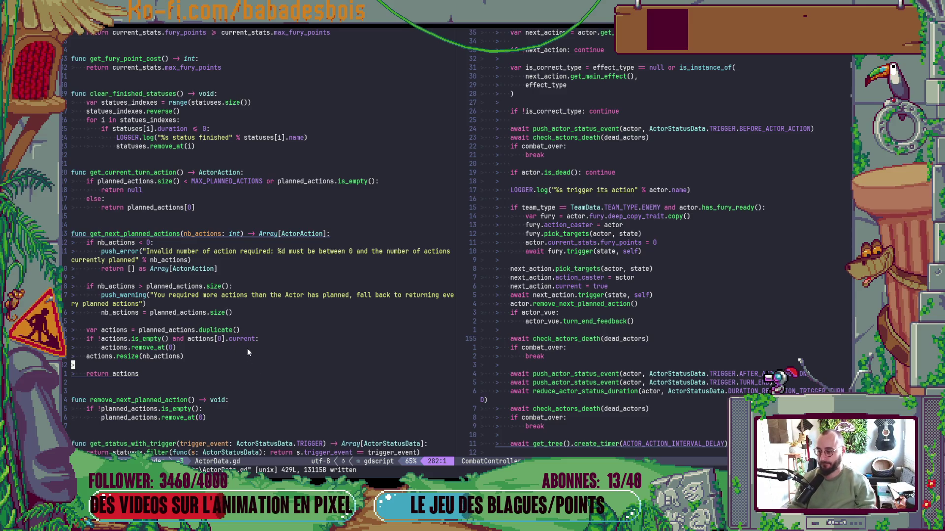
Open a new line above the current-action check in get_next_planned_actions for a comment
key(o)
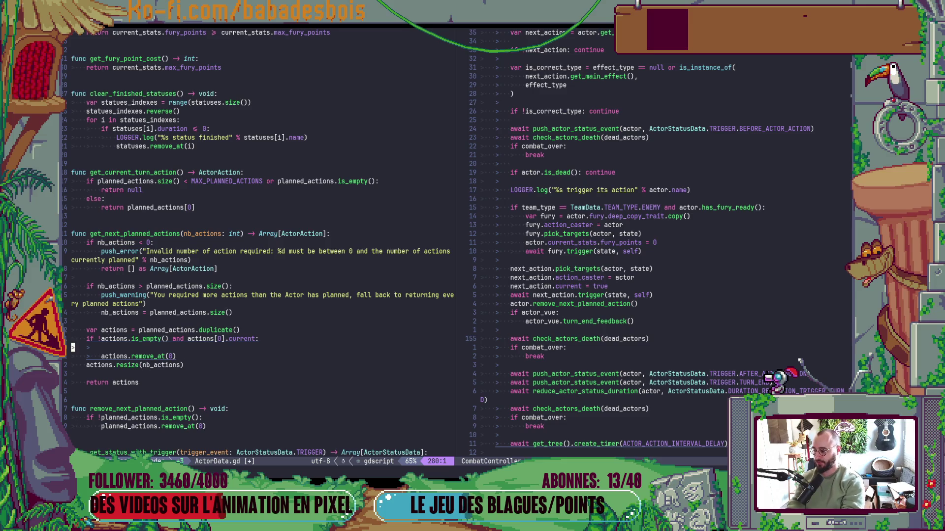
key(u)
key(o)
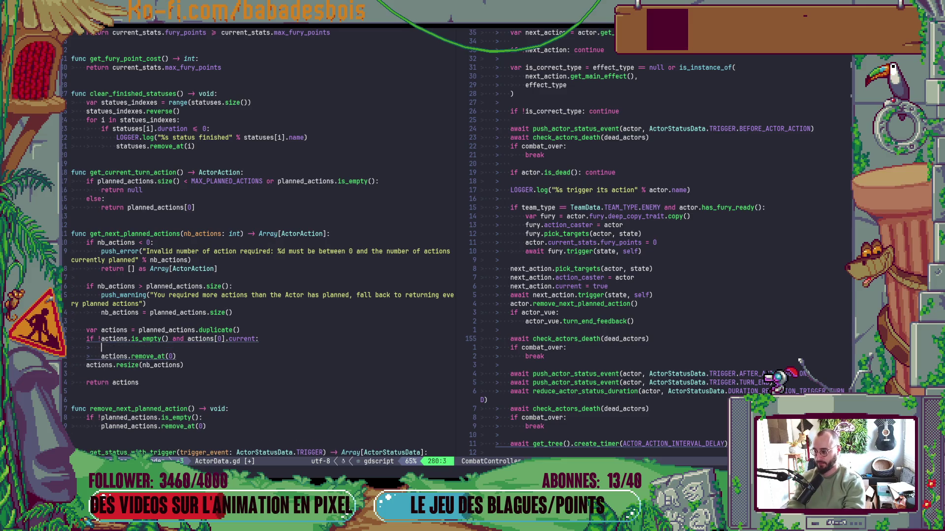
key(u)
key(o)
key(u)
key(shift+o)
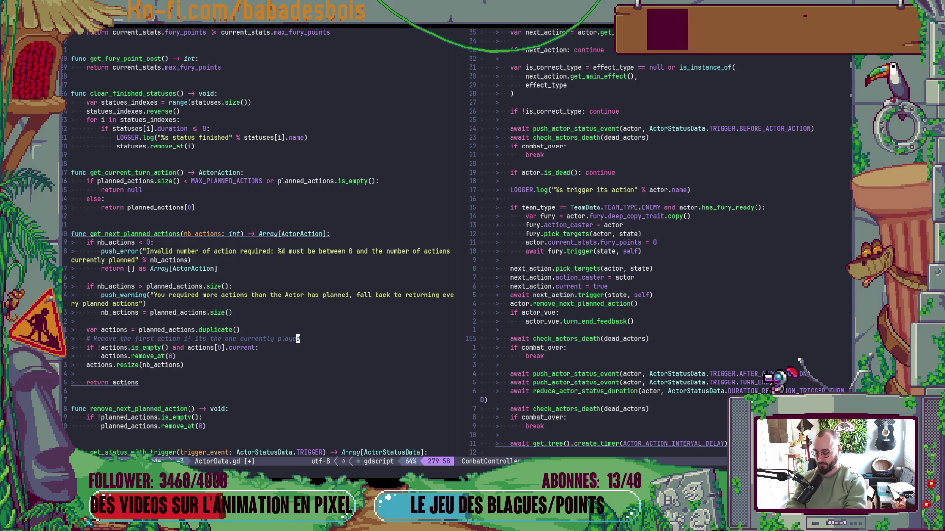
Add blank lines around the comment and remove_at call, save ActorData.gd, and relaunch the game
key(bracketleft)
key(space)
key(bracketright)
key(space)
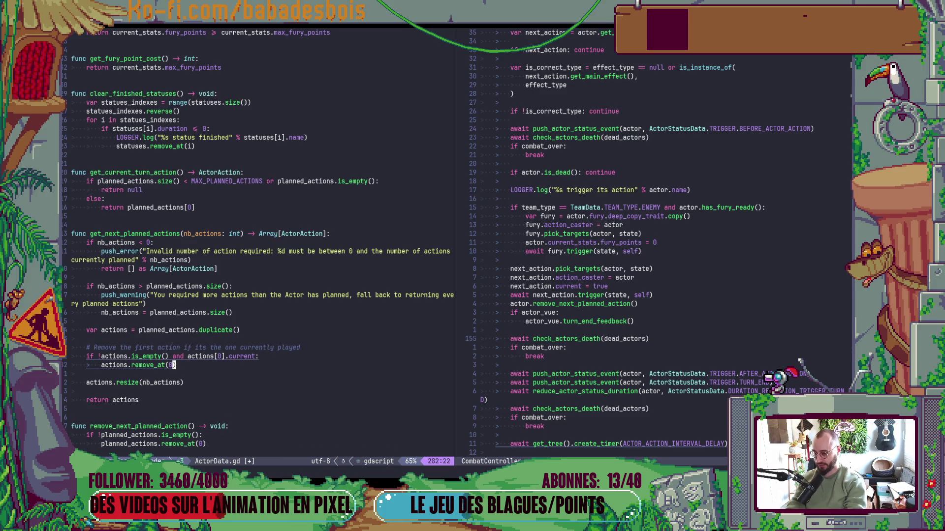
text(:w)
key(Return)
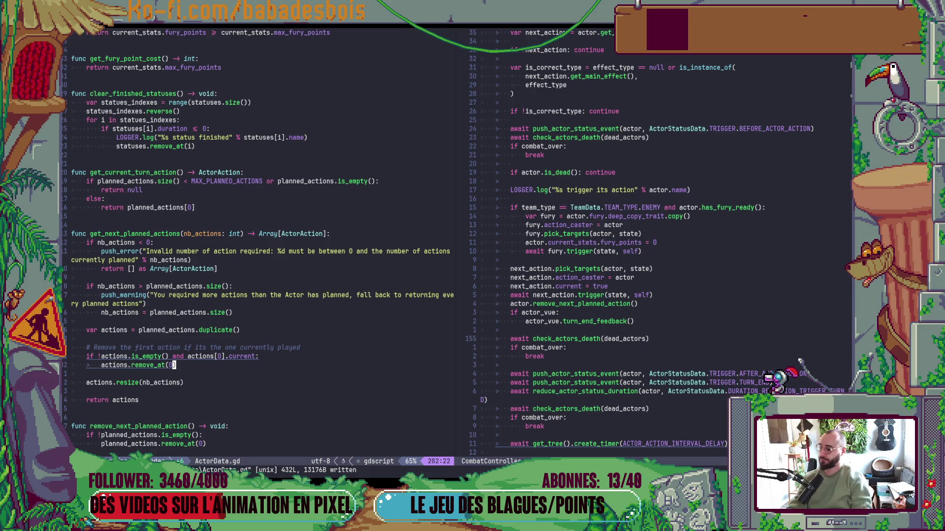
key(alt+Tab)
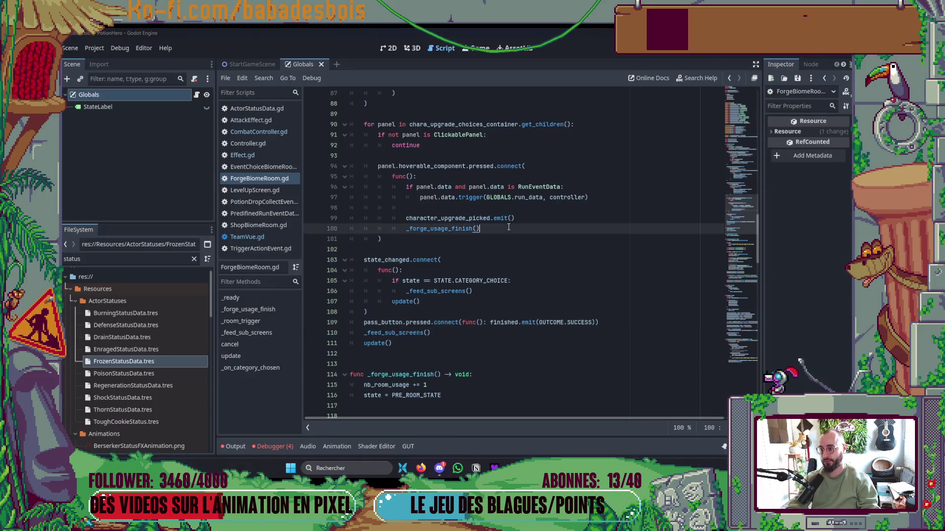
key(F5)
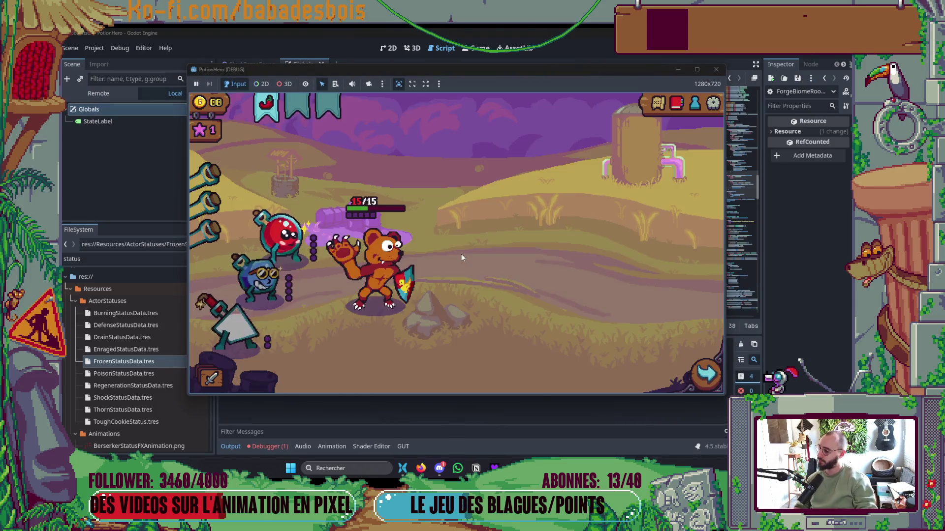
Travel from the Ferme malfamée map into the farm fight and pass the first turn
click(705, 375)
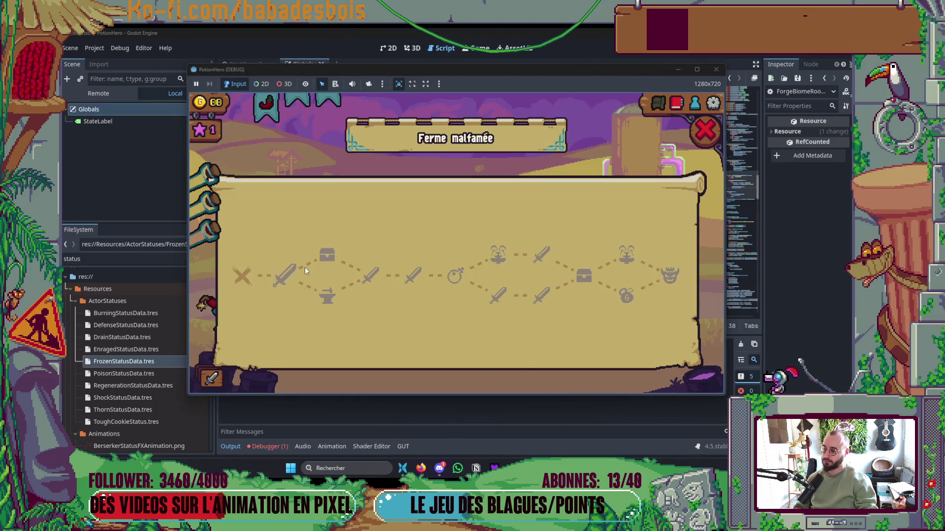
click(291, 273)
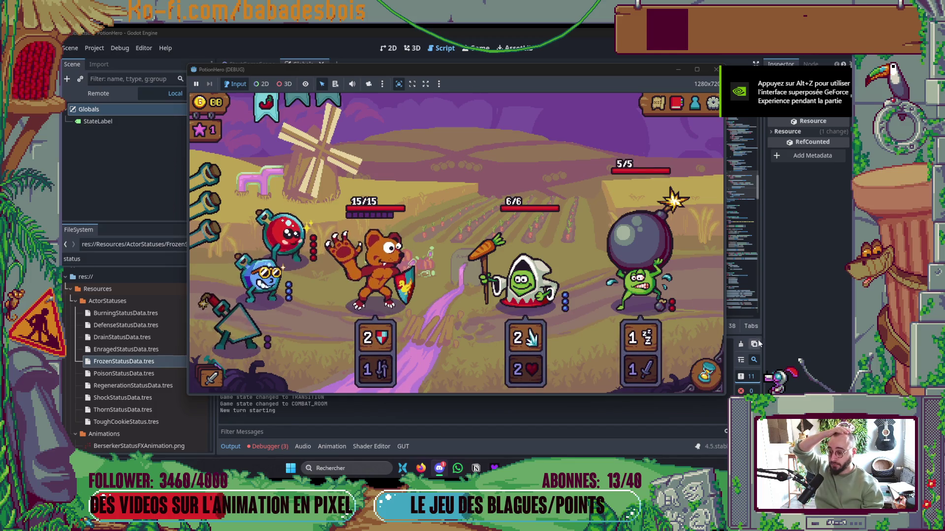
click(697, 372)
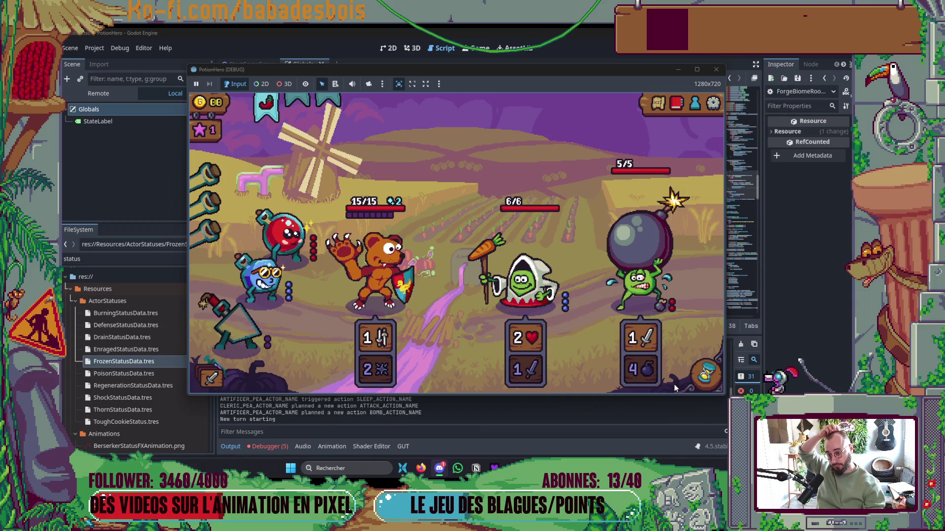
Use the blue flask's potion and buff on the bear, leaving it at 13/15
click(277, 292)
click(328, 314)
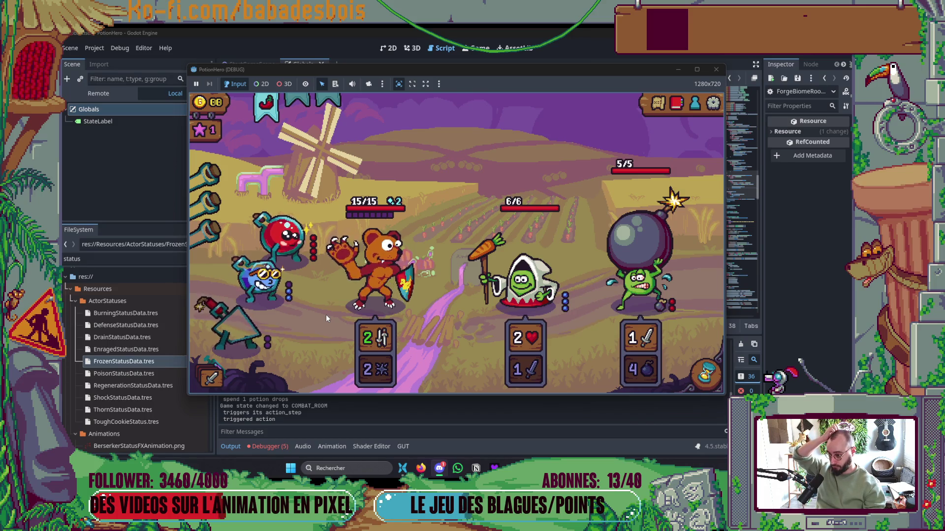
click(254, 290)
click(374, 266)
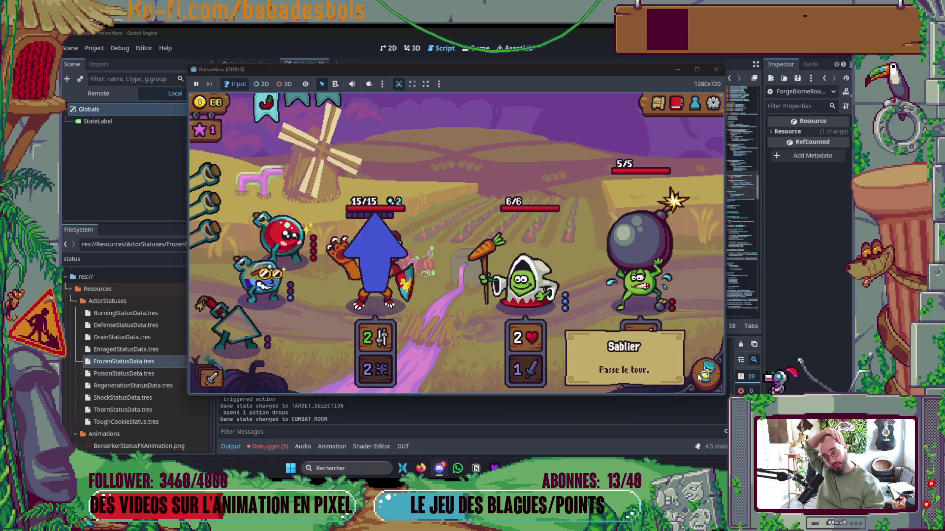
mouse_move(660, 374)
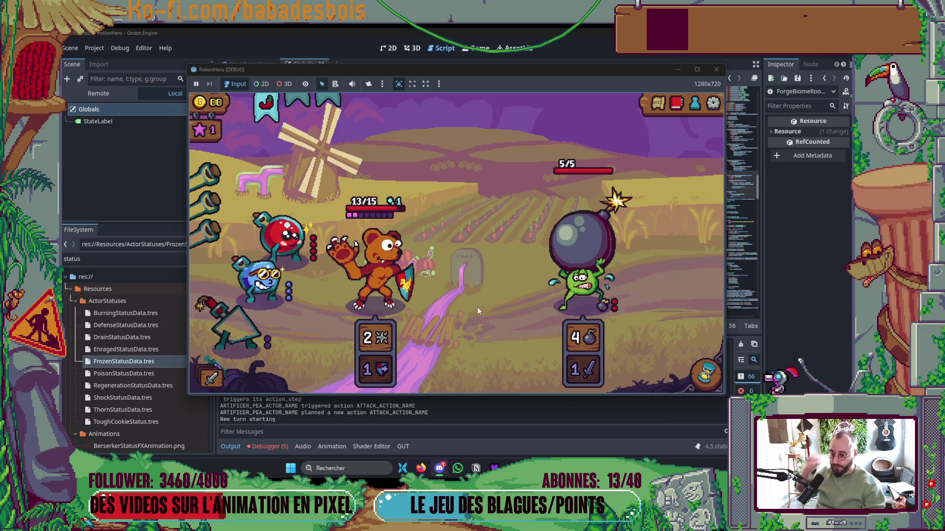
mouse_move(263, 287)
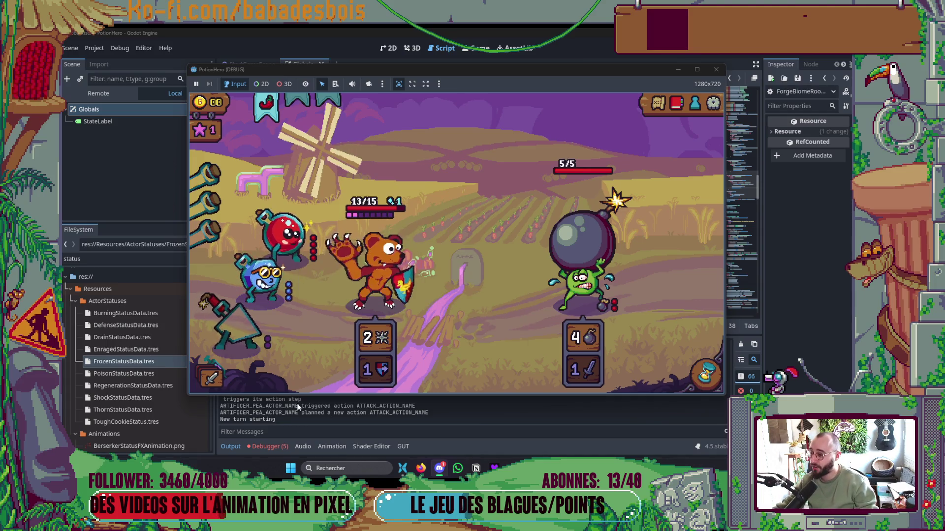
mouse_move(549, 468)
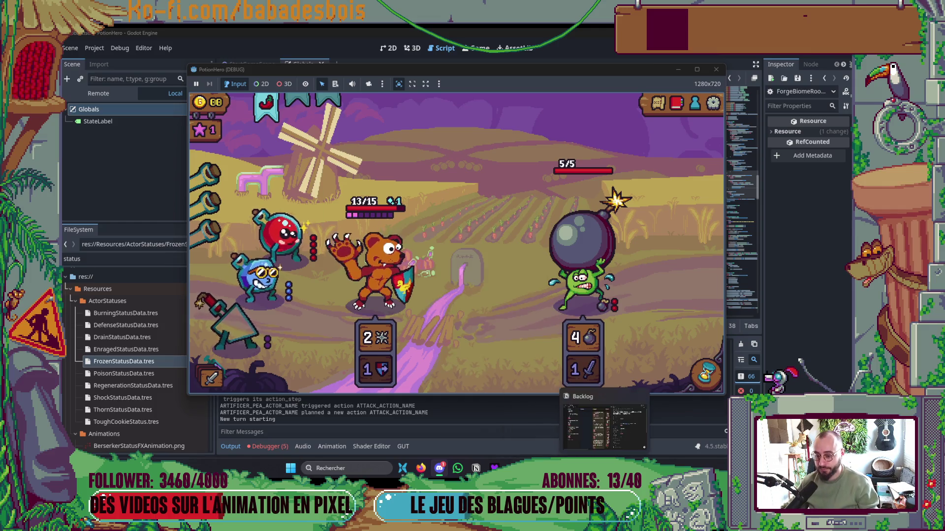
Add an À faire task 'Le bonus lichette ne se distribue pas si ca dépasse le contenu d'une potion'
click(476, 467)
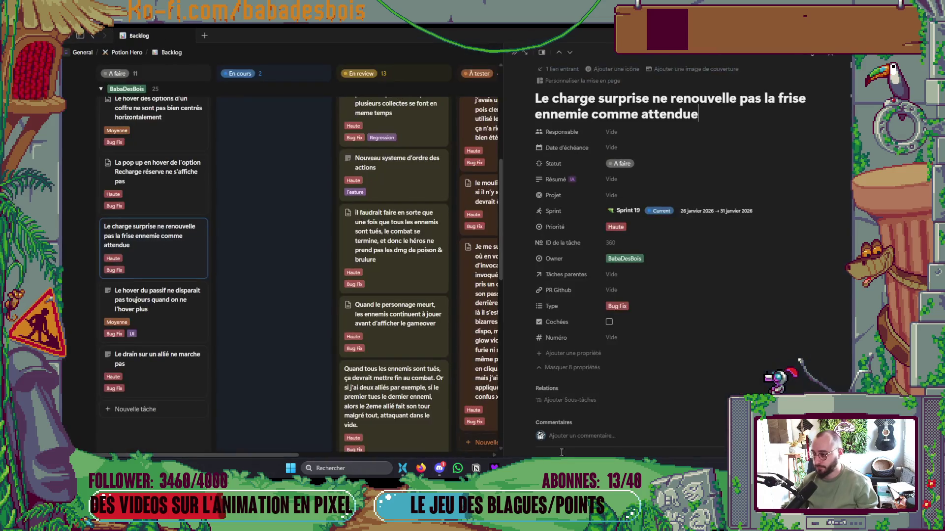
click(514, 53)
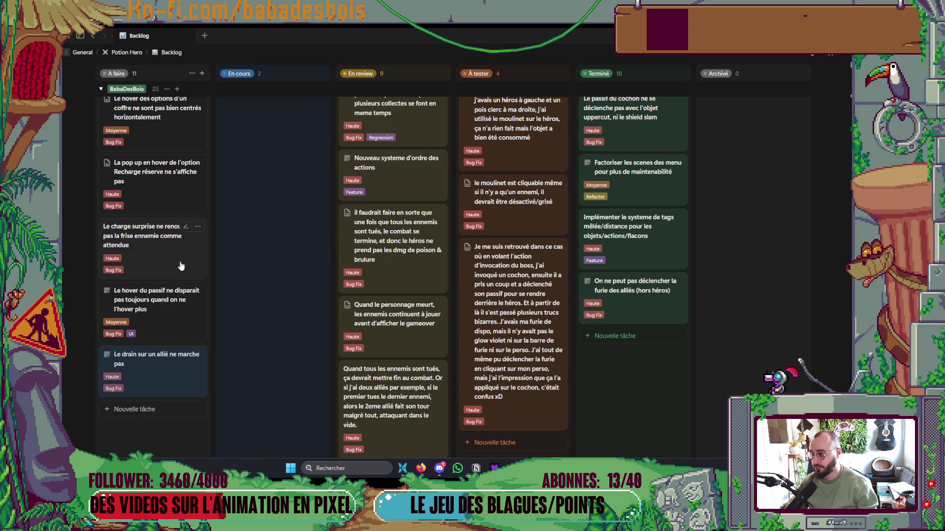
scroll(185, 295, down, 3)
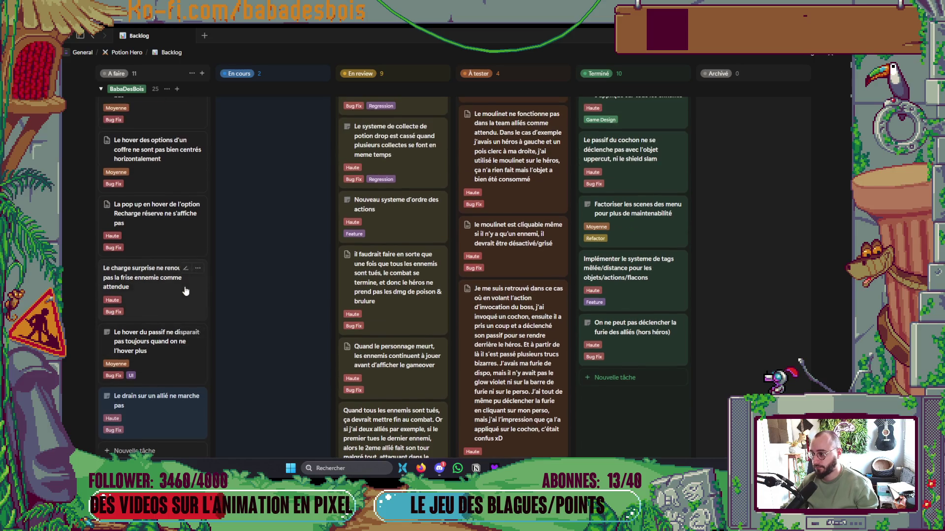
click(148, 327)
text(Le)
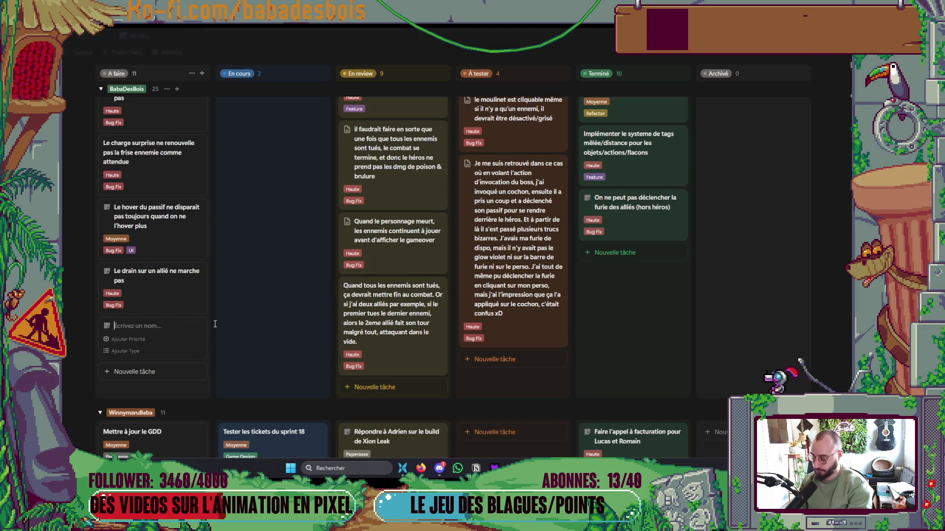
text( bo)
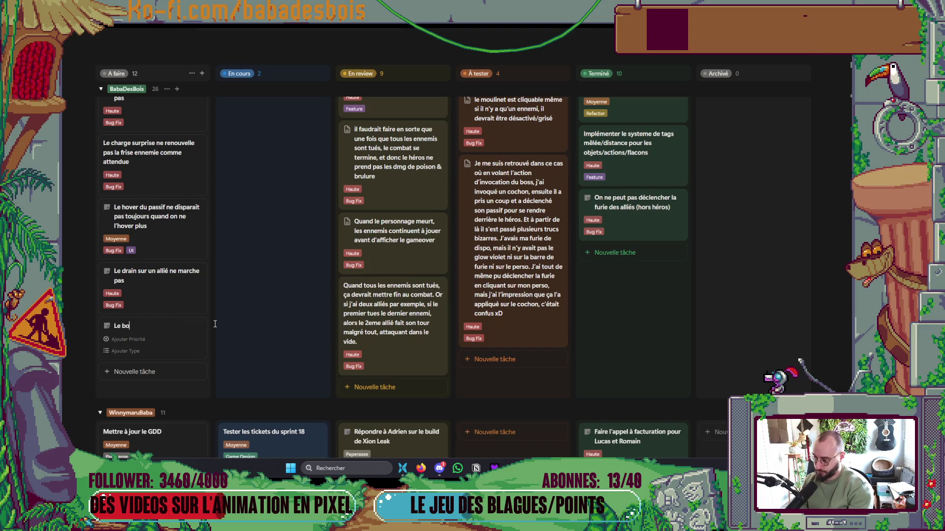
text(nus lichet)
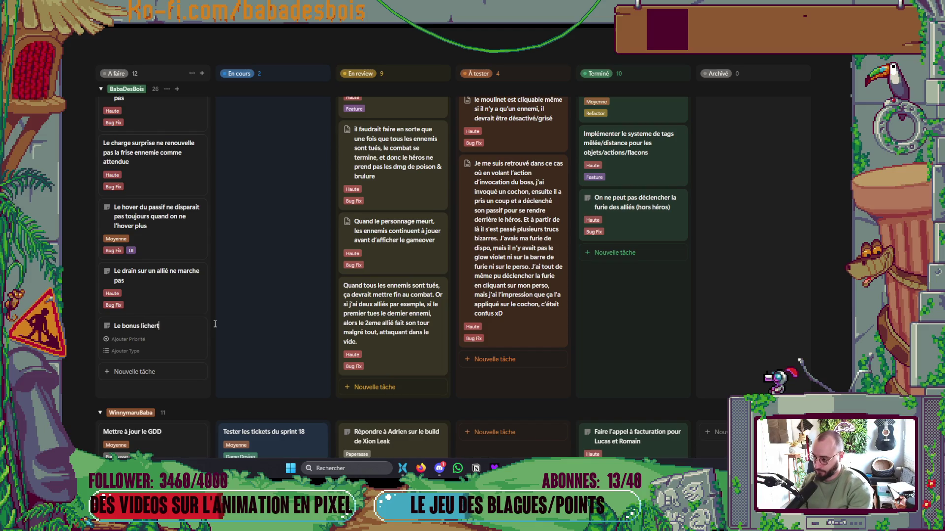
text(te ne )
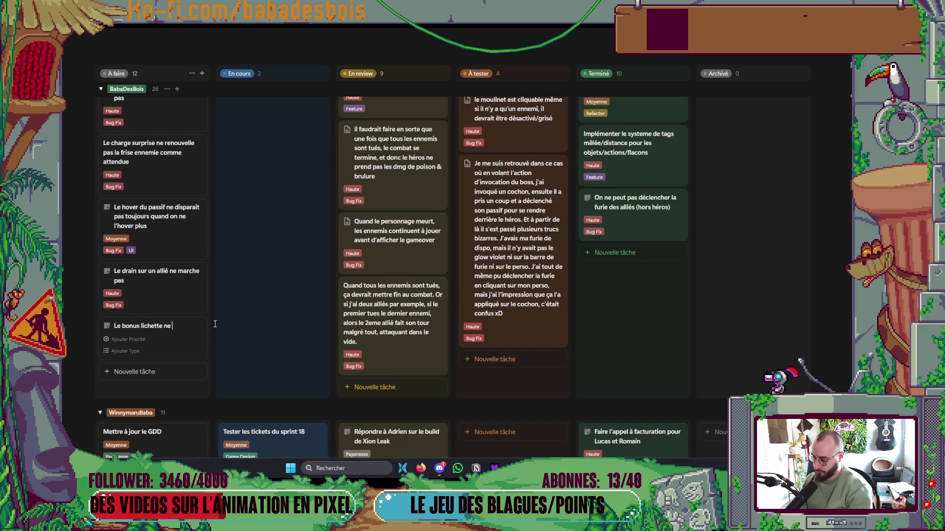
text(se distr)
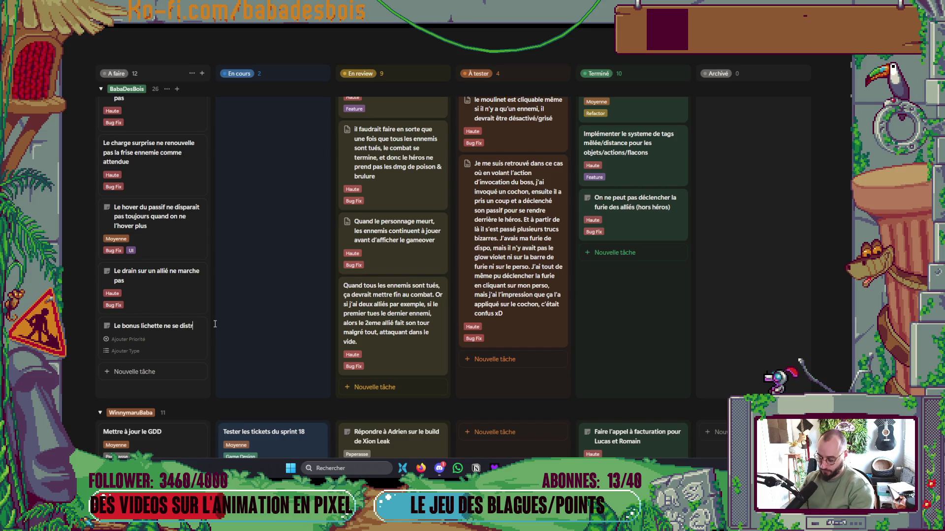
text(ibue pas d)
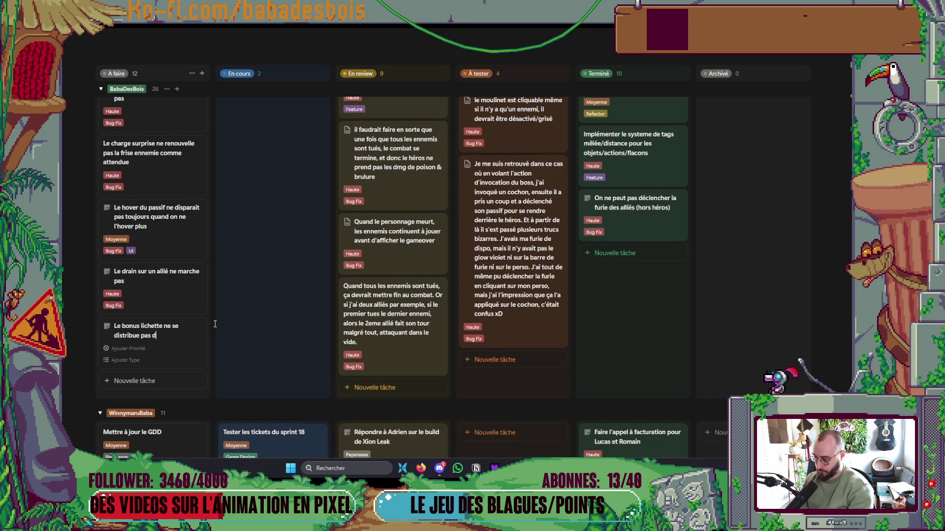
key(BackSpace)
text(si ca d)
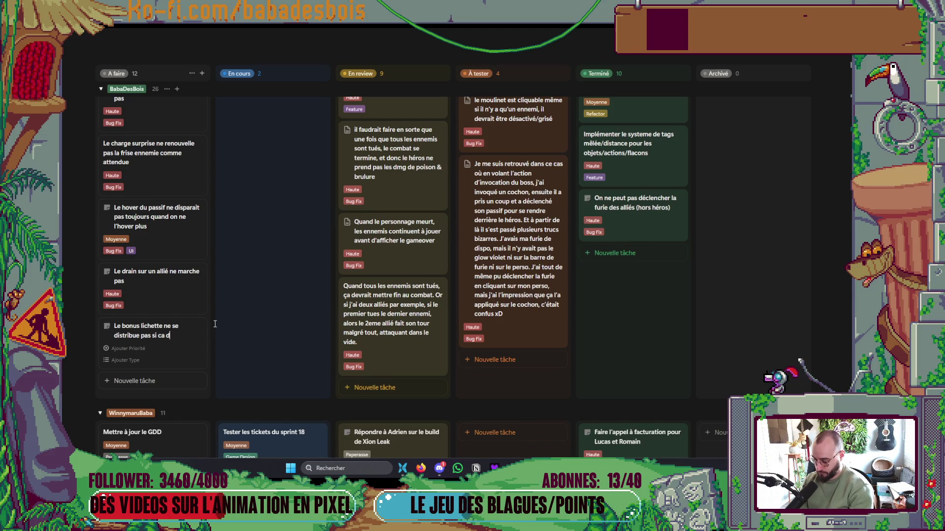
text(é)
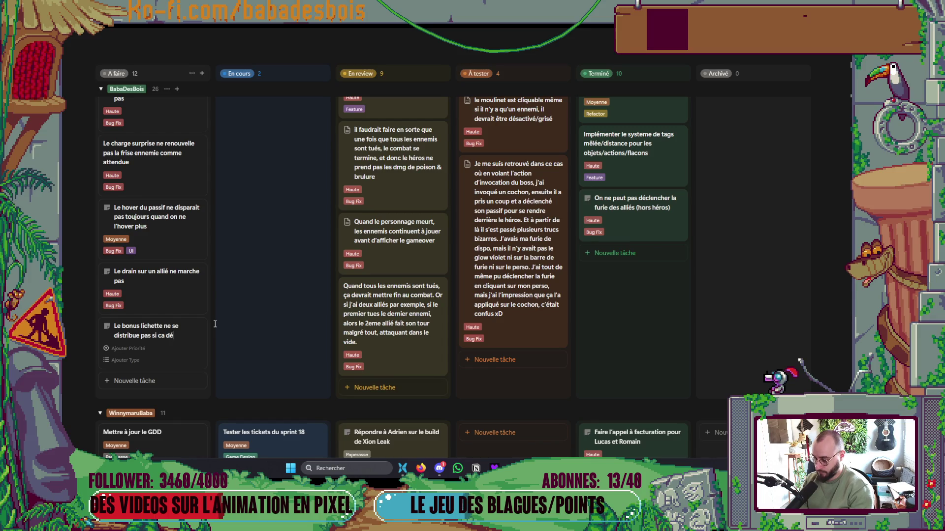
text(passe le conte)
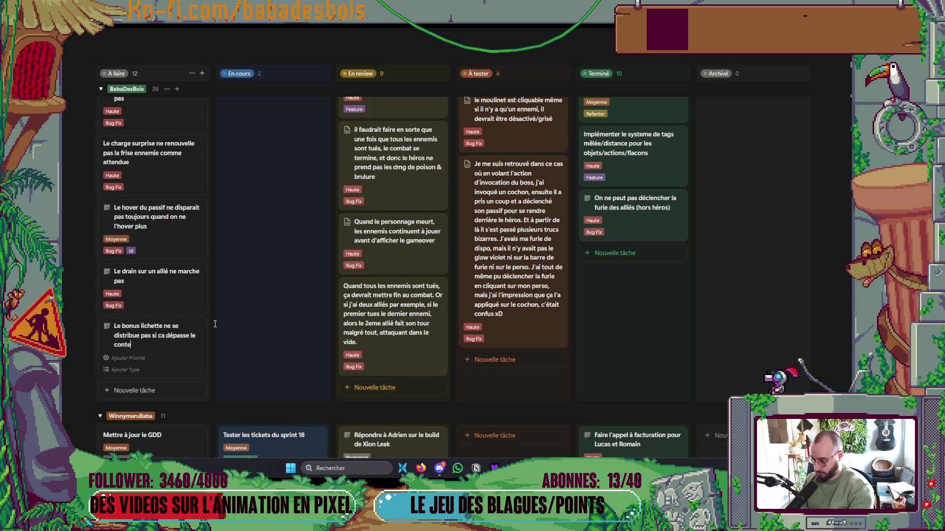
text(nu d’une potion)
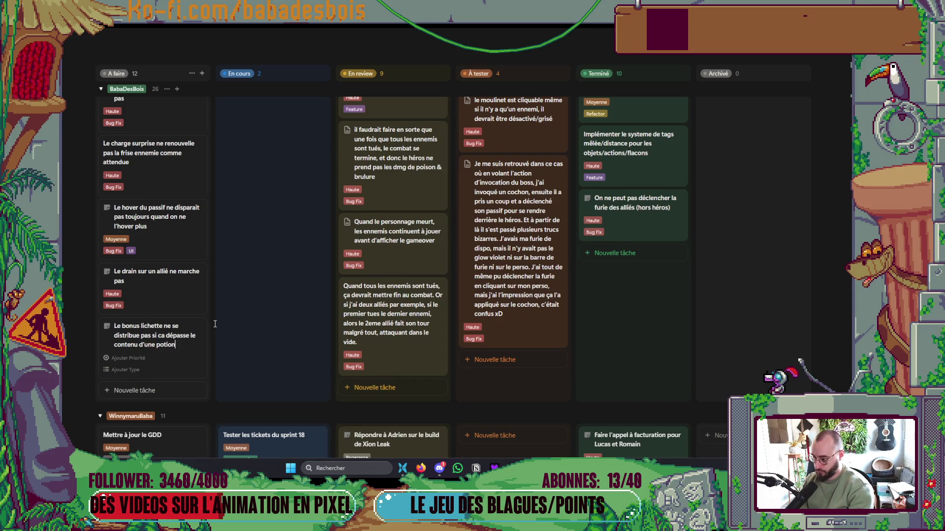
key(Return)
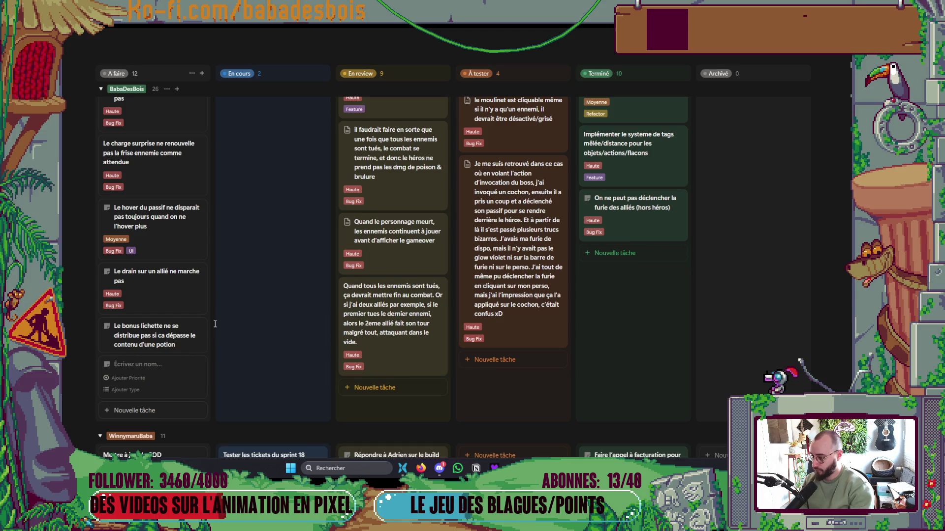
Delete the empty new card and mark the lichette bonus card as Haute priority
click(198, 365)
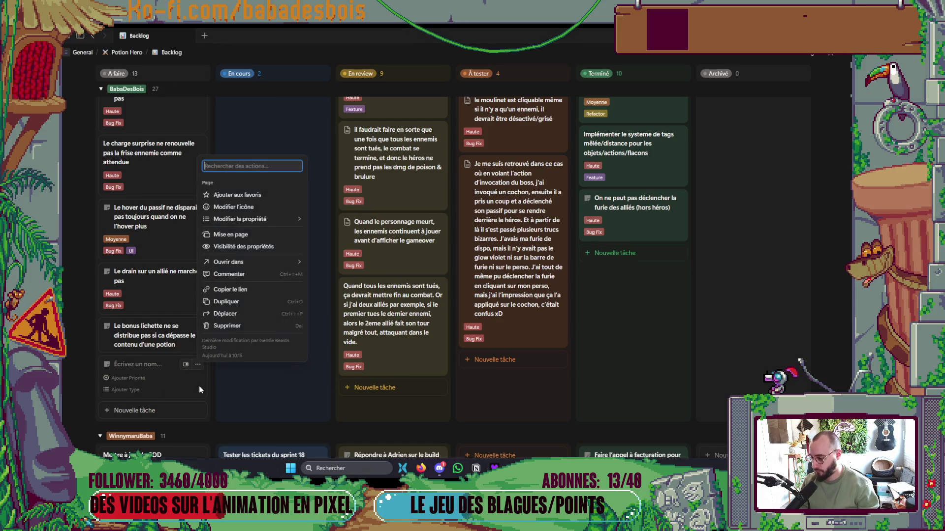
click(227, 325)
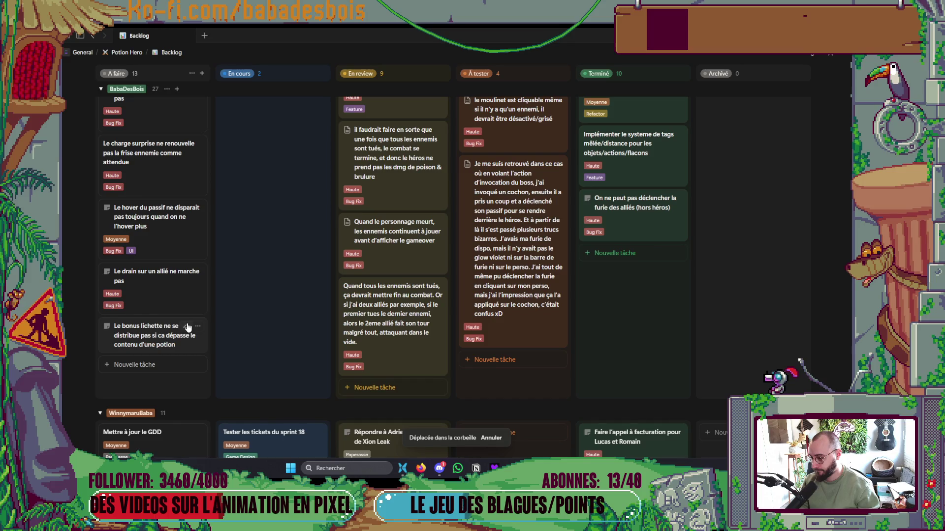
click(177, 358)
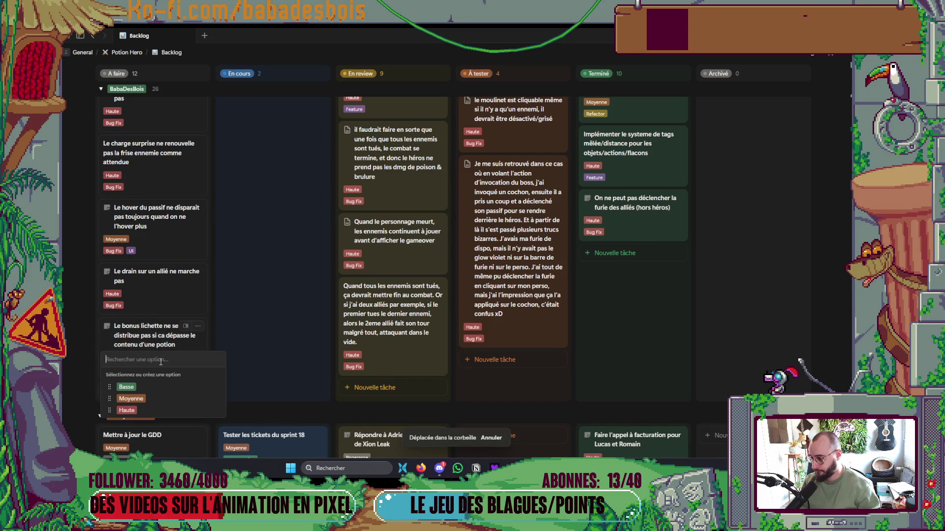
click(143, 410)
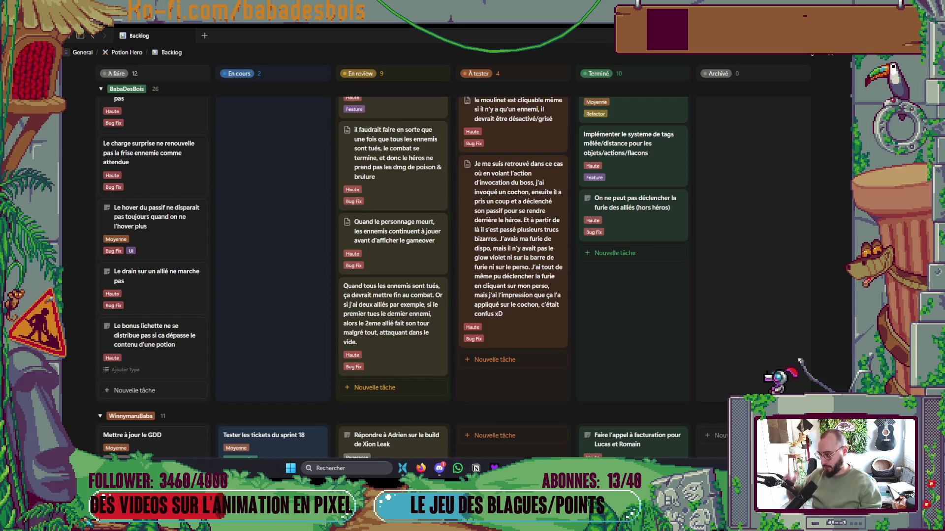
key(alt+Tab)
key(alt+Tab)
key(alt+Tab)
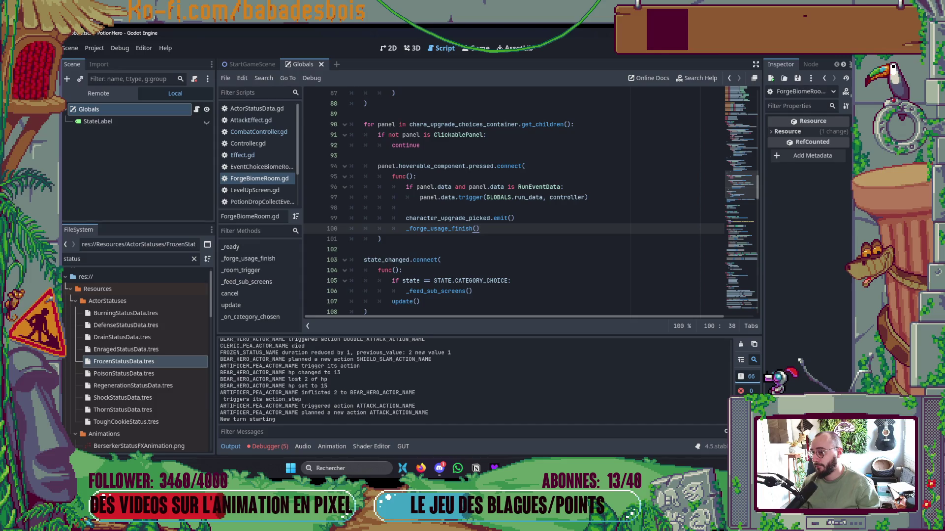
Collapse the Output panel and show the Globals scene in the 2D view
click(231, 446)
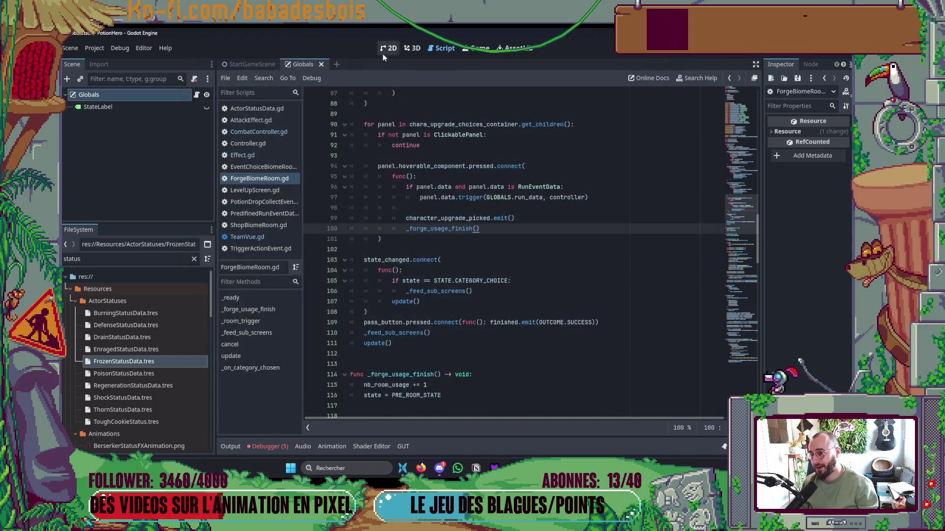
click(382, 51)
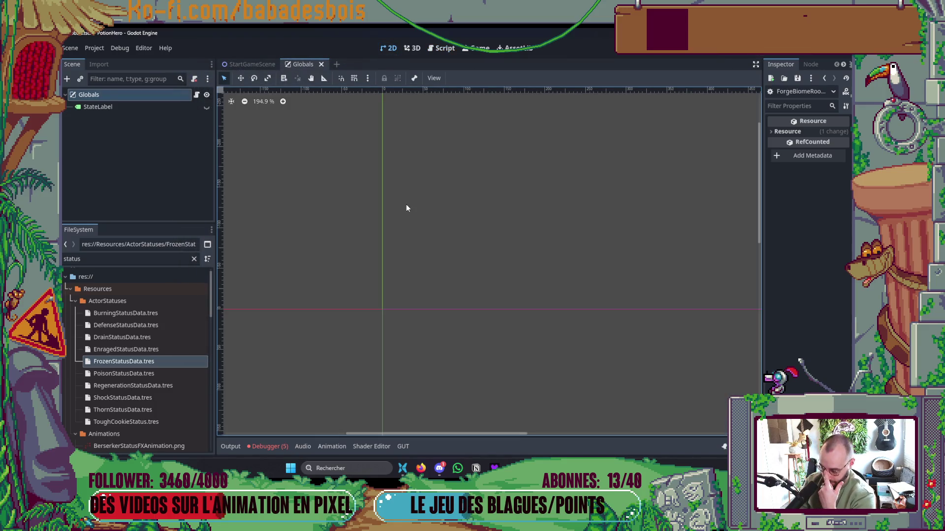
key(alt+Tab)
key(alt+Tab)
key(alt+Tab)
key(alt+Tab)
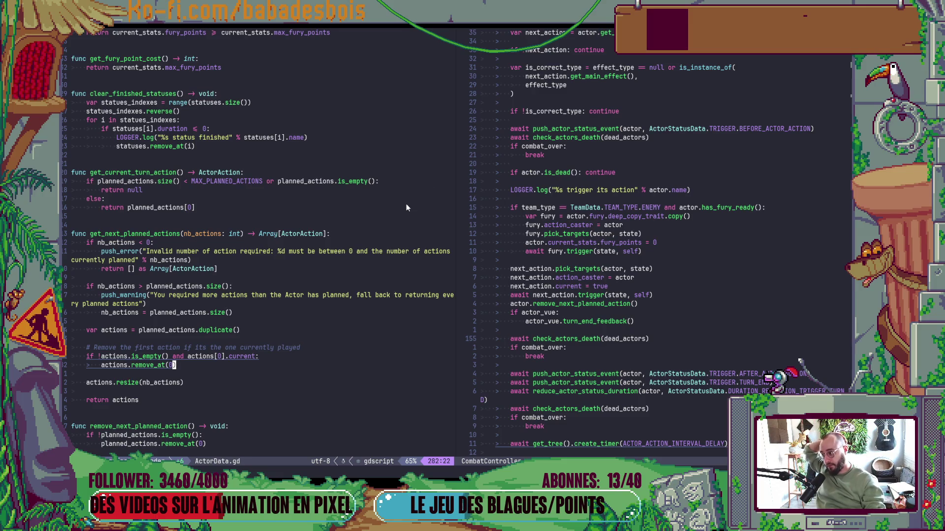
key(alt+Tab)
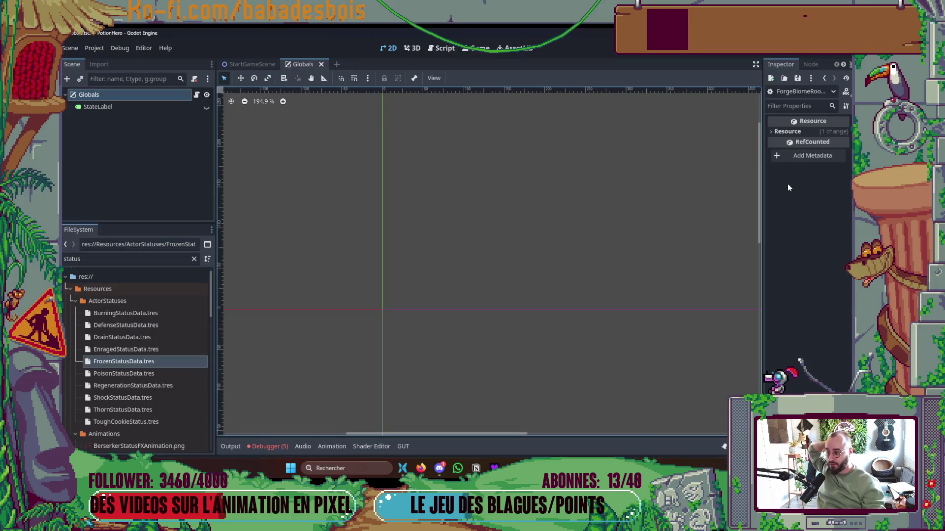
Review the five errors in the Debugger panel, collapse it, and head back to Helix
click(265, 446)
click(277, 342)
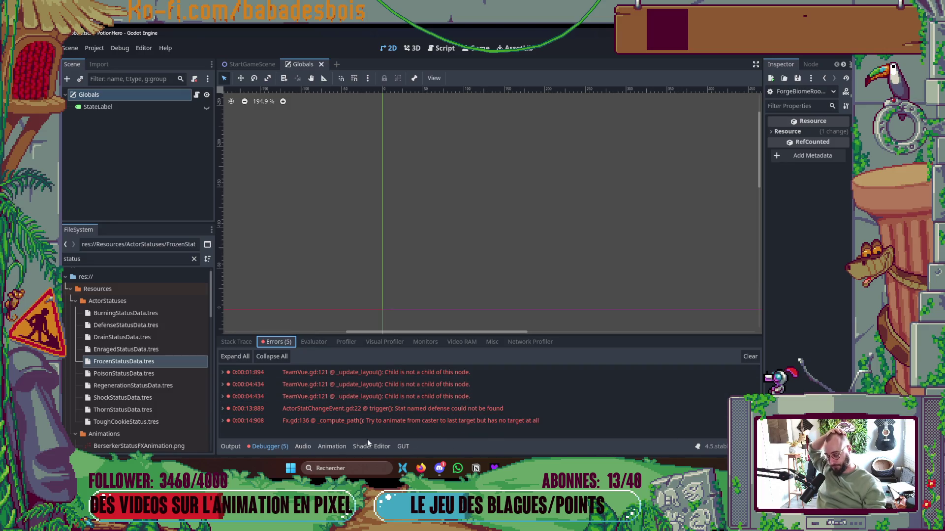
click(252, 447)
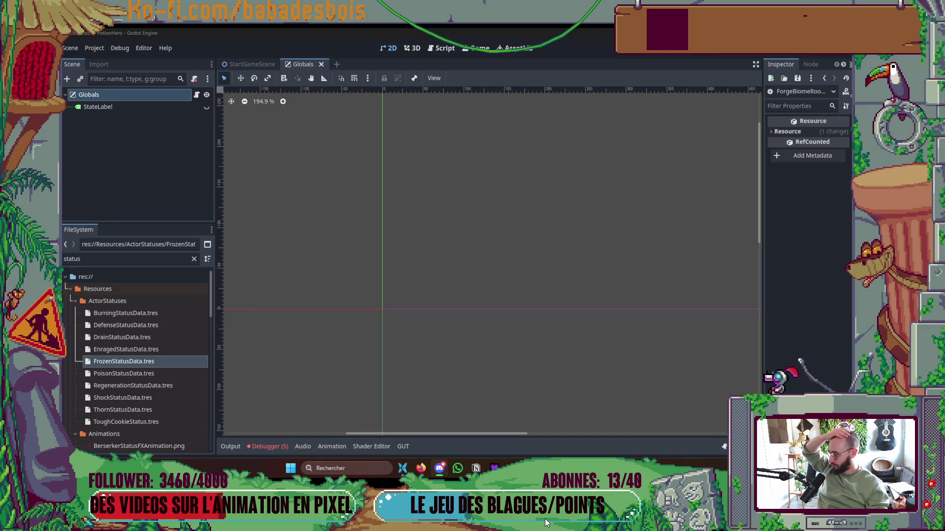
key(alt+Tab)
key(alt+Tab)
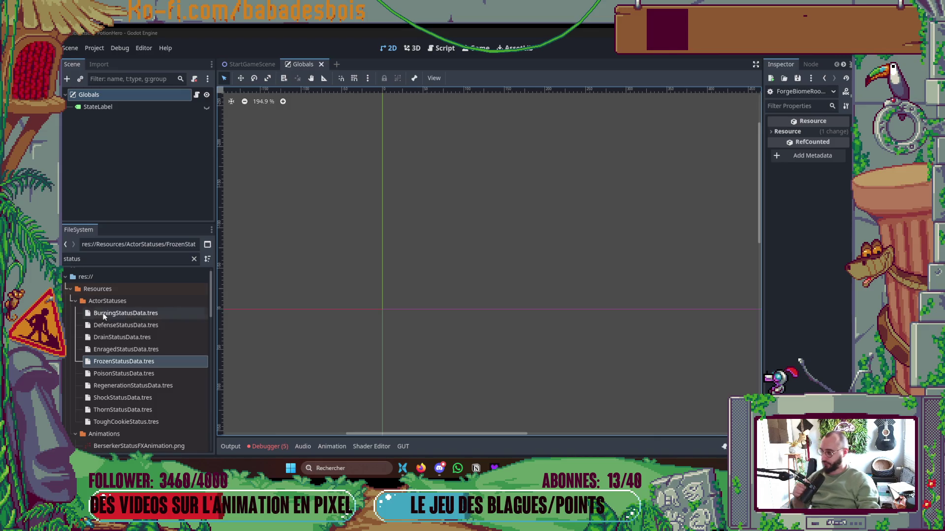
key(alt+Tab)
key(alt+Tab)
key(alt+Tab)
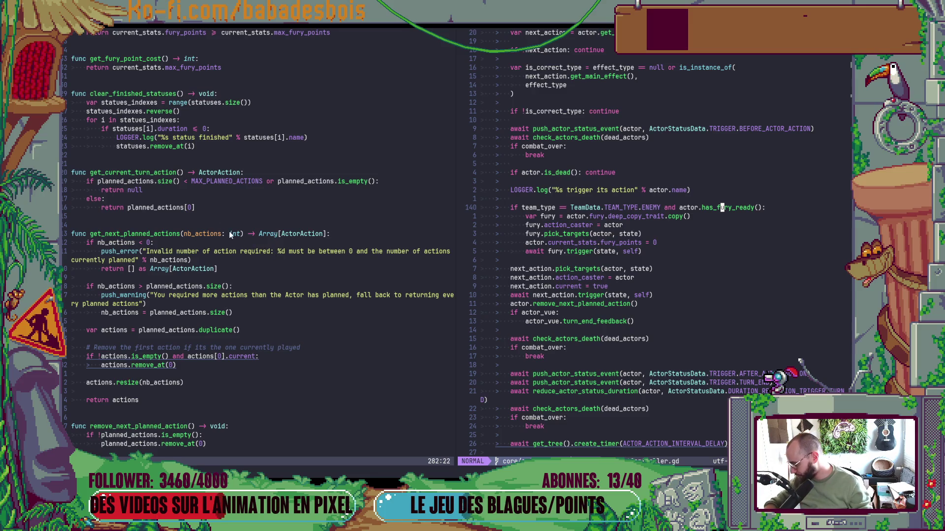
Cycle through the open windows and refocus the ActorData.gd code pane in Helix
scroll(403, 307, down, 2)
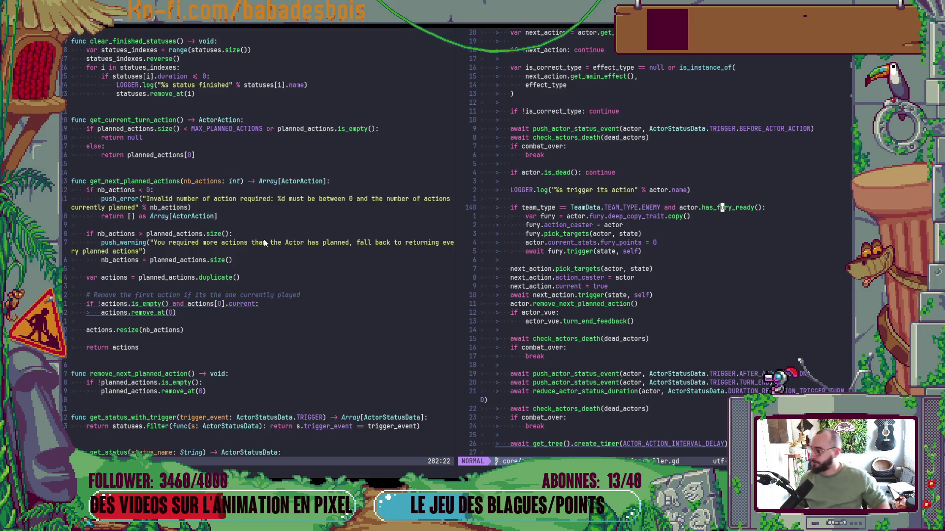
click(264, 289)
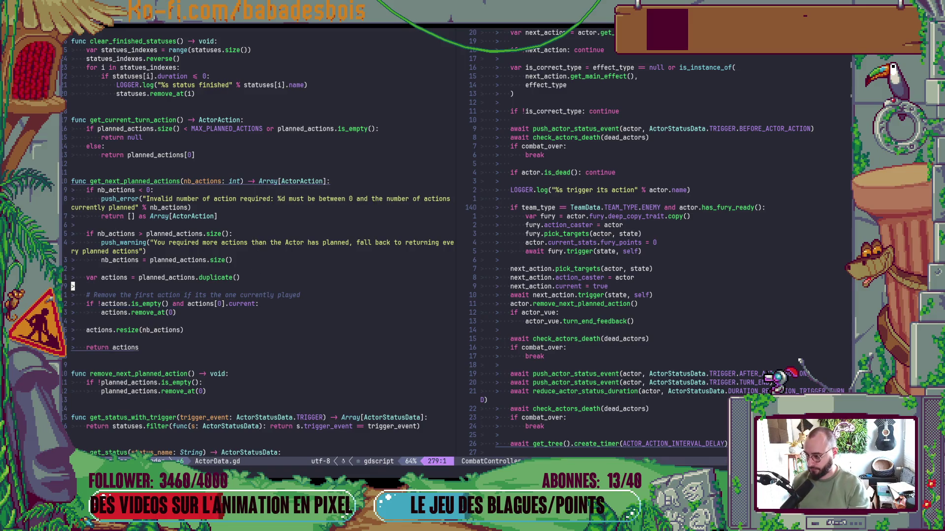
key(alt+Tab)
key(alt+Tab)
key(alt+Tab)
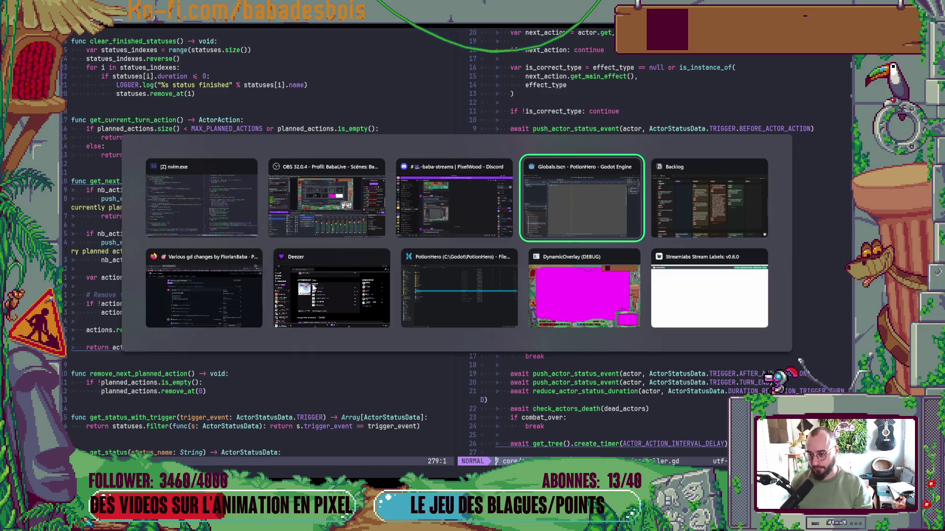
key(alt+Tab)
key(alt+Tab)
key(alt+Tab)
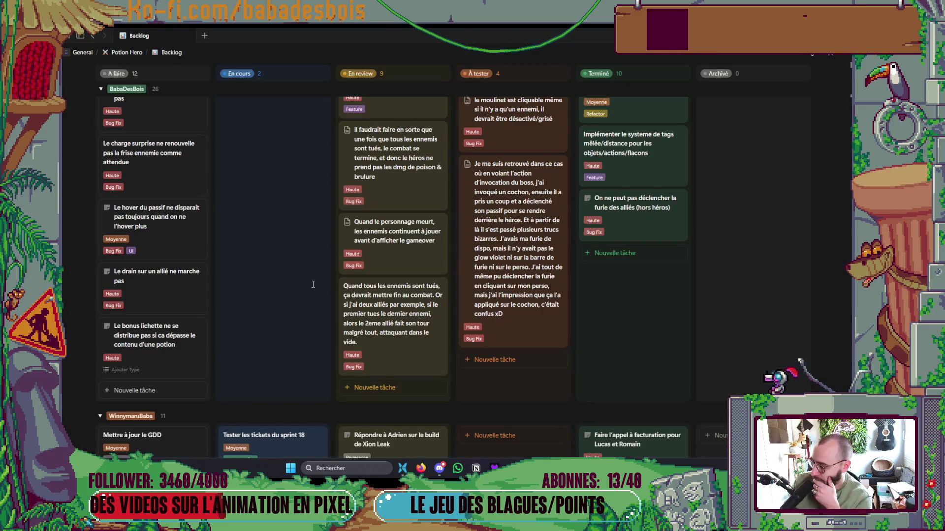
key(alt+Tab)
key(alt+Tab)
key(alt+Tab)
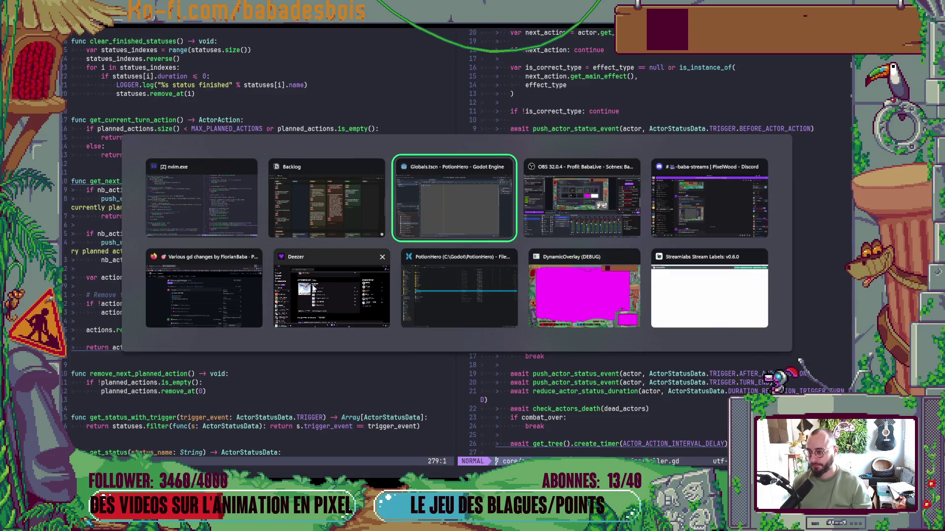
click(226, 232)
click(339, 243)
Open a terminal split, review git status, and stage all scripts with git add *.gd
key(ctrl+backslash)
text(git)
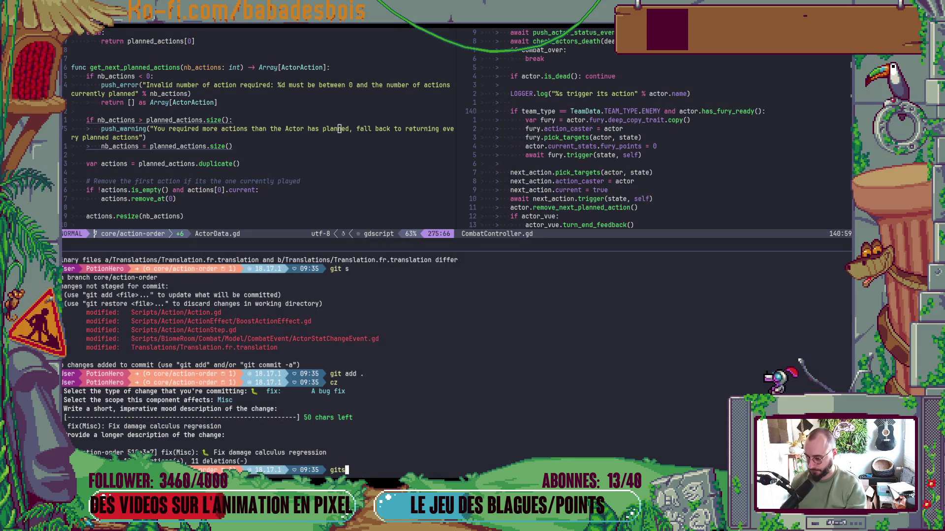
text( s)
key(Return)
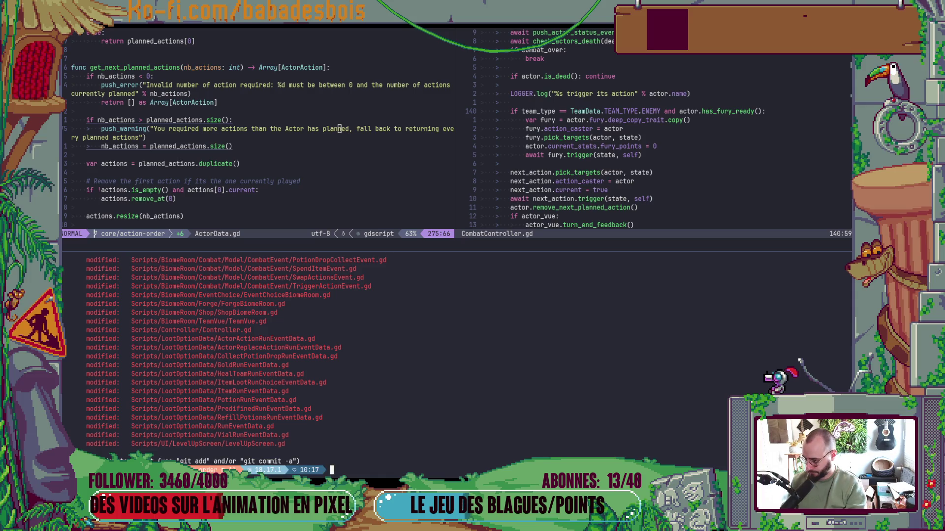
scroll(497, 393, up, 10)
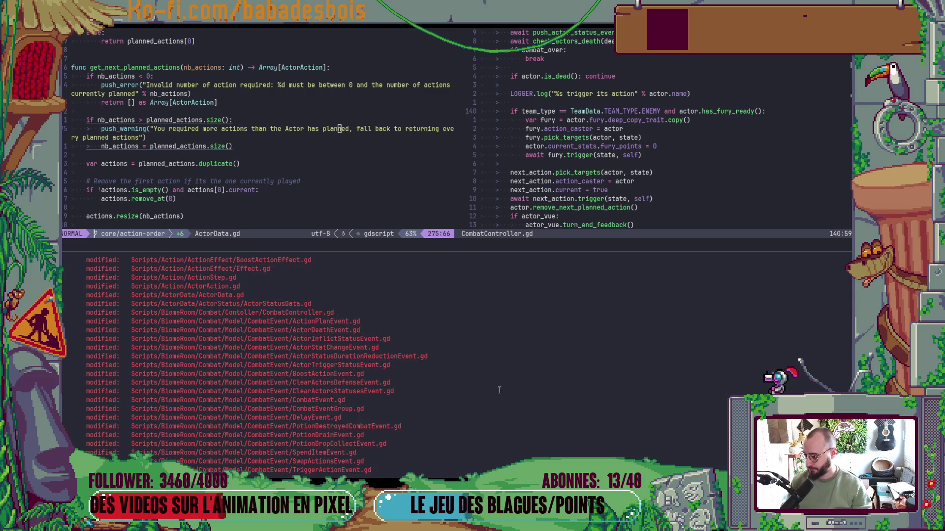
scroll(502, 388, down, 5)
scroll(502, 388, down, 4)
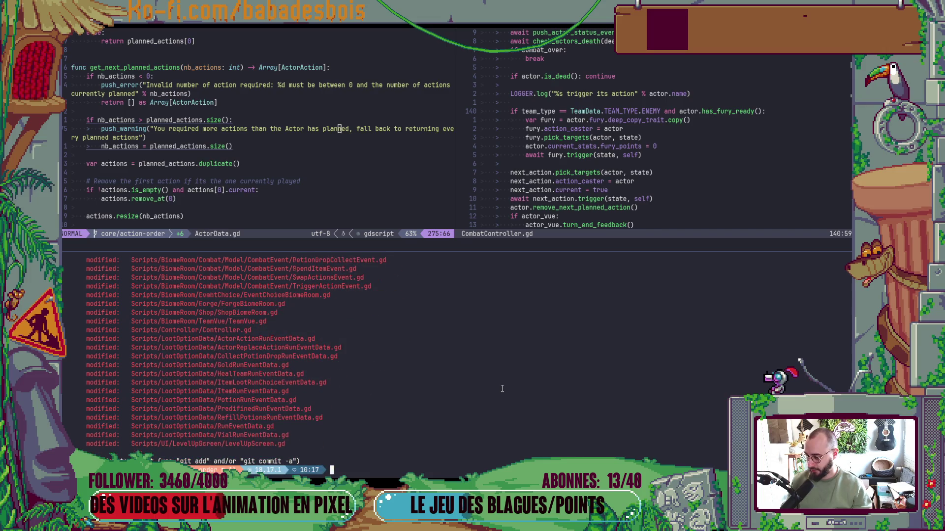
scroll(502, 388, up, 10)
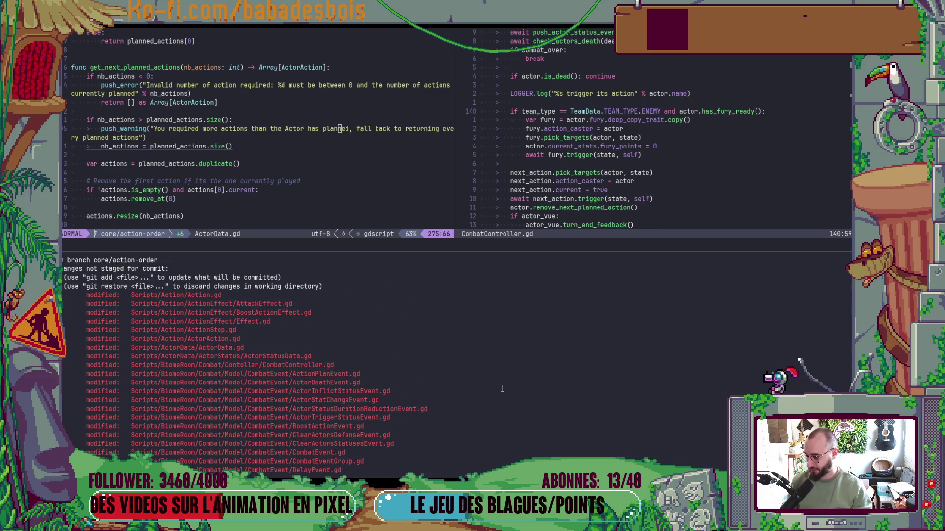
scroll(502, 389, down, 10)
text(git add )
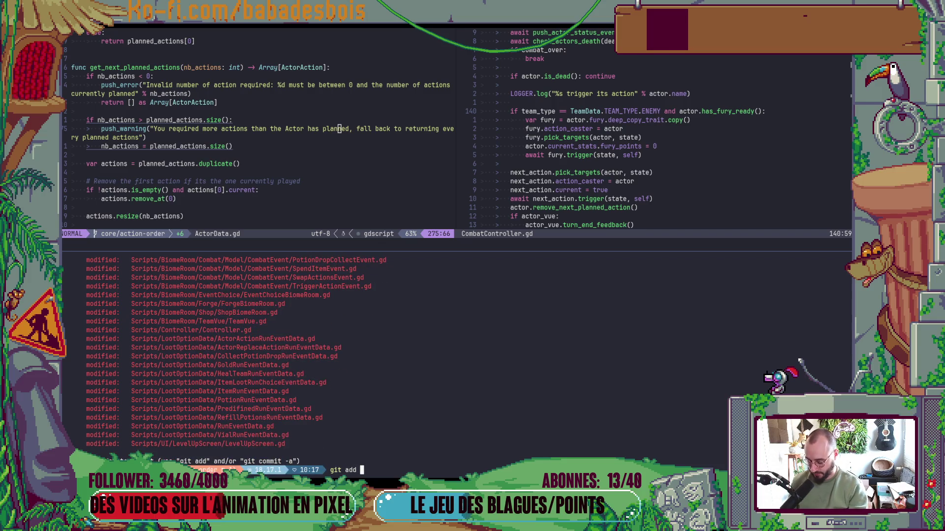
text(*.gd)
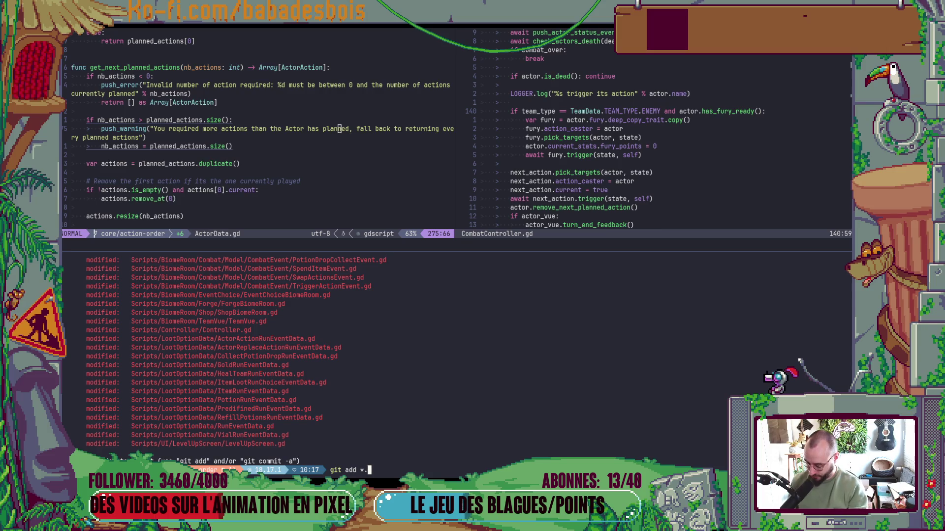
key(Return)
Commit via cz as a refactor scoped Misc: 'Event & RunEventData take a controller'
text(cz)
key(Return)
text(f)
key(Return)
text(Misc)
key(Return)
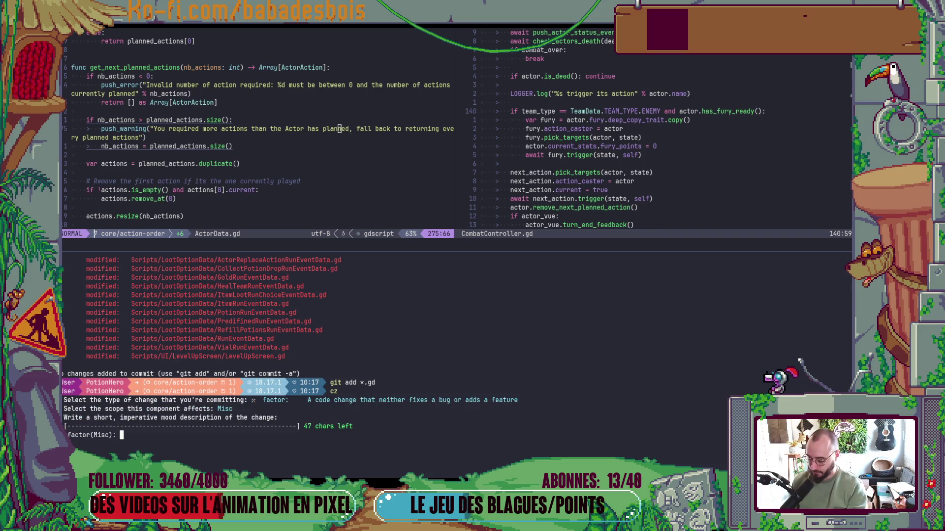
text(Event & RunE)
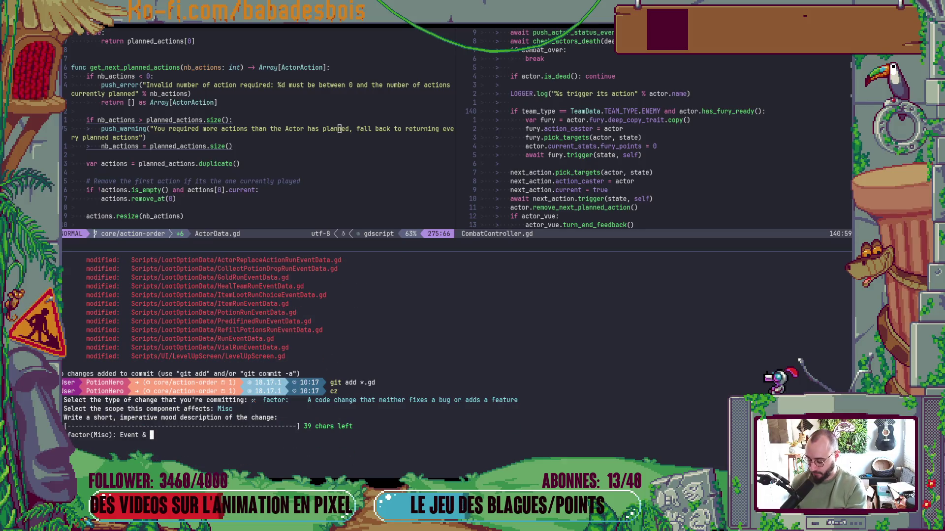
text(ventDat)
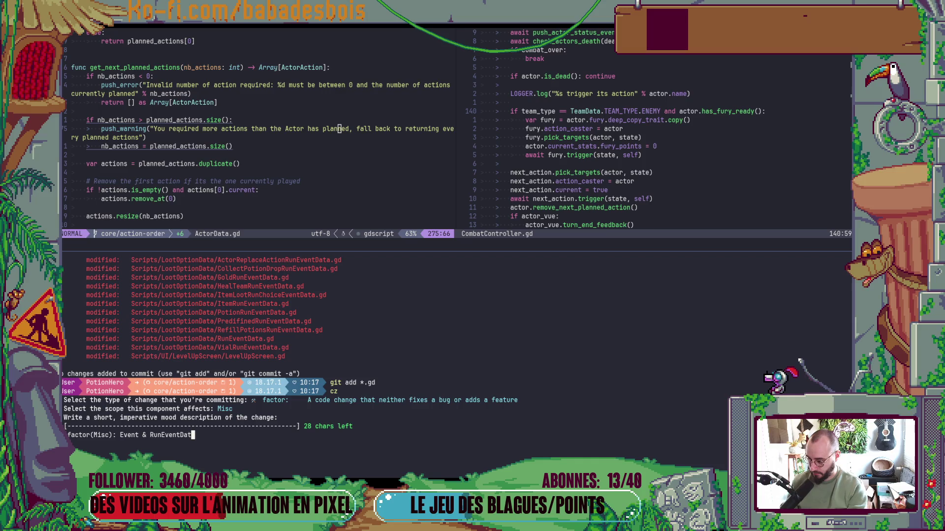
text(a take a c)
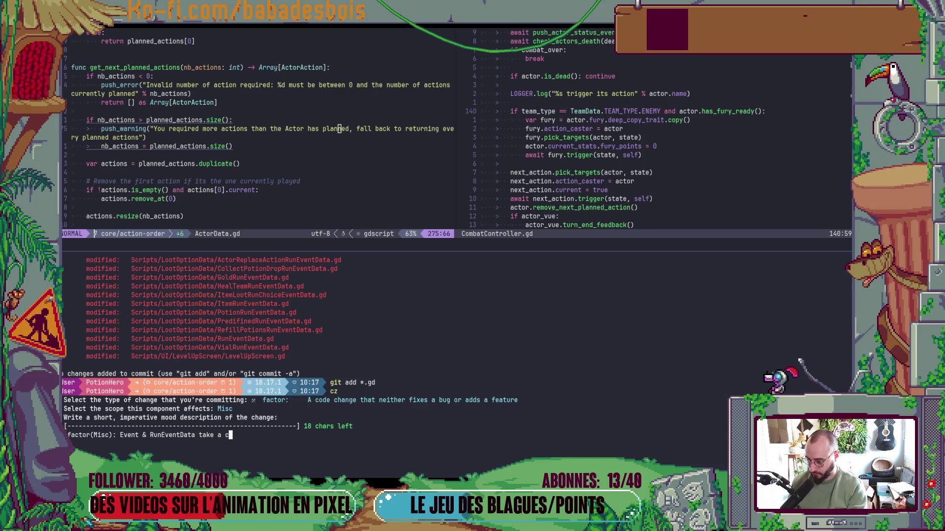
text(ontroller)
key(Return)
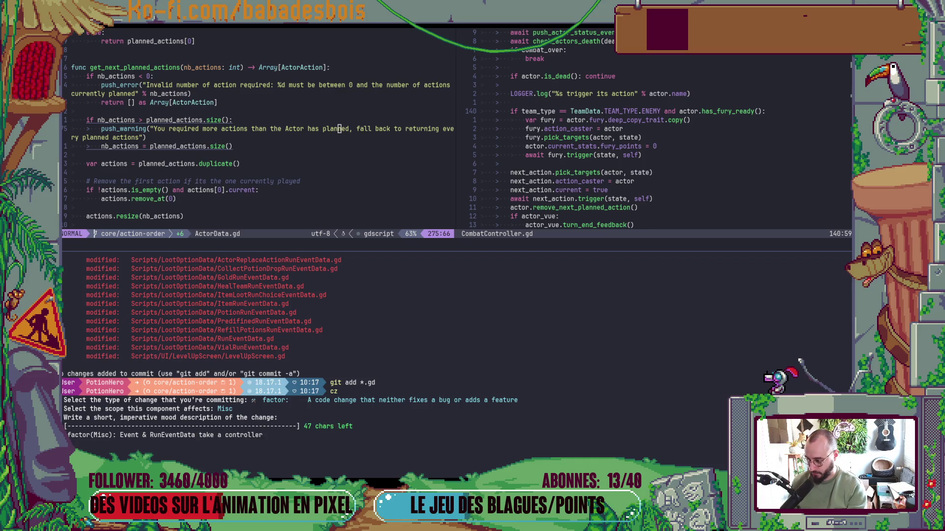
key(Return)
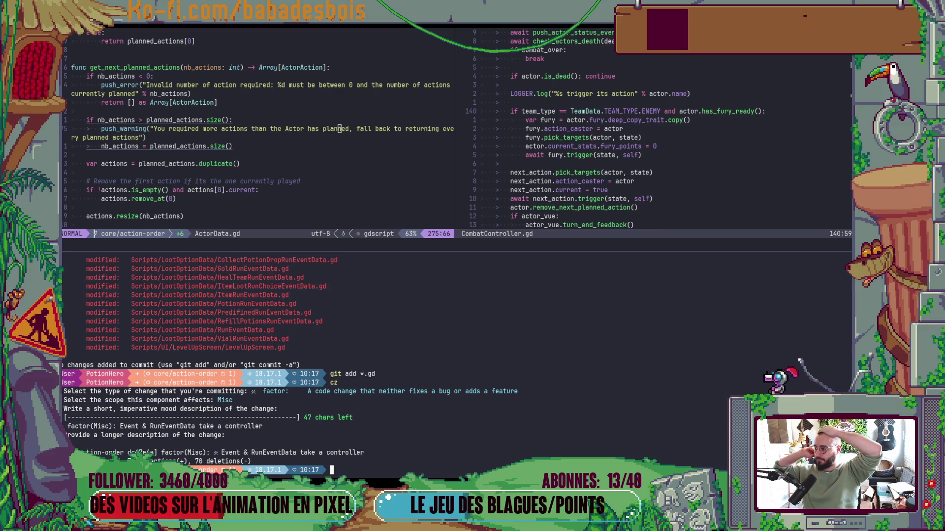
Confirm a clean working tree with git status, then close the terminal so code fills the window
text(git s)
key(Return)
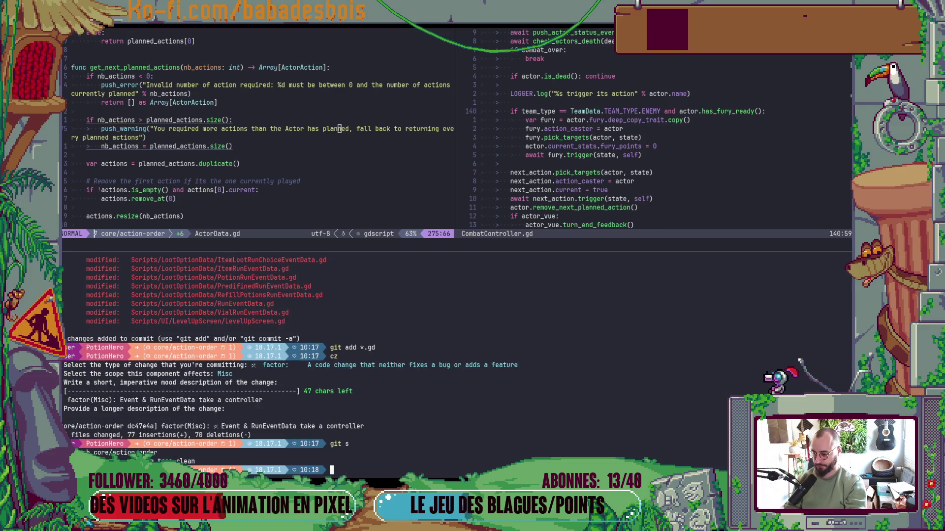
key(alt+Tab)
key(alt+Tab)
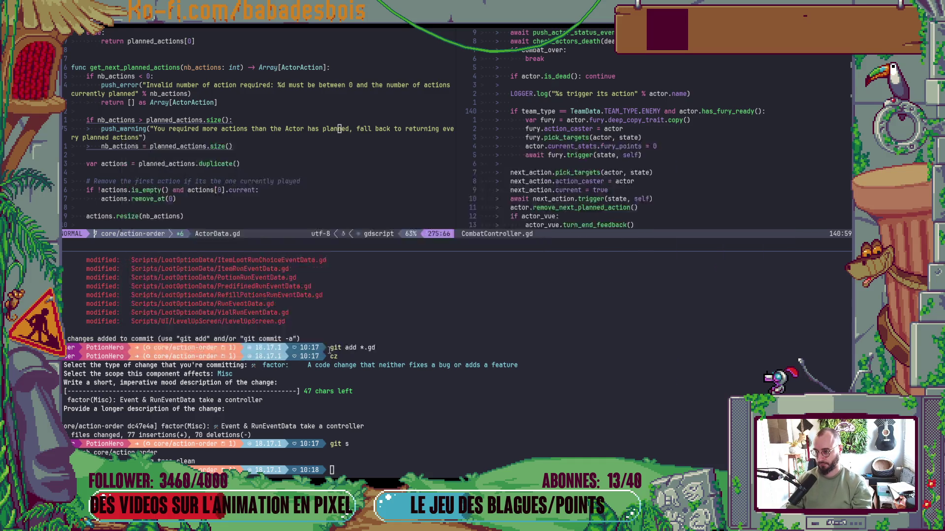
key(alt+Tab)
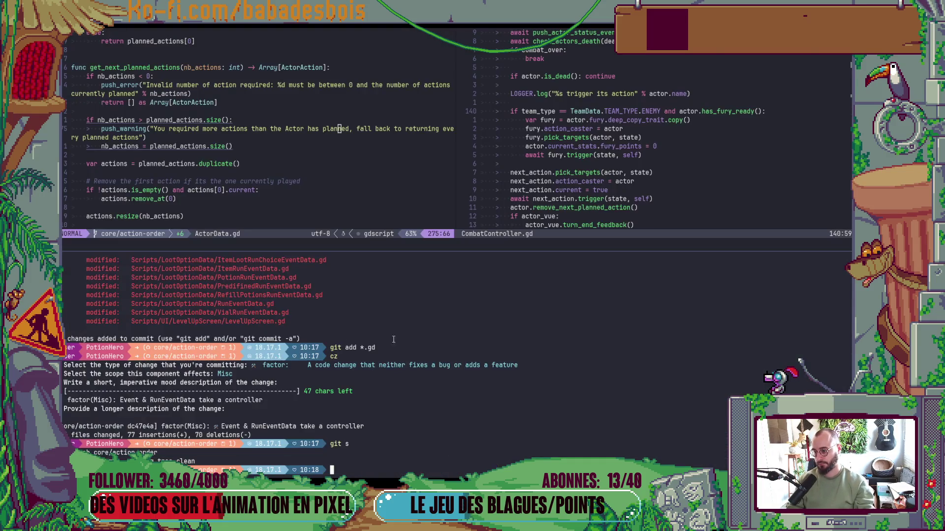
key(ctrl+b)
key(z)
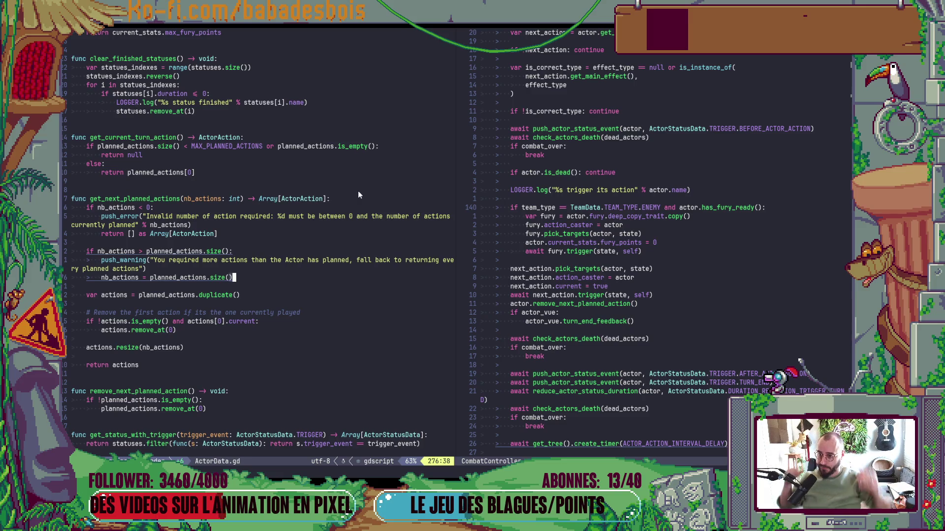
Place the cursor on the push_warning line, then switch toward the Godot editor
click(362, 261)
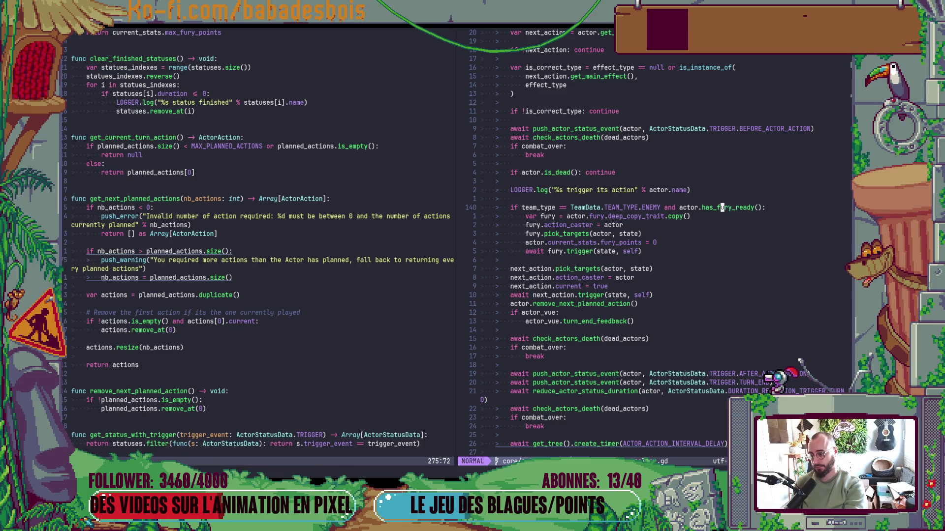
key(alt+Tab)
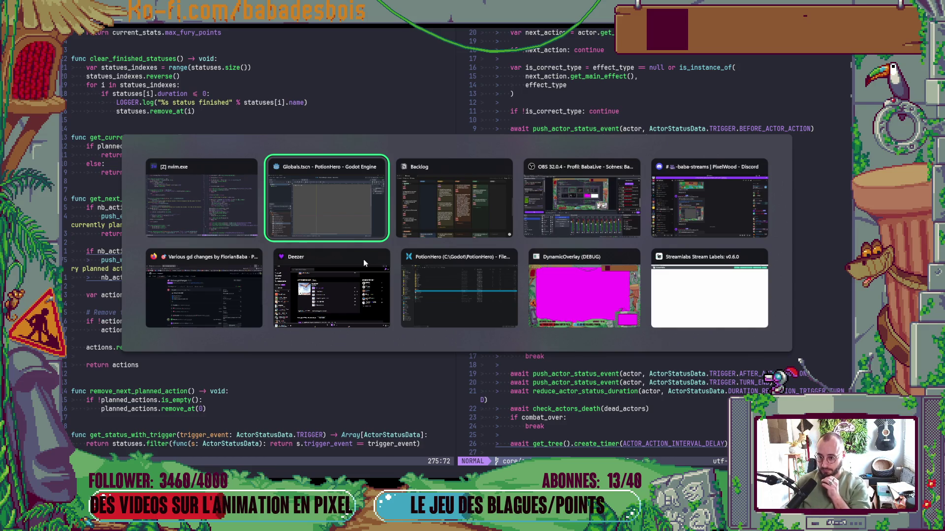
Run the game, enter the next room, and end a turn against the peas: bear 13/15, enemies 3/5 and 4/5
key(F5)
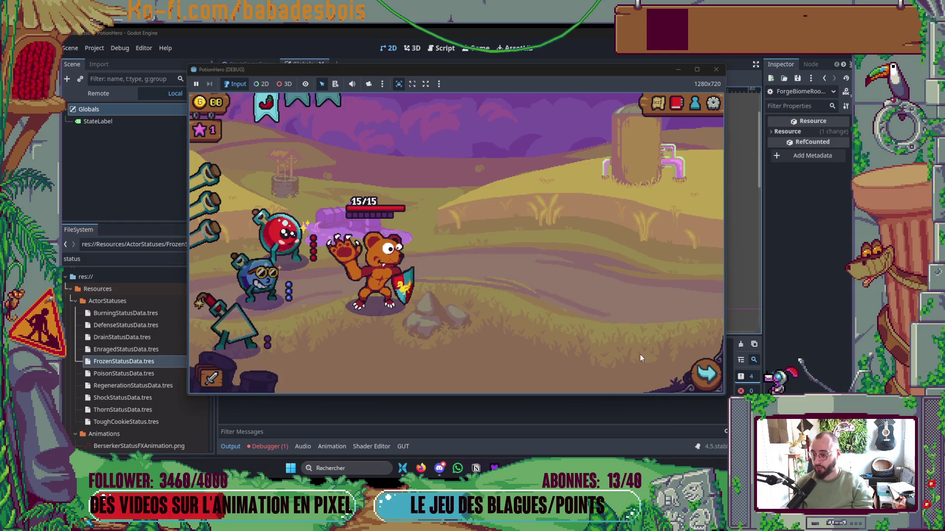
click(707, 373)
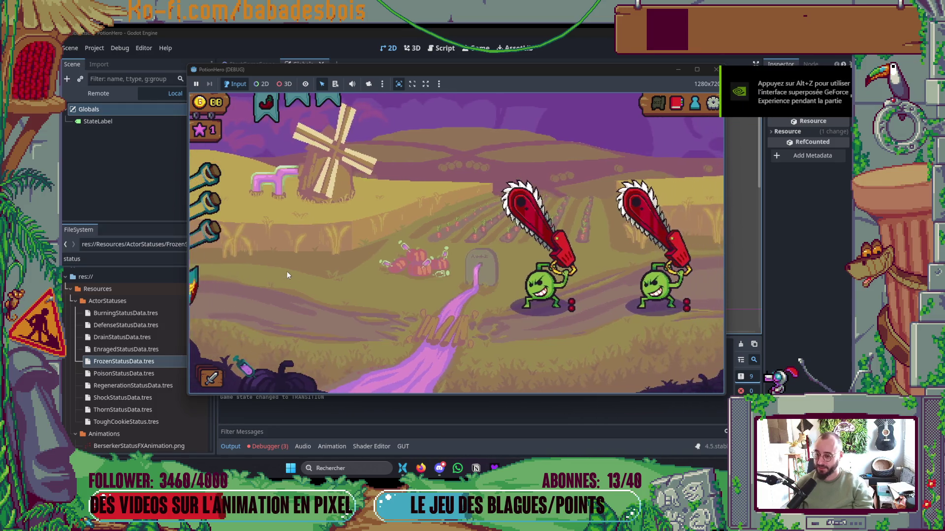
mouse_move(557, 310)
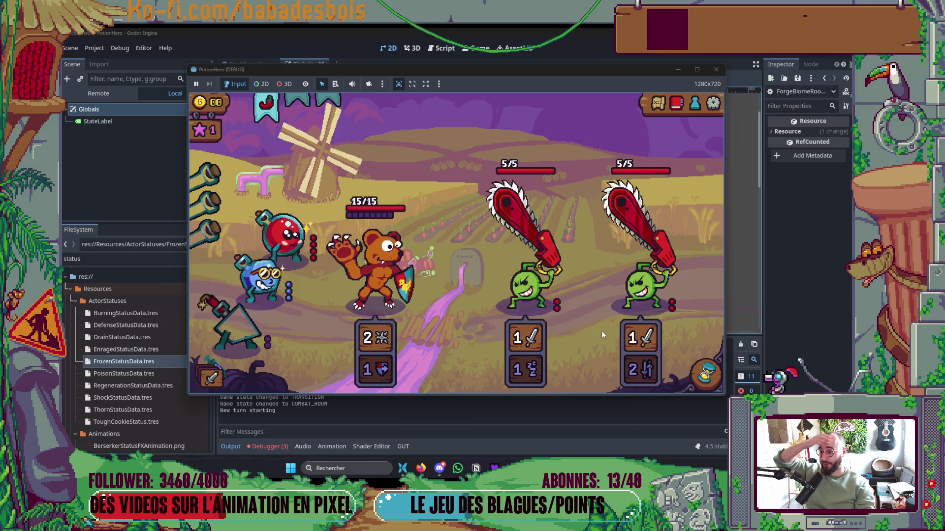
click(706, 373)
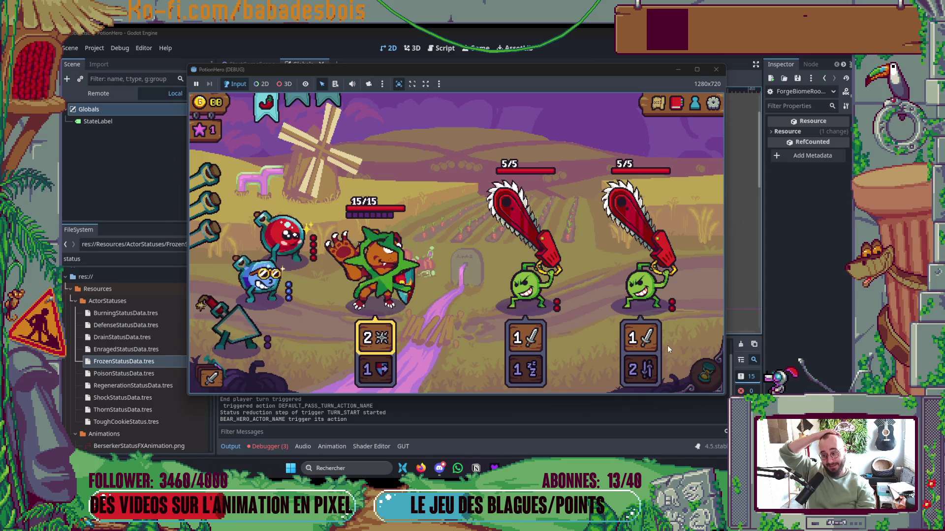
mouse_move(393, 206)
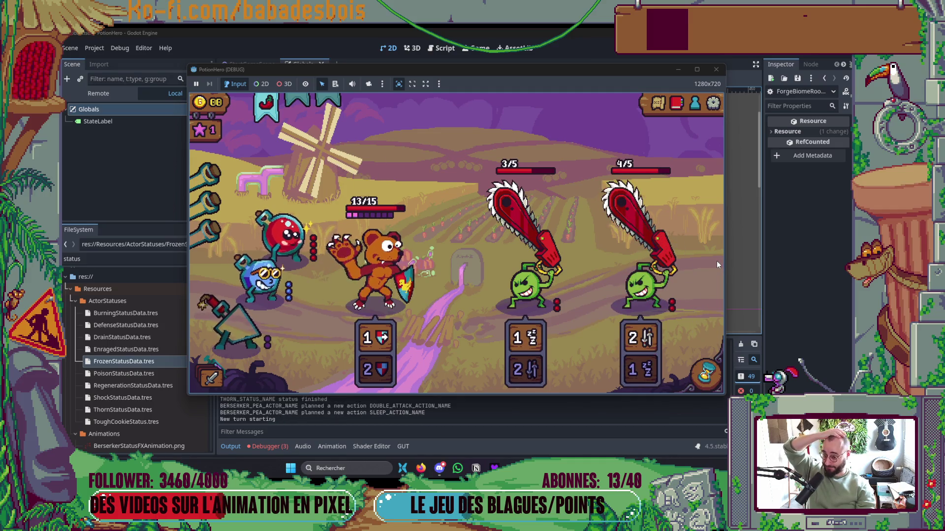
click(716, 68)
key(alt+Tab)
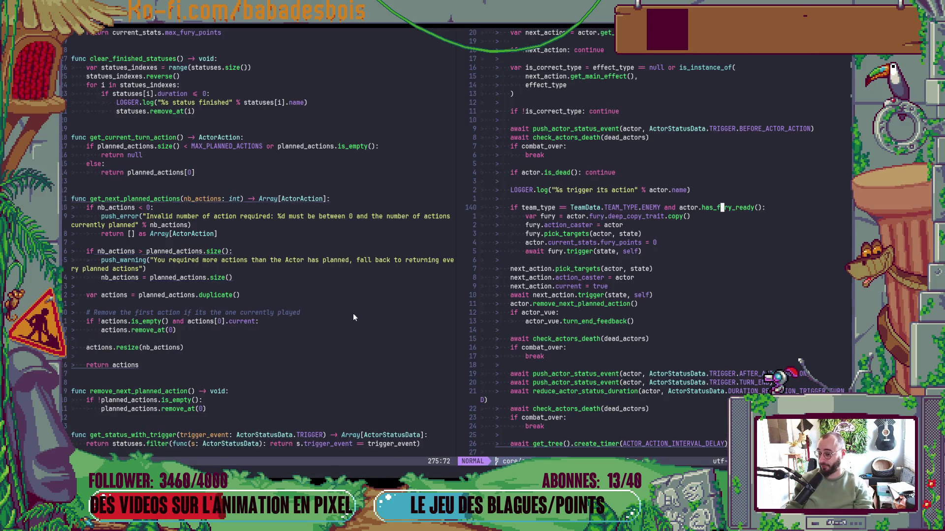
Click into the ActorData script's left split, then switch windows toward the Notion Backlog board
click(353, 314)
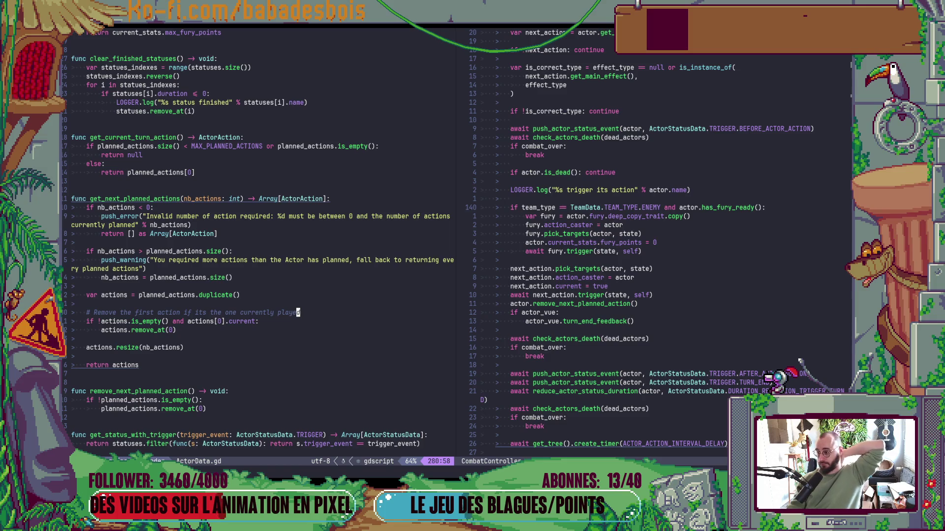
key(alt+Tab)
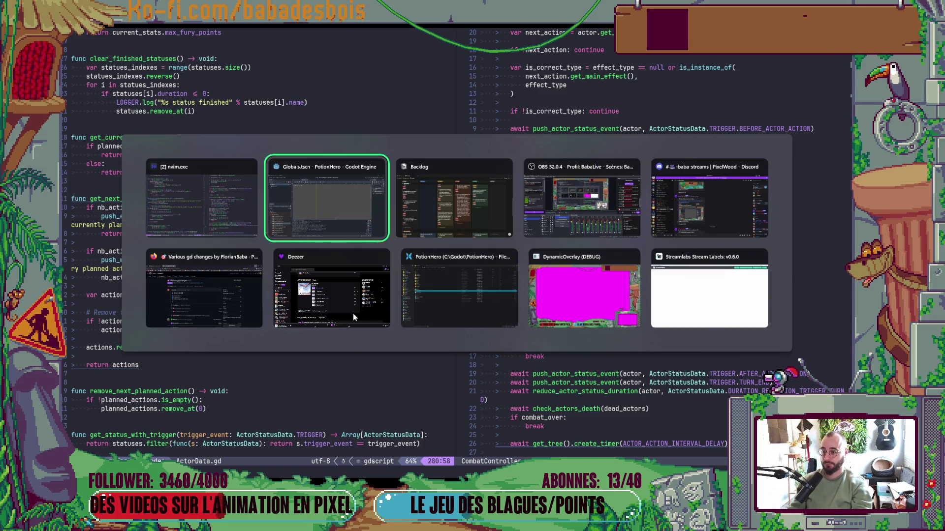
key(alt+Tab)
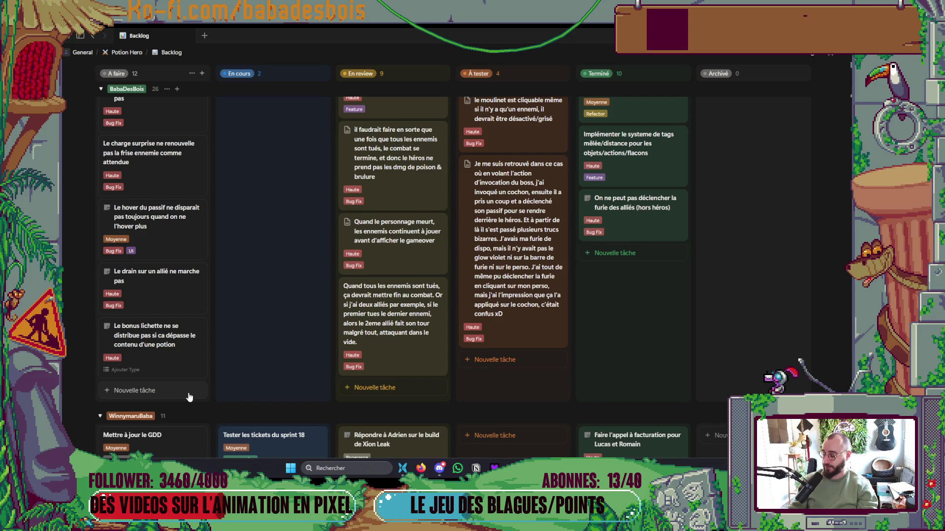
Select the Globals node, widen the Inspector, and expand the Enemies Pools Template dictionary
key(alt+Tab)
key(alt+Tab)
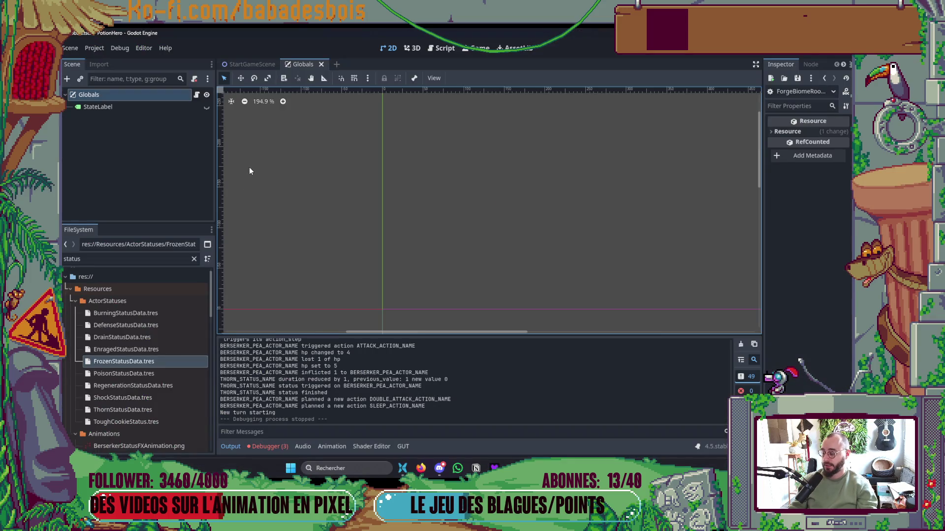
click(123, 96)
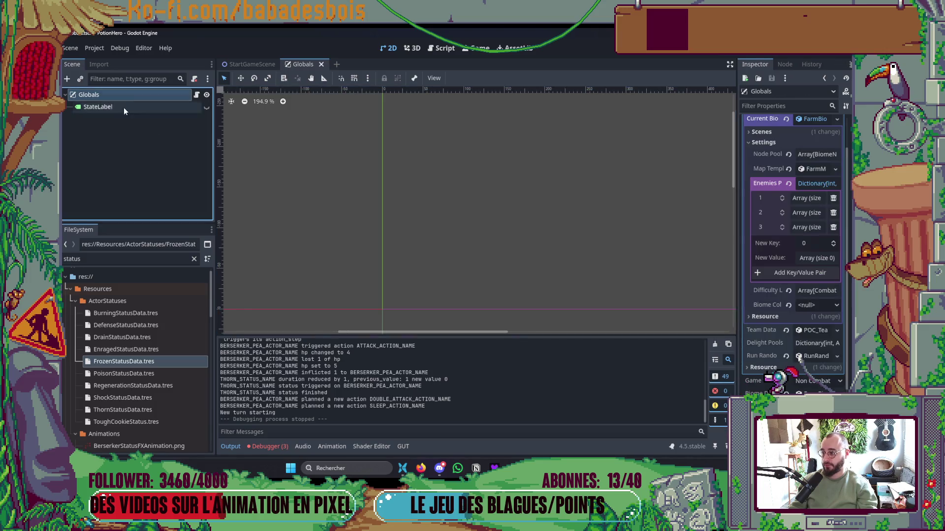
drag(735, 243, 584, 248)
click(775, 186)
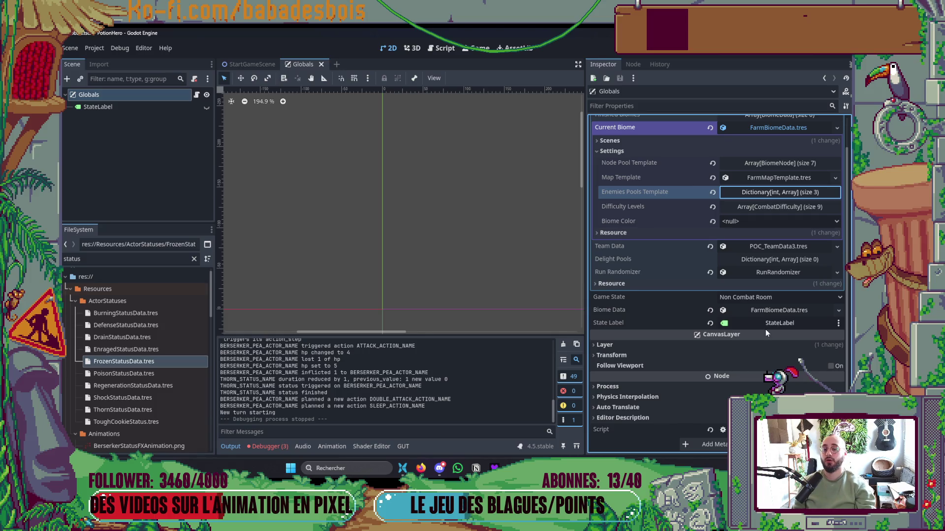
scroll(754, 355, up, 3)
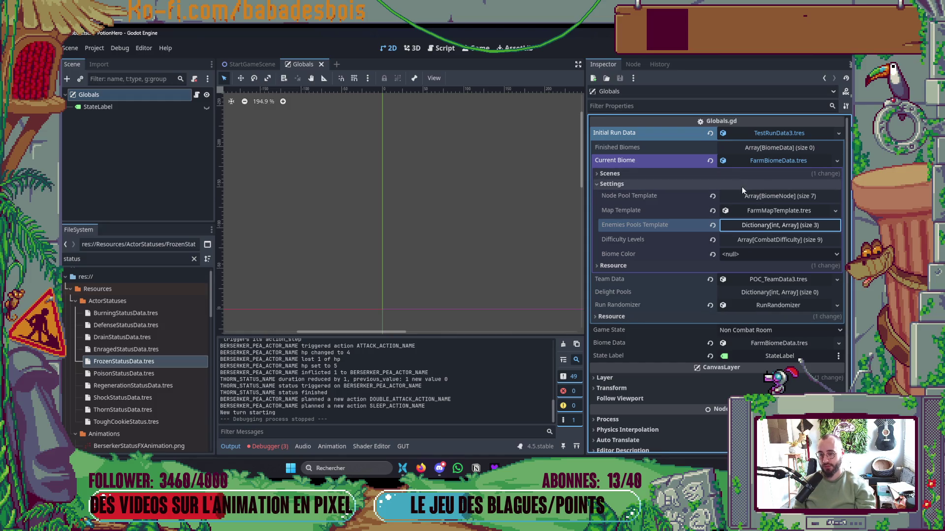
click(757, 225)
Reorder key 1's pools and cut them down to a single two-enemy pool
click(769, 240)
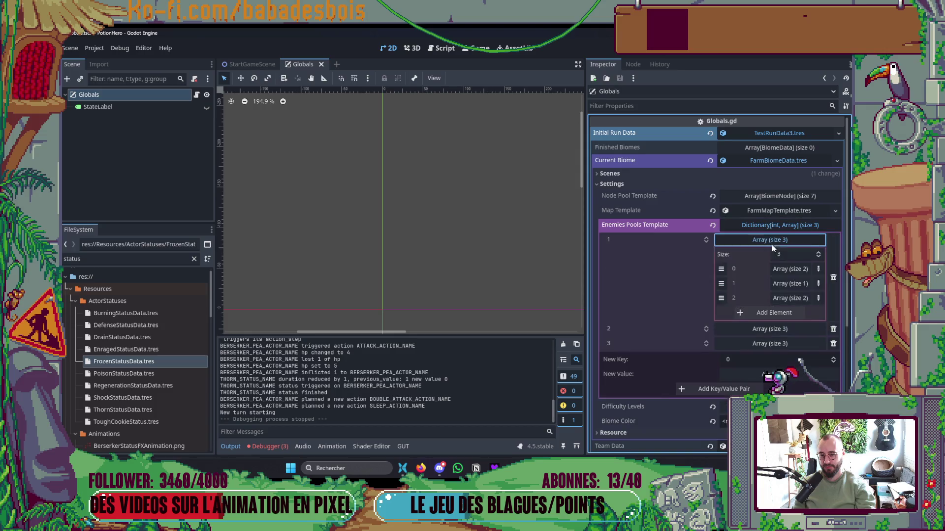
click(786, 269)
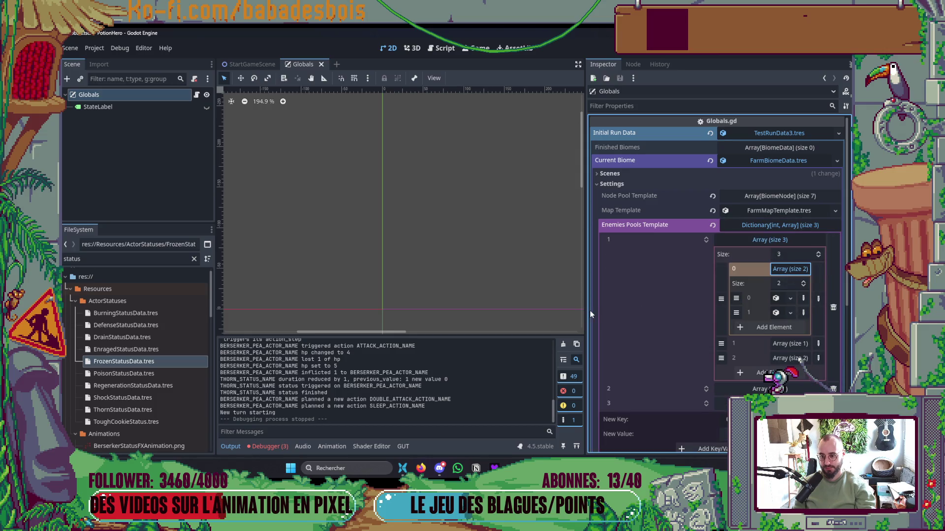
drag(587, 314, 458, 315)
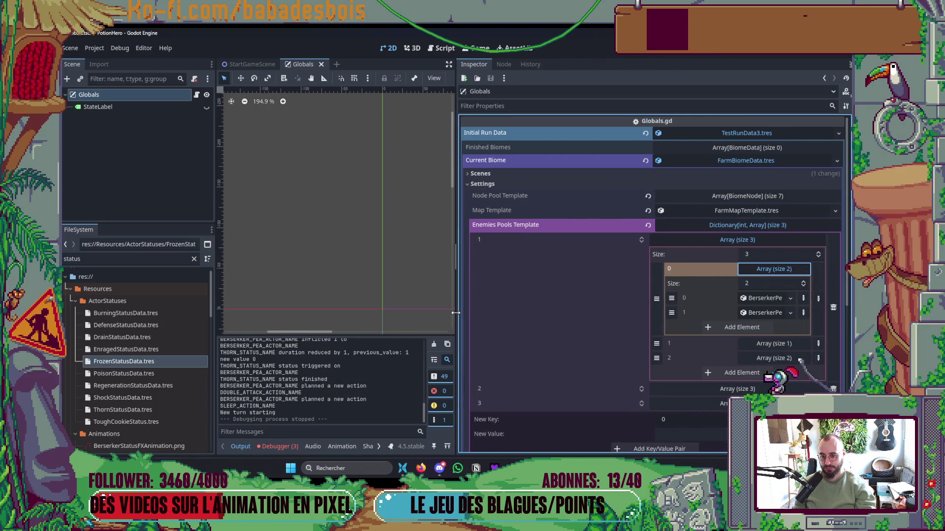
click(774, 269)
drag(656, 284, 656, 269)
click(818, 257)
click(818, 257)
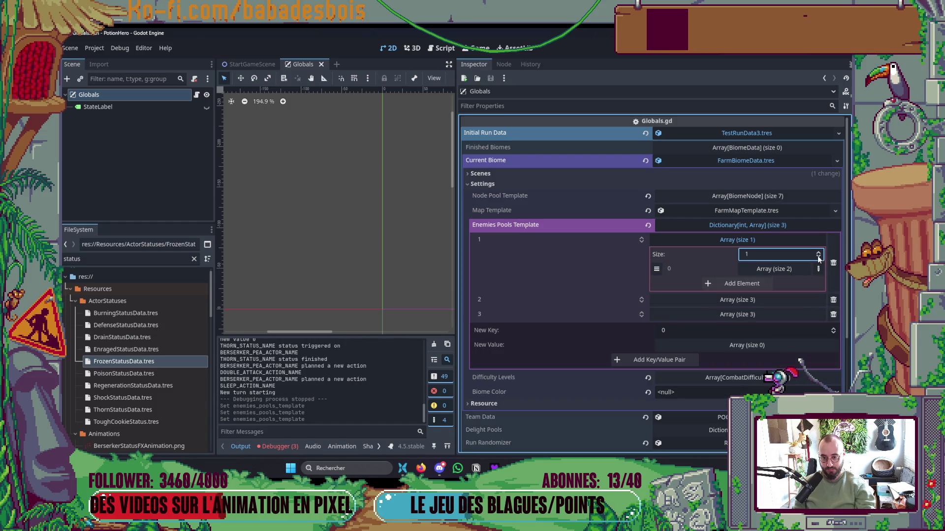
click(738, 240)
click(755, 226)
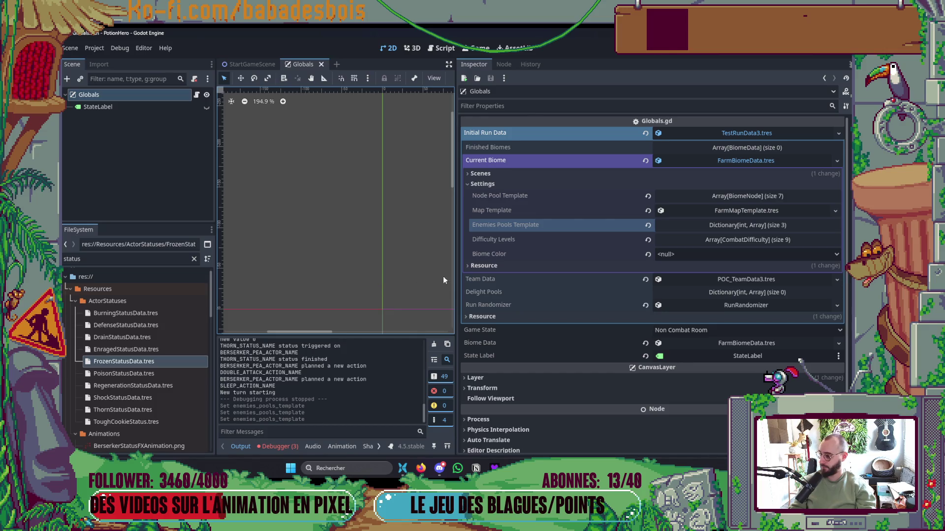
drag(456, 276, 538, 274)
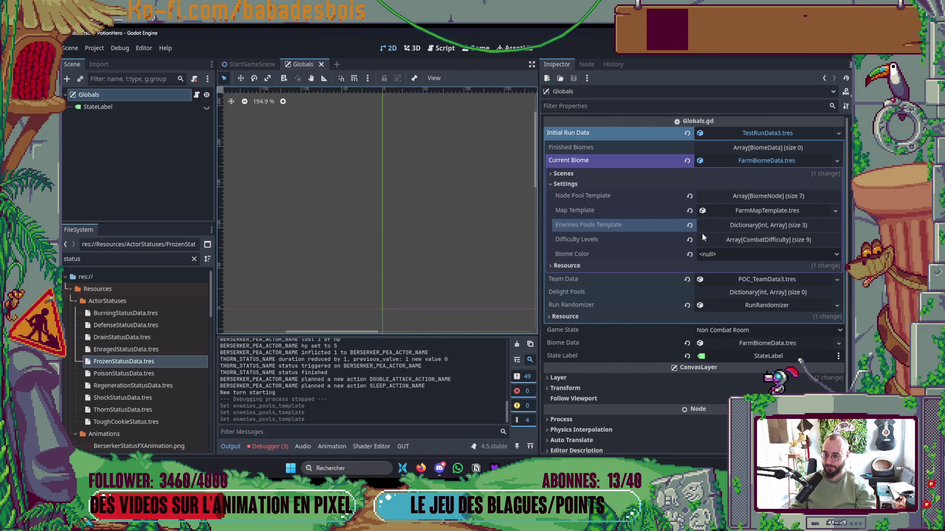
Confirm the single pool left under Enemies Pools Template key 1, then save the Globals scene
click(756, 226)
click(758, 240)
click(757, 240)
click(767, 225)
key(ctrl+s)
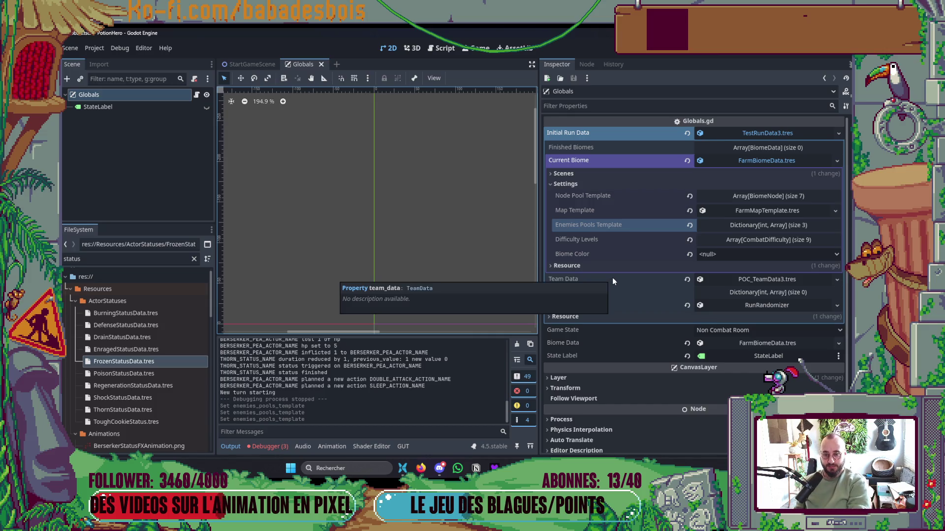
Review the FarmMapTemplate's Steps, inspecting the first step's node list, then collapse it all
click(732, 211)
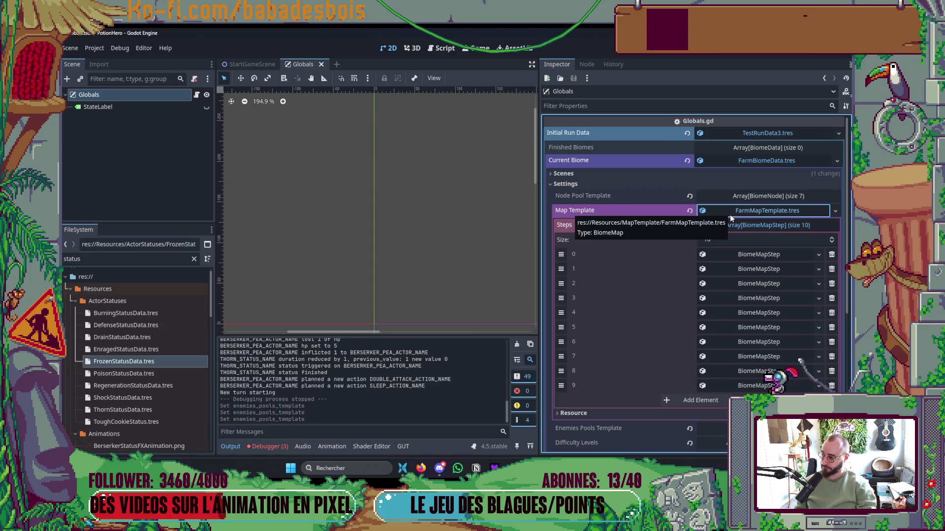
click(749, 254)
click(749, 269)
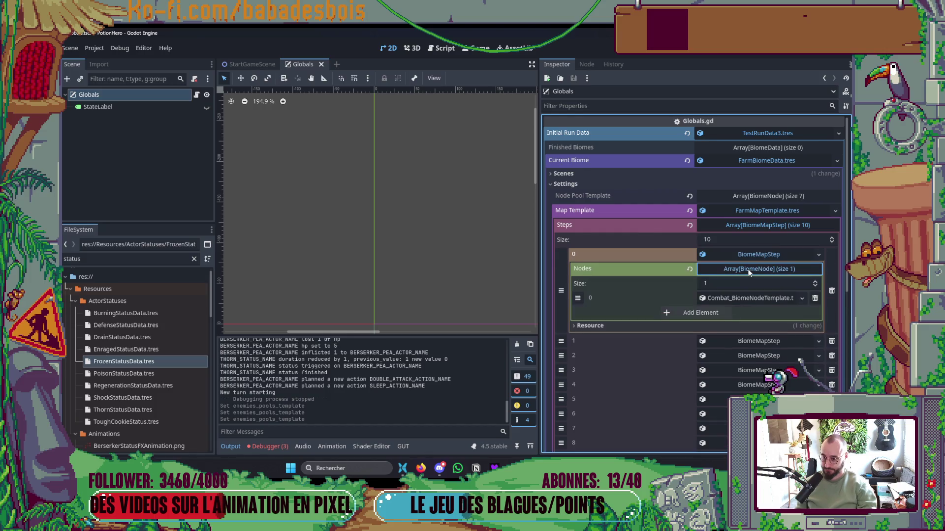
click(748, 269)
click(749, 255)
click(748, 225)
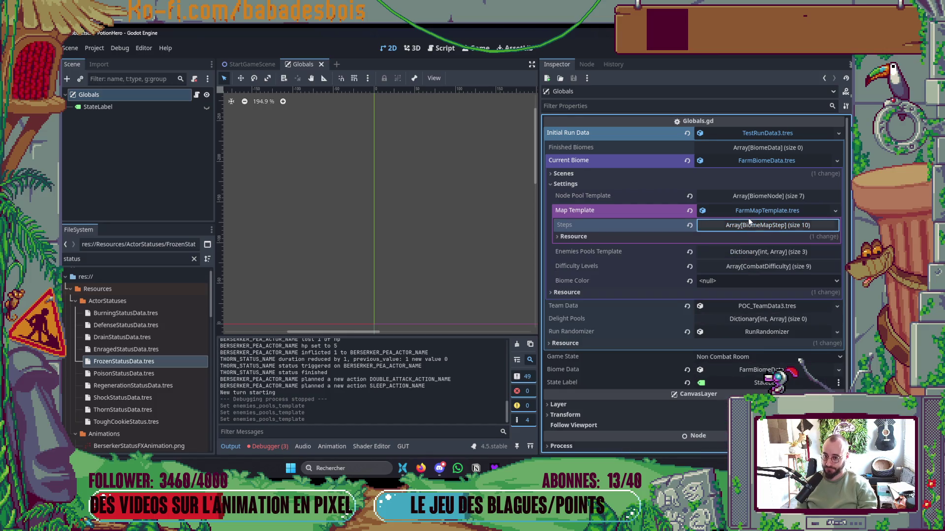
click(748, 211)
Recheck key 1's enemy pool contents and narrow the properties panel slightly
click(758, 225)
click(758, 240)
click(757, 241)
click(755, 224)
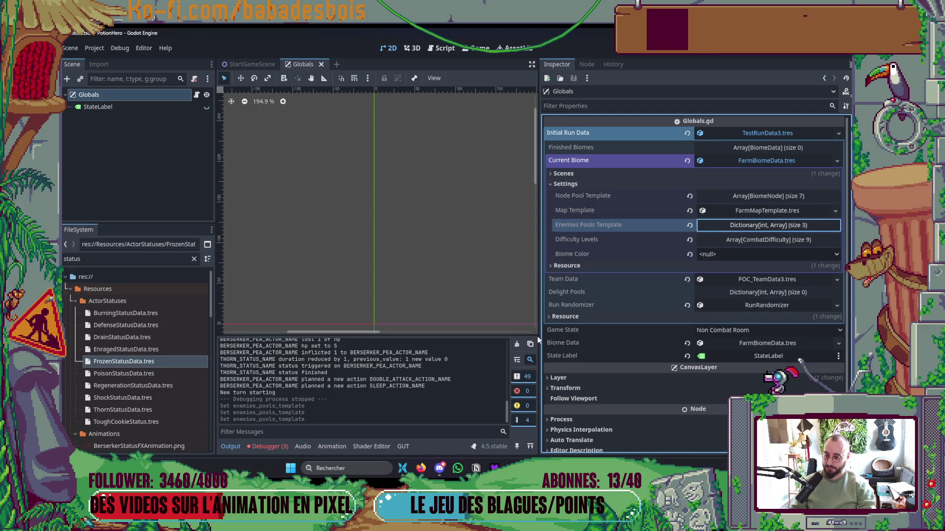
mouse_move(538, 336)
mouse_down()
mouse_move(707, 336)
mouse_move(569, 337)
mouse_up()
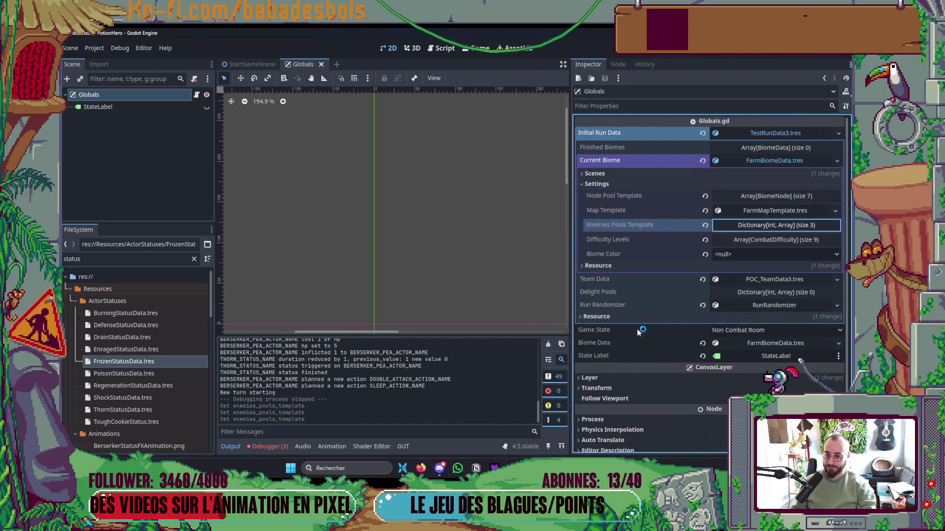
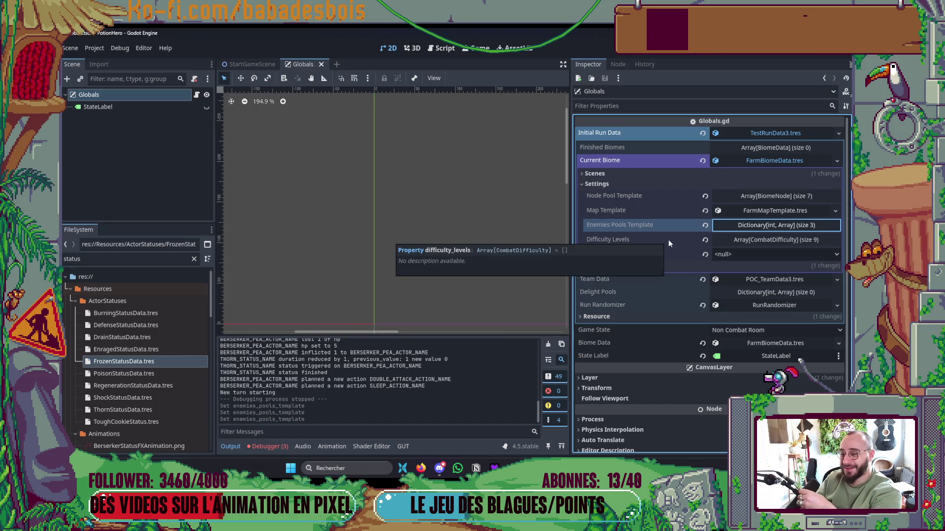
Expand Team Data > Actors > ProtoHeroData3 > Possible Actions and inspect all four actions
click(738, 185)
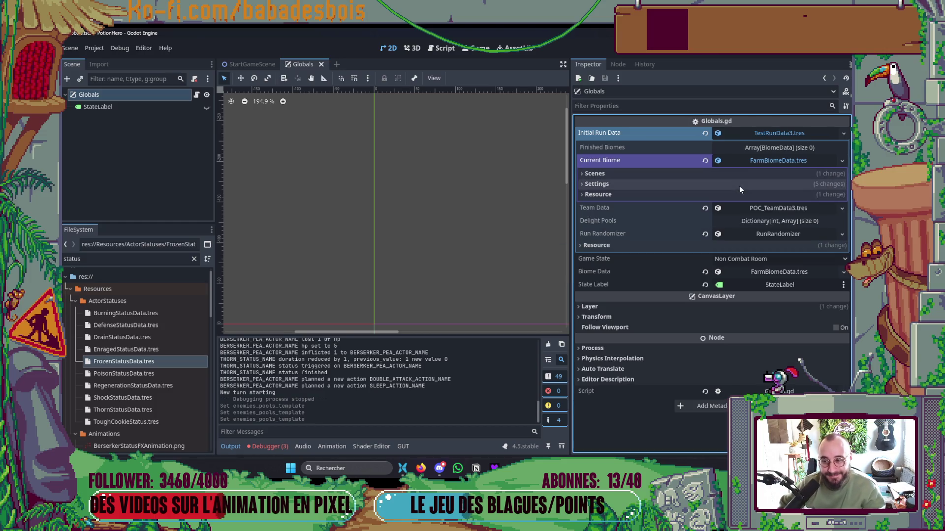
click(766, 138)
click(734, 140)
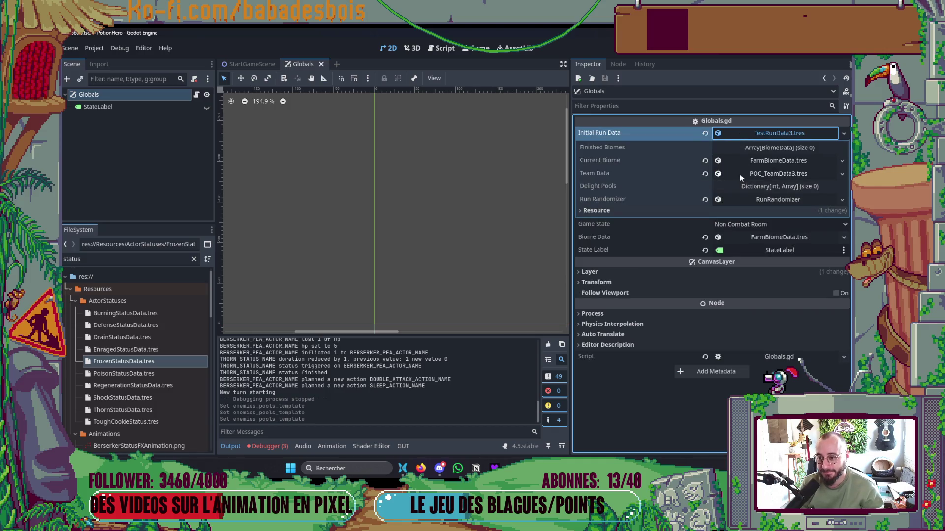
click(763, 175)
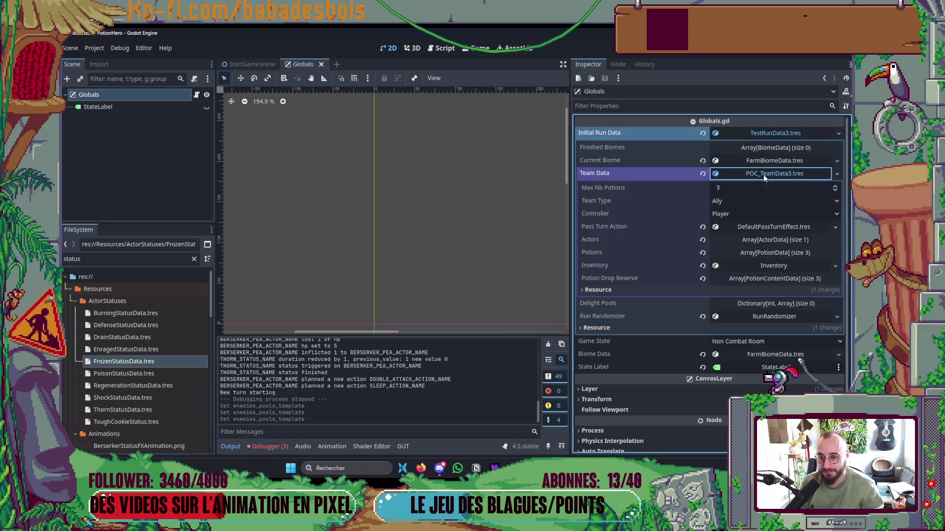
click(751, 241)
click(753, 270)
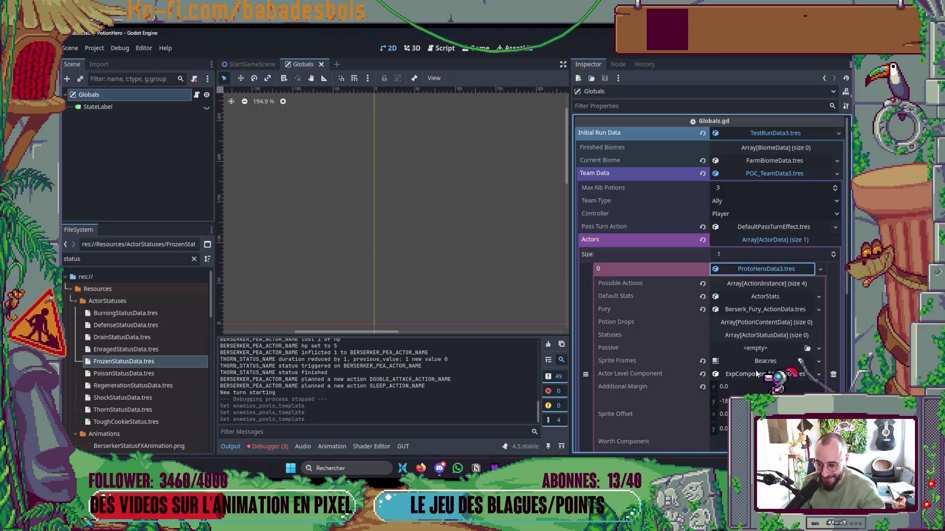
click(760, 284)
click(761, 313)
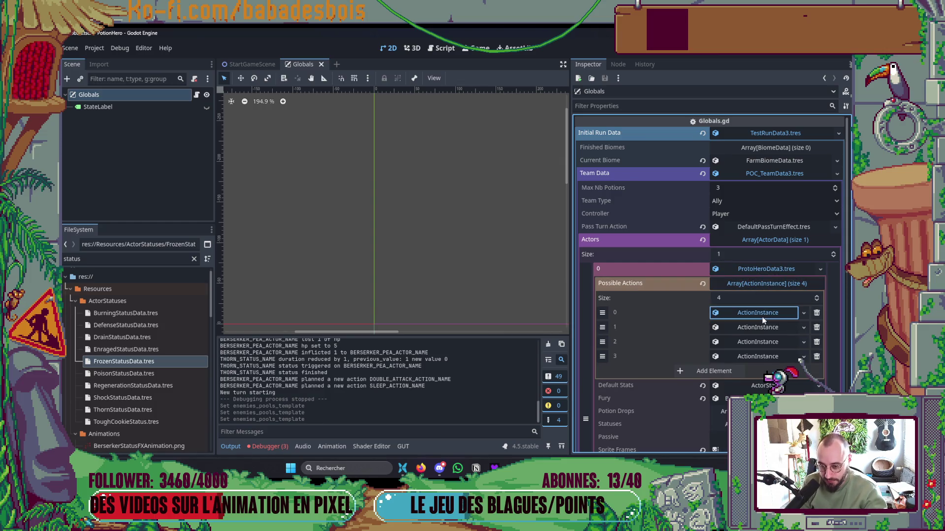
click(776, 317)
click(769, 329)
click(770, 330)
click(764, 343)
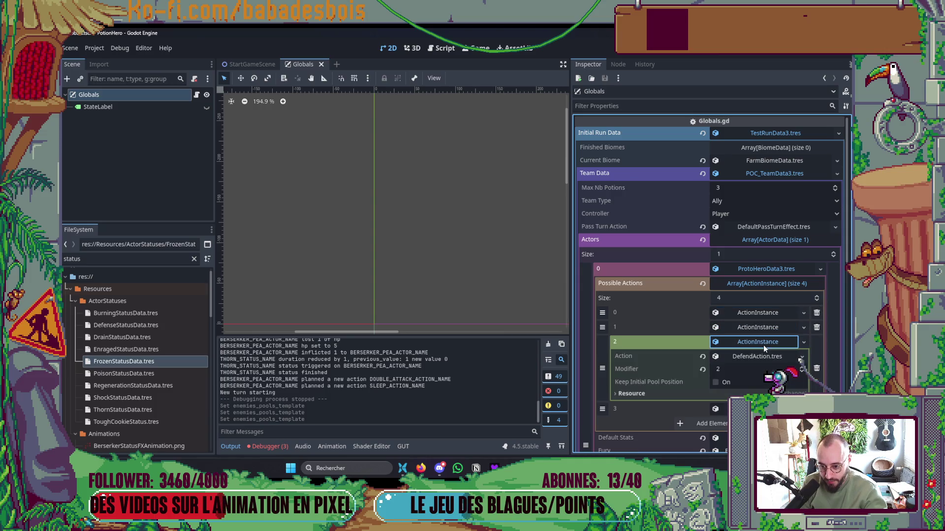
click(763, 343)
click(759, 356)
Move DoubleAttackAction to slot 0 and delete the other three possible actions
click(759, 356)
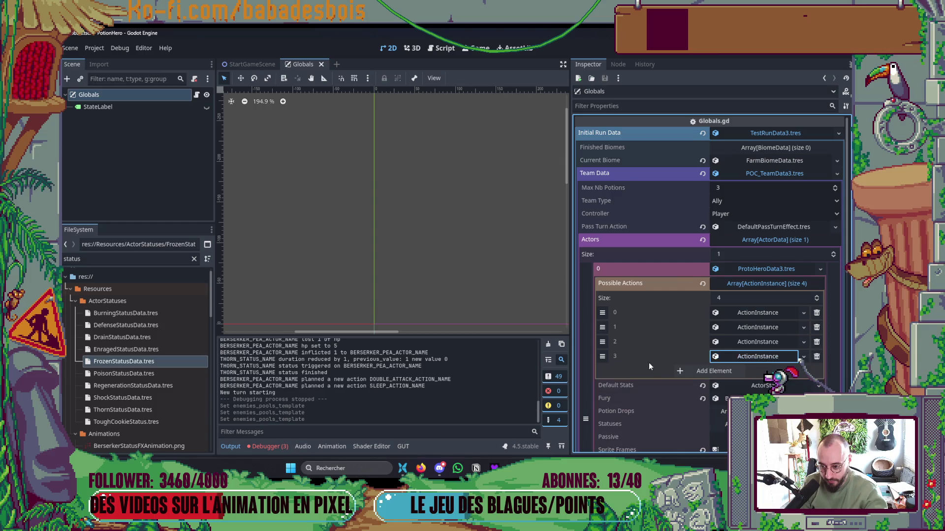
drag(602, 356, 601, 313)
click(816, 327)
click(816, 327)
click(816, 327)
Set the DoubleAttackAction modifier to 3 and run the game with F5
click(772, 314)
click(760, 340)
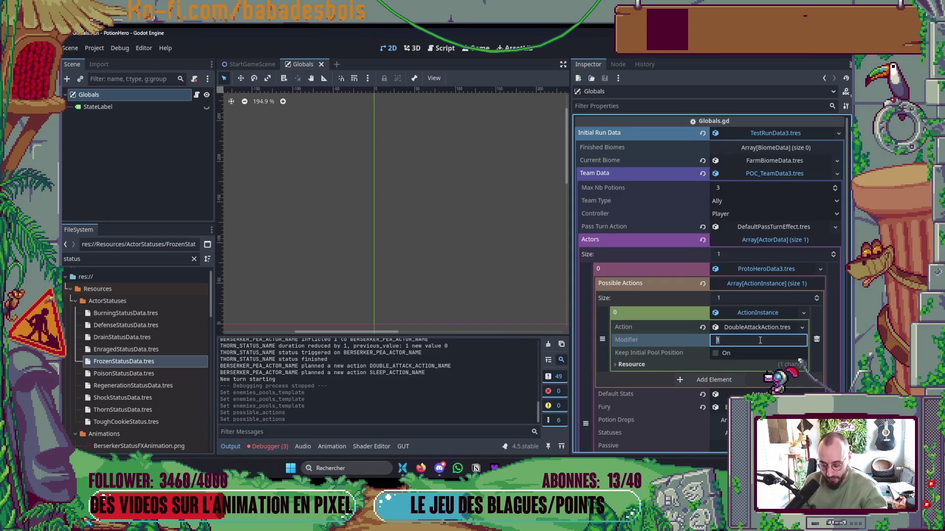
text(3)
key(Return)
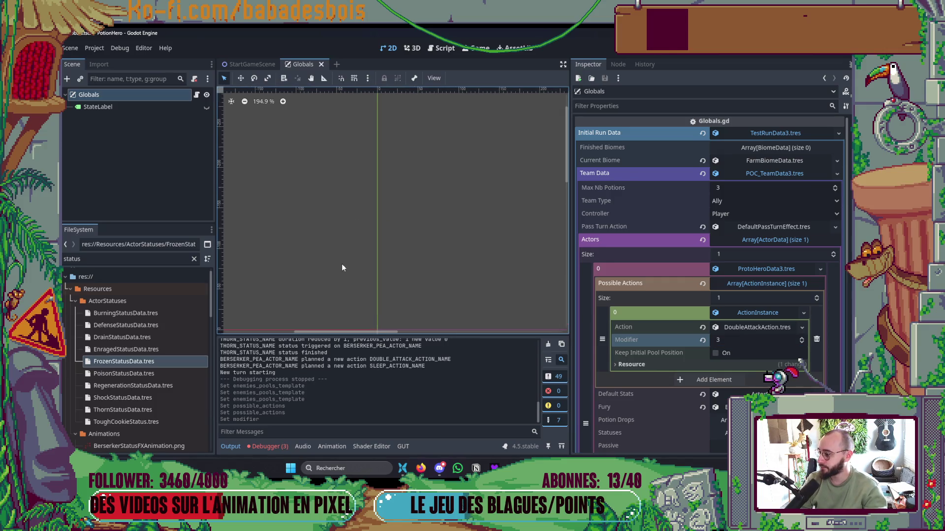
key(F5)
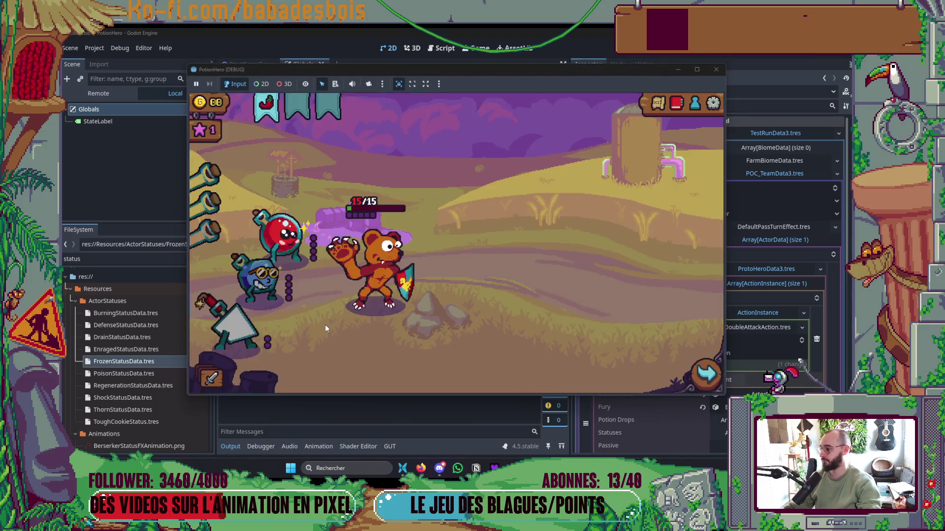
Advance to the first room on the route map
mouse_move(310, 250)
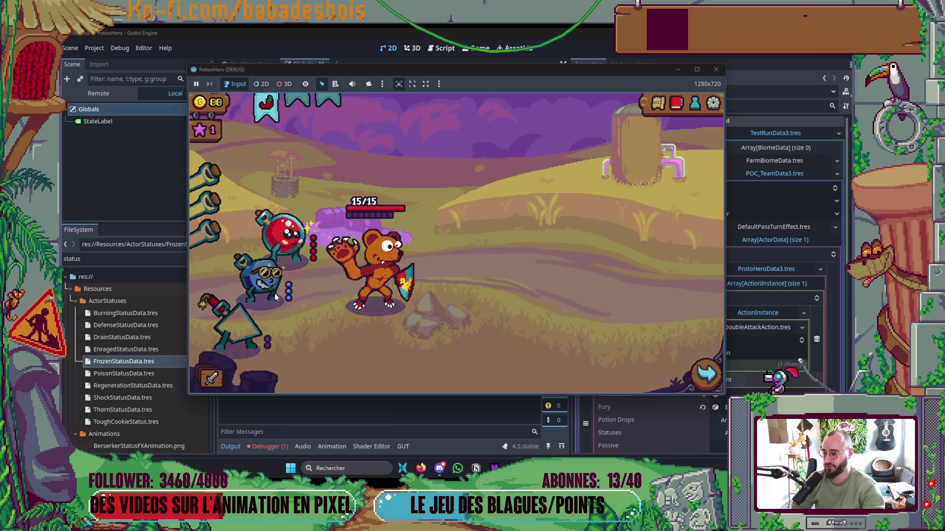
mouse_move(239, 323)
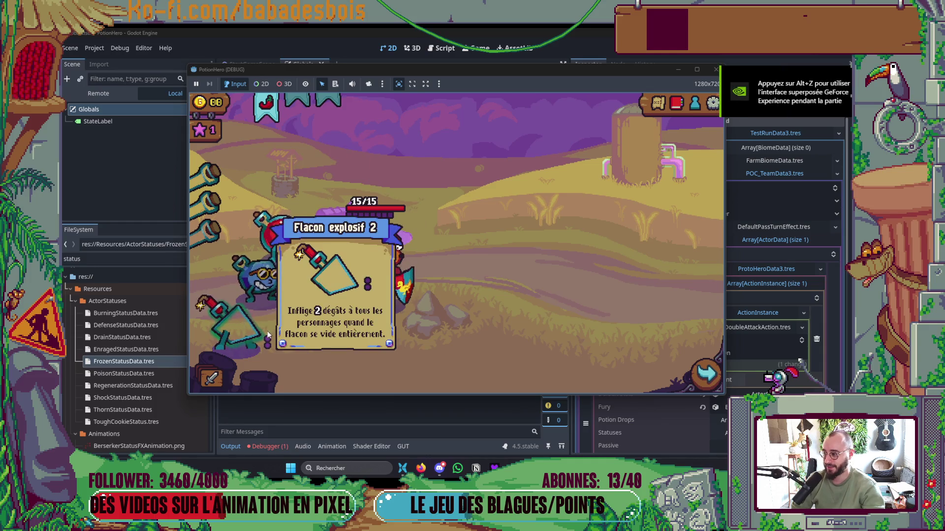
click(696, 379)
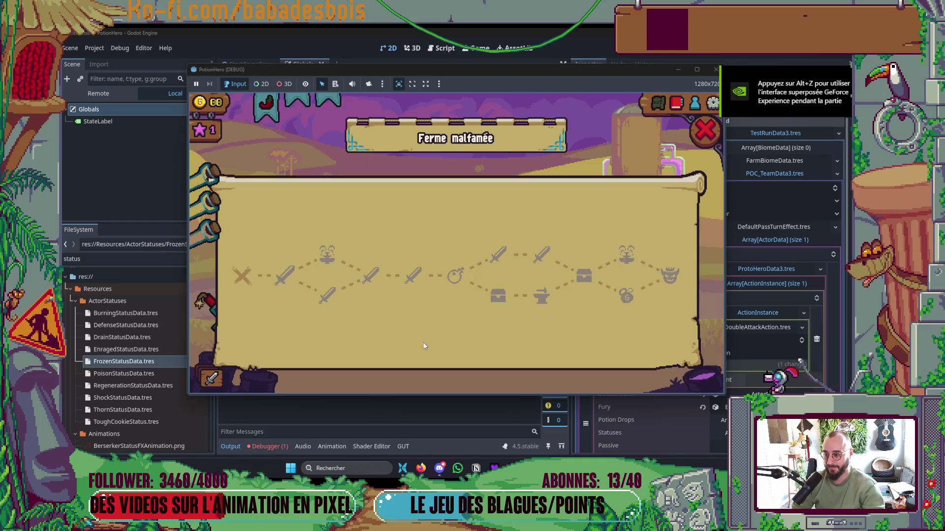
click(283, 279)
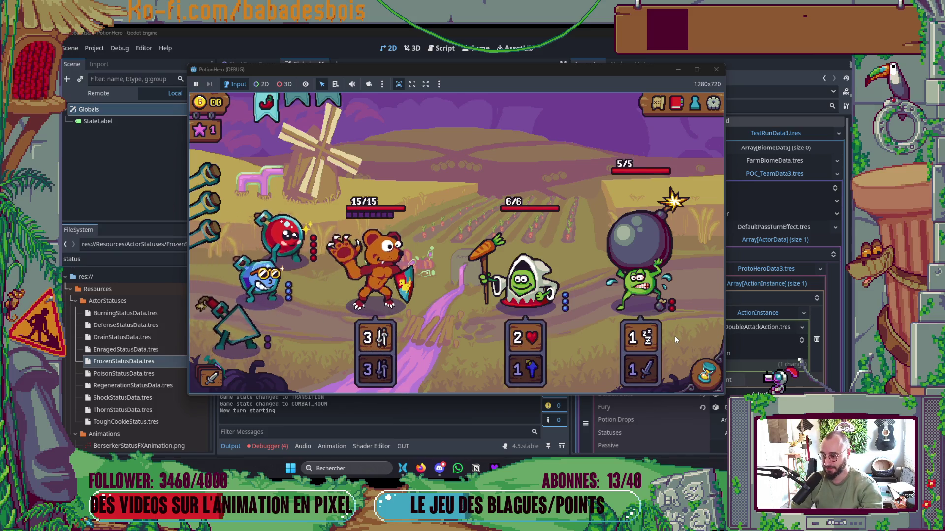
Throw the blue potion at the bear, then switch to Neovim
click(257, 276)
click(370, 282)
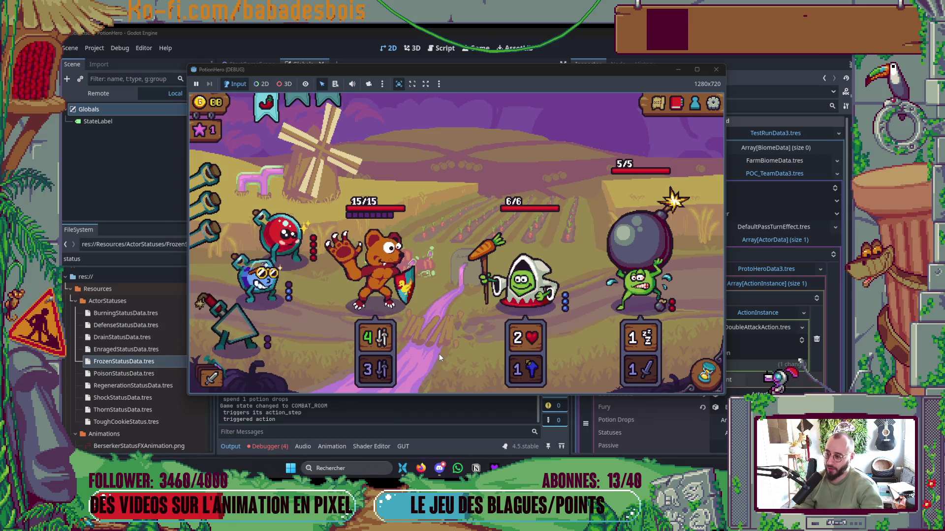
key(alt+Tab)
key(alt+Tab)
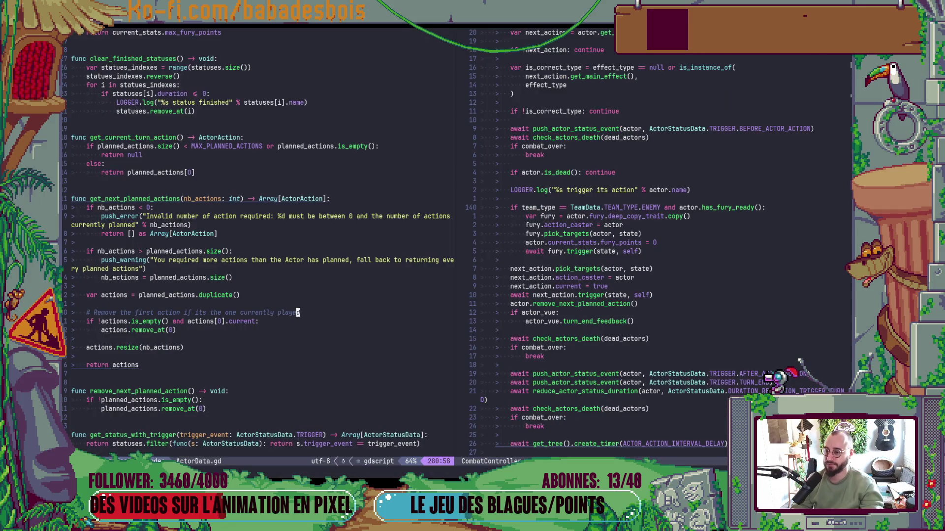
In Neovim, search the file finder for 'drain' to preview PotionDrainEvent.gd
key(alt+Tab)
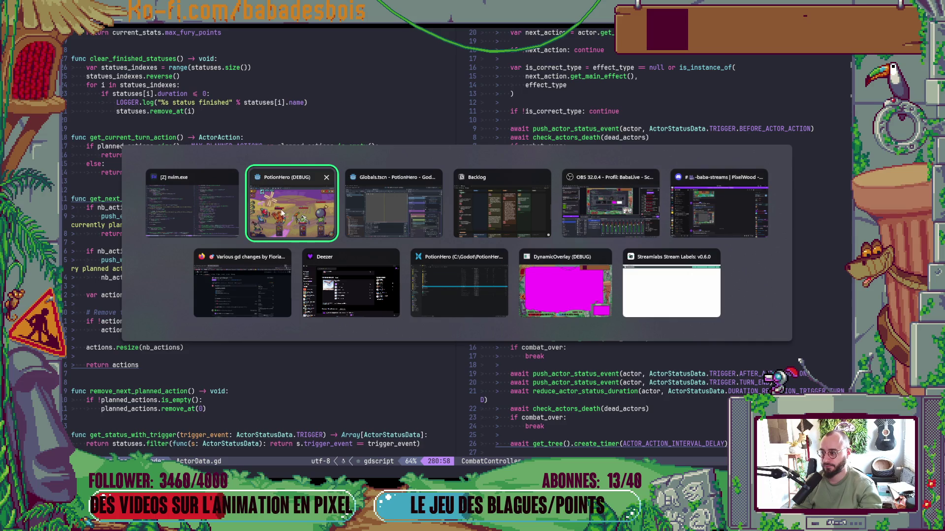
click(224, 219)
key(ctrl+p)
text(drain)
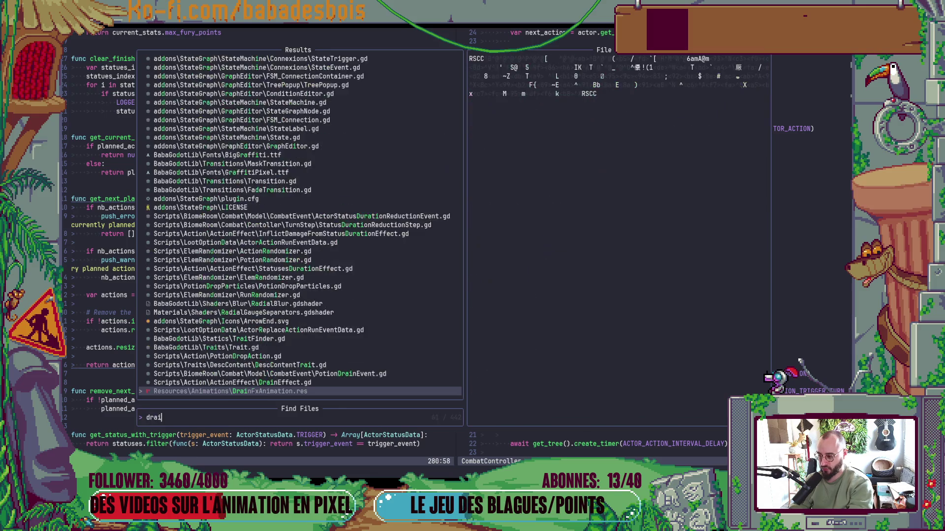
key(Up)
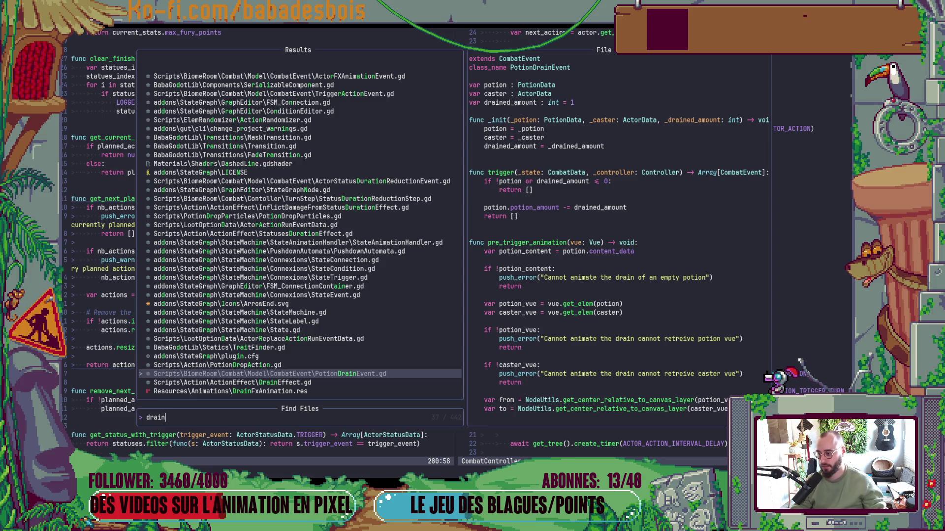
text(Eve)
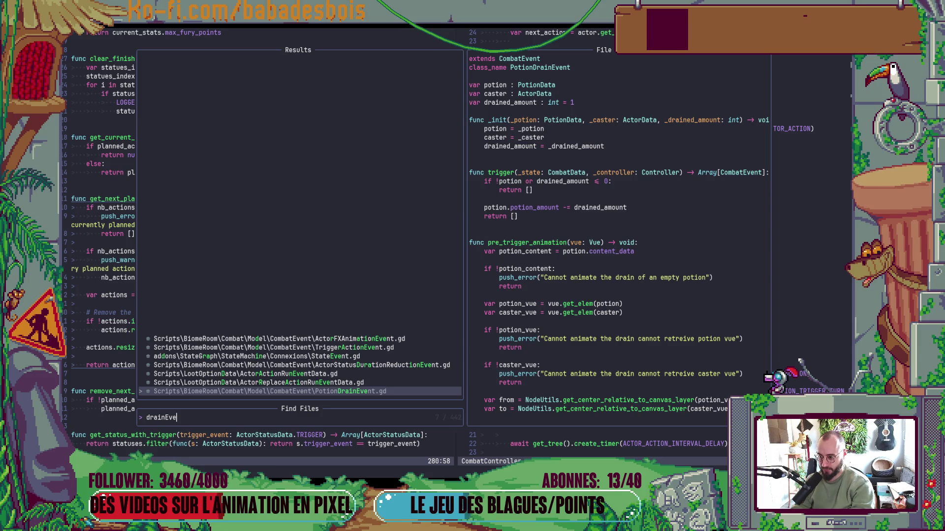
key(BackSpace)
key(BackSpace)
key(BackSpace)
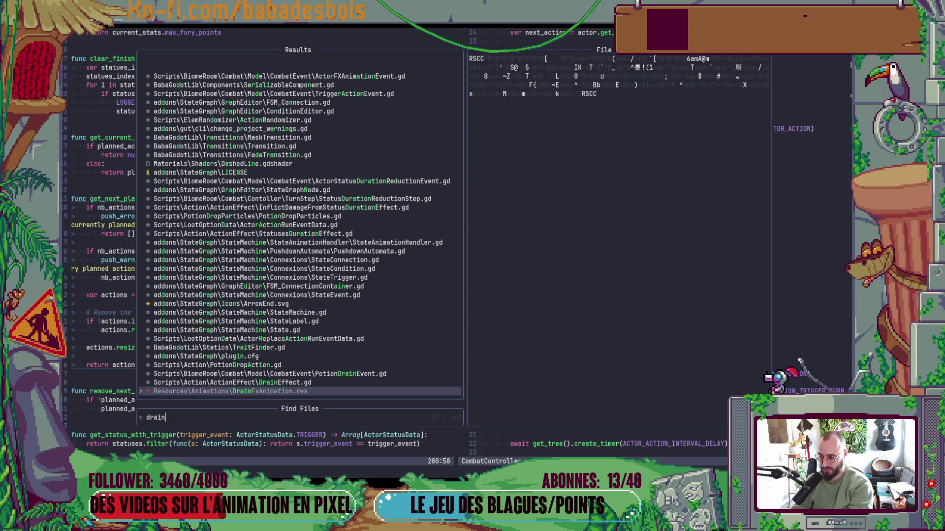
Search 'DropColl', open PotionDropCollectEvent.gd at trigger(), then return to Godot
key(BackSpace)
key(BackSpace)
key(BackSpace)
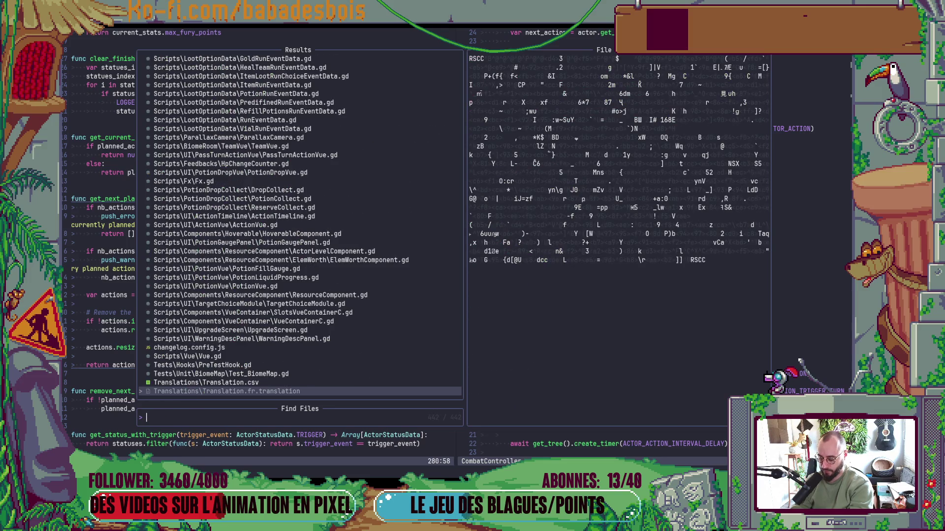
text(P)
key(BackSpace)
text(DropColl)
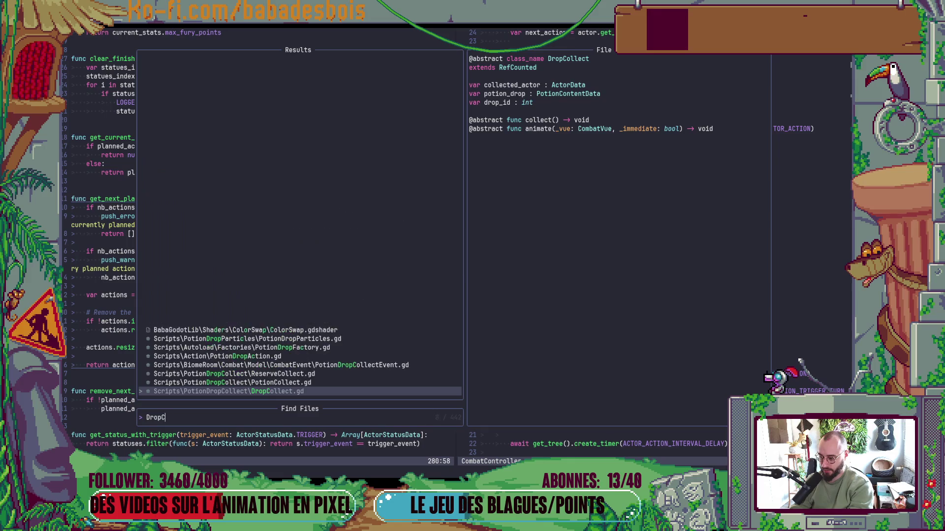
click(232, 382)
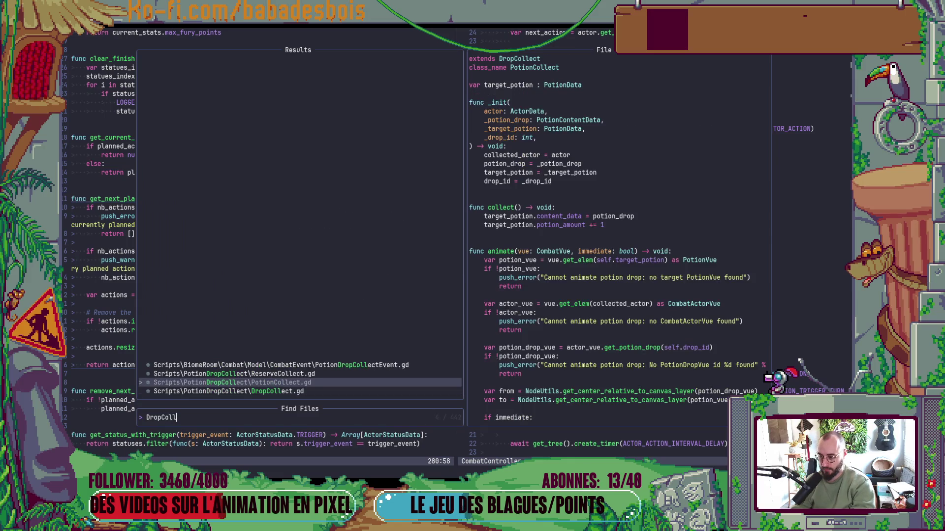
key(Up)
key(Up)
key(Return)
scroll(714, 359, down, 9)
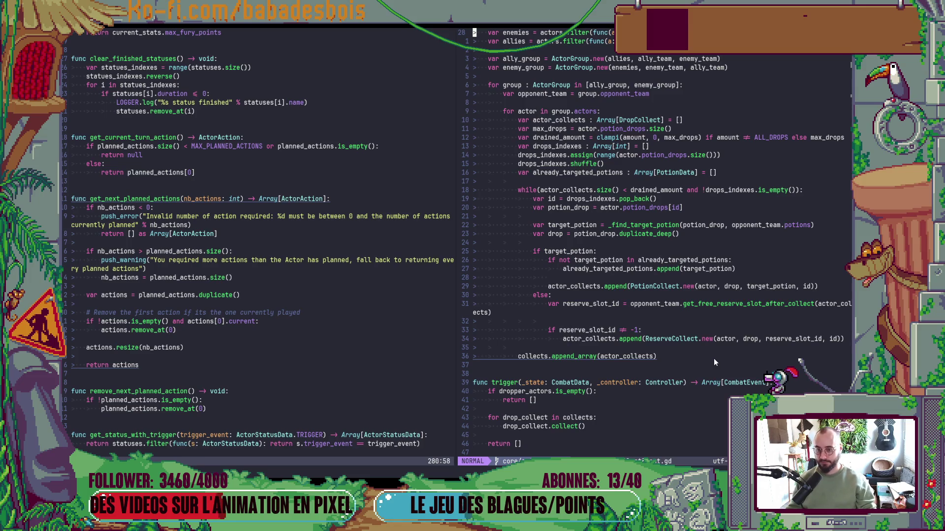
key(alt+Tab)
key(Tab)
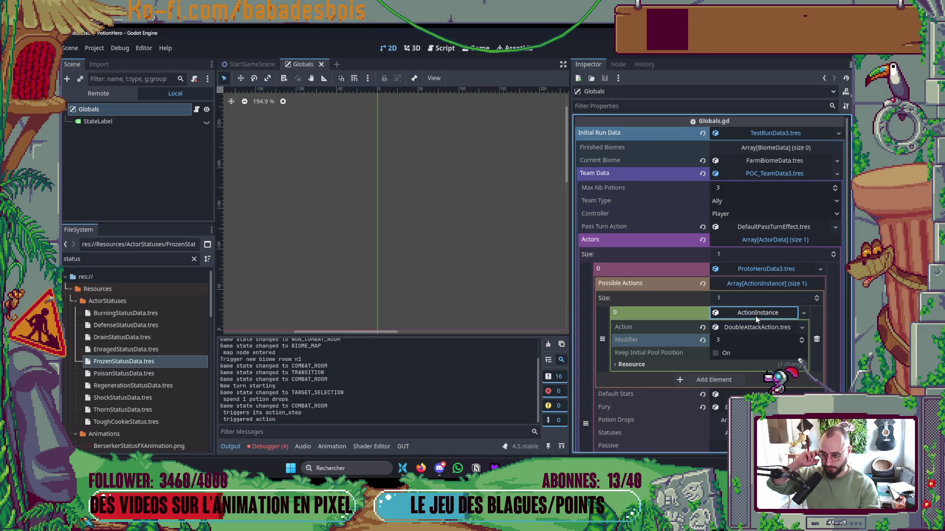
click(755, 314)
mouse_move(623, 468)
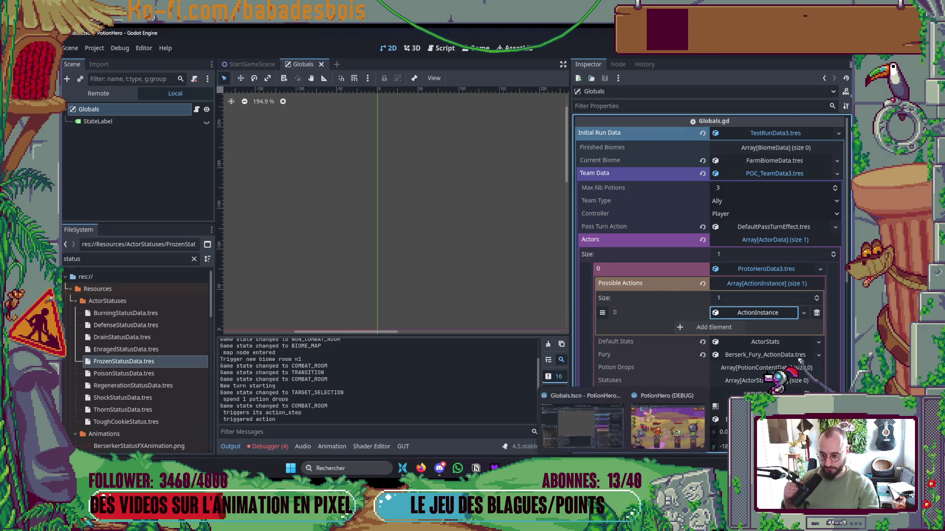
mouse_move(549, 468)
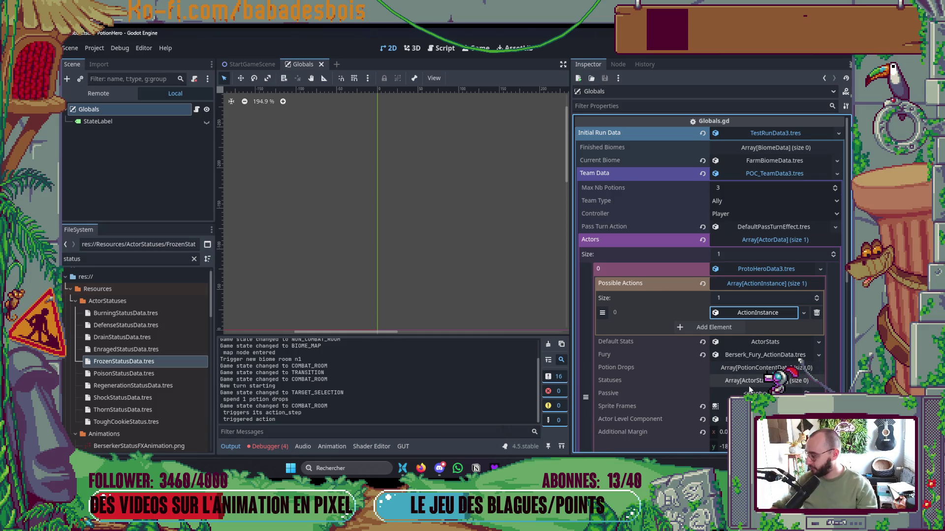
key(alt+Tab)
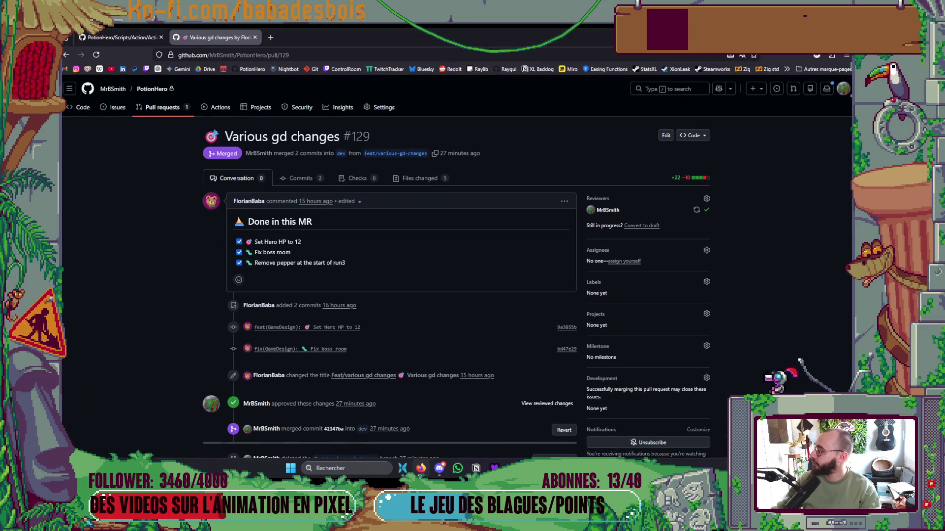
key(alt+Tab)
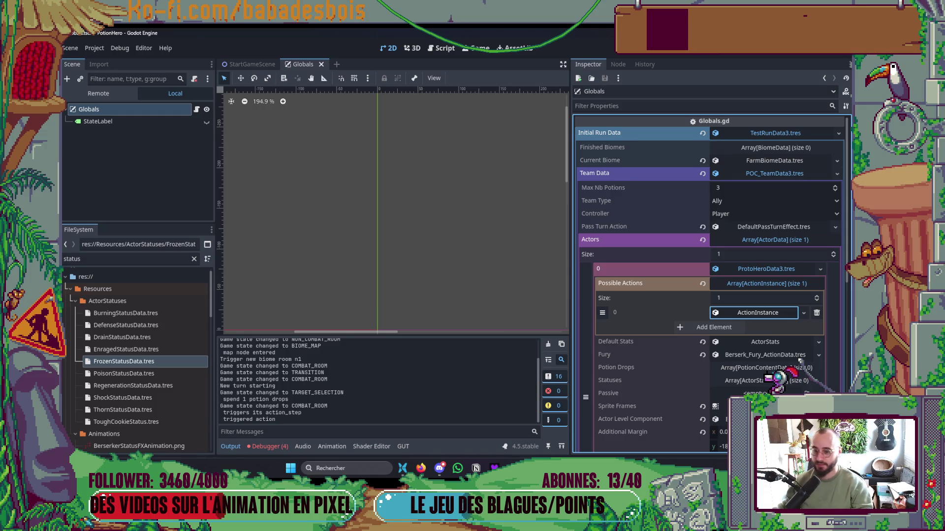
click(743, 279)
click(744, 280)
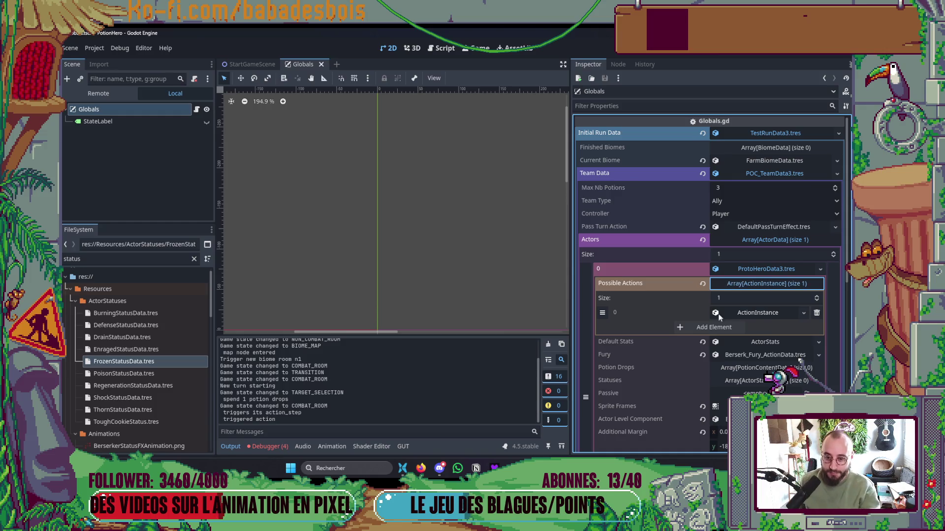
click(759, 314)
click(761, 315)
key(alt+Tab)
key(alt+Tab)
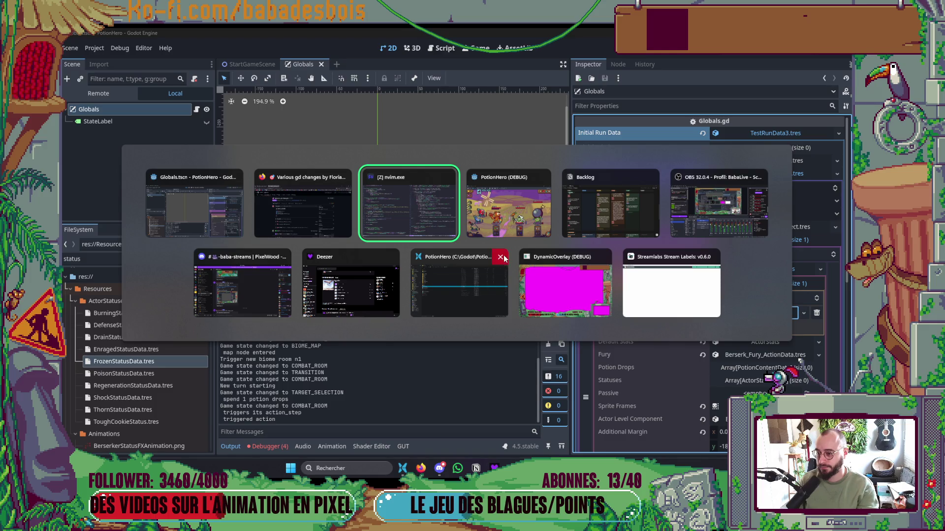
click(503, 231)
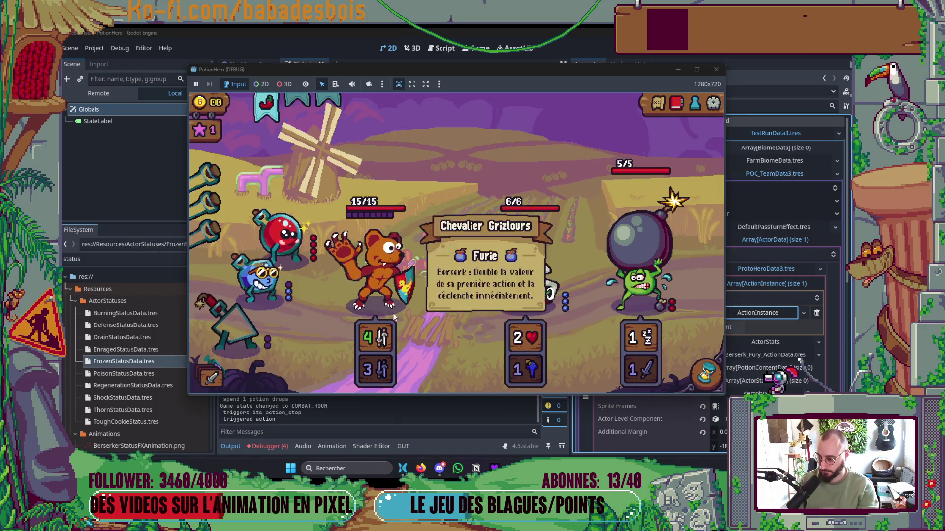
mouse_move(441, 319)
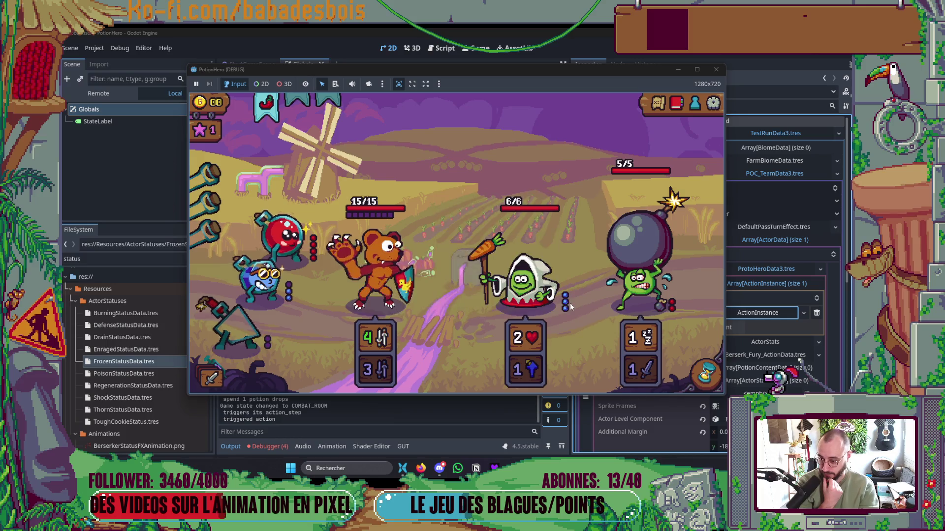
mouse_move(566, 306)
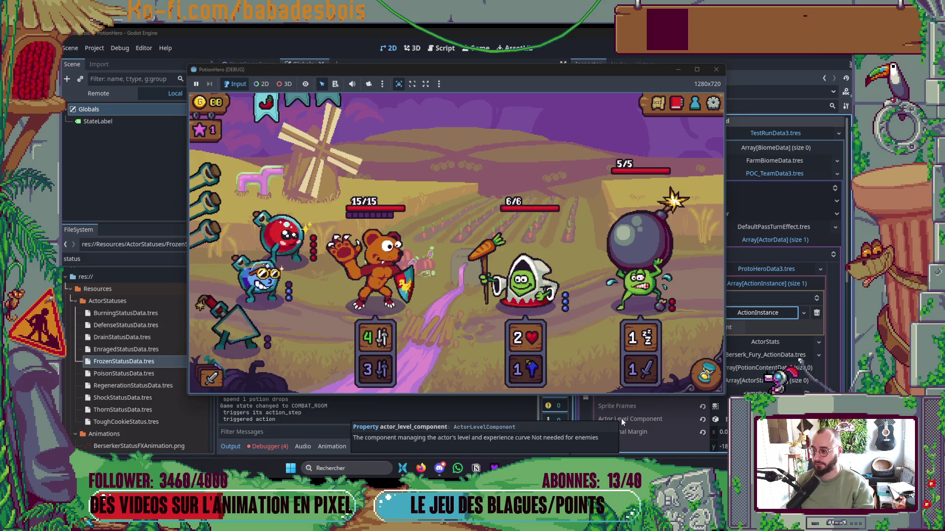
click(621, 418)
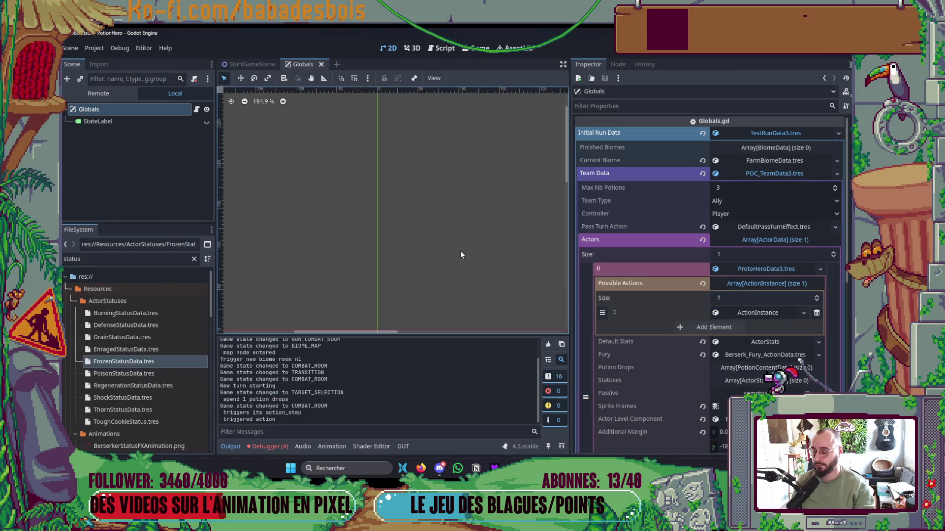
key(ctrl+alt+o)
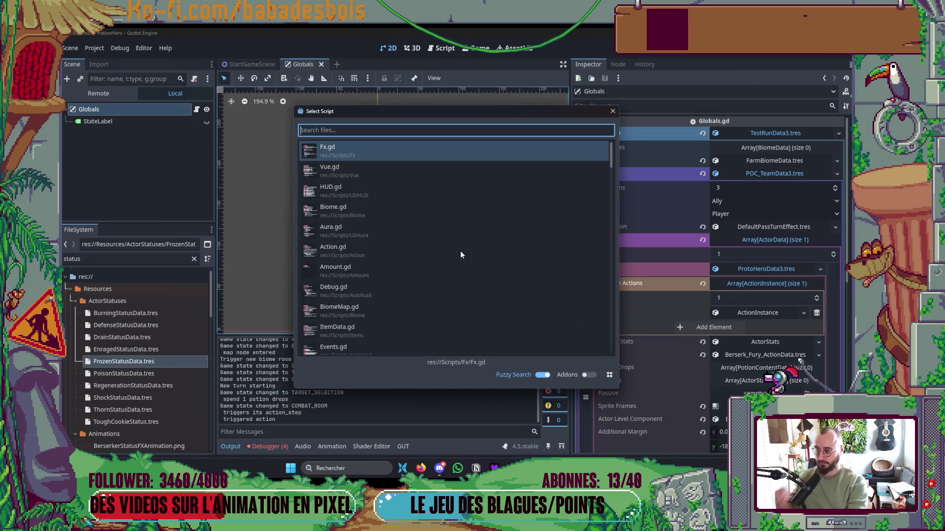
Open PotionDropCollectEvent.gd via Quick Open and hide the Inspector, Output and script list
key(alt+Tab)
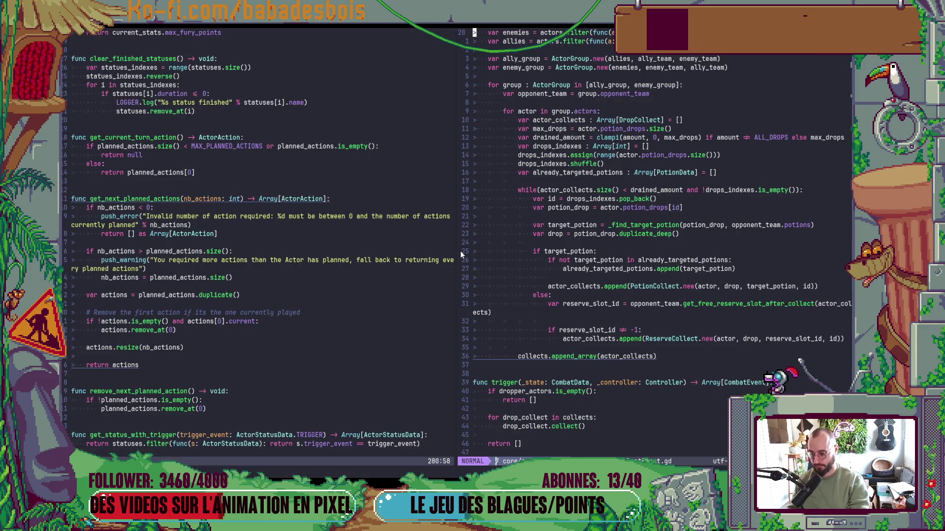
key(alt+Tab)
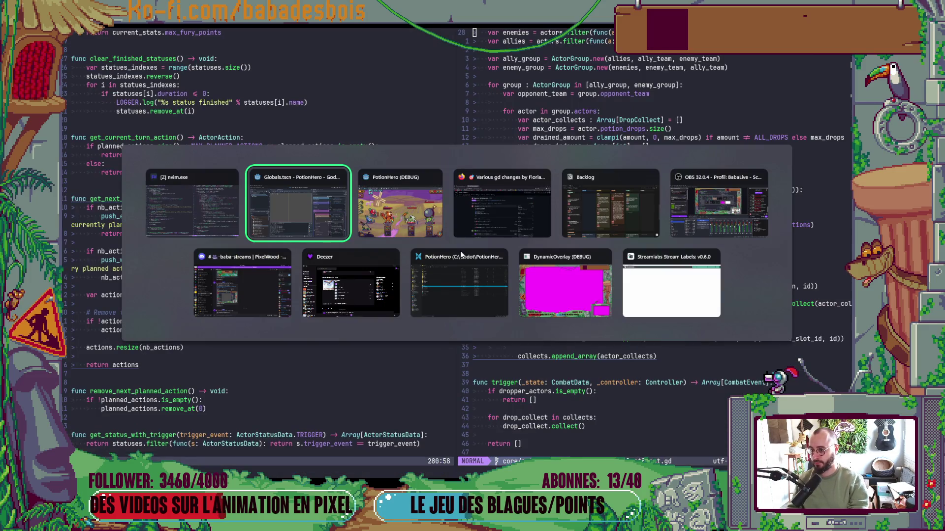
text(P)
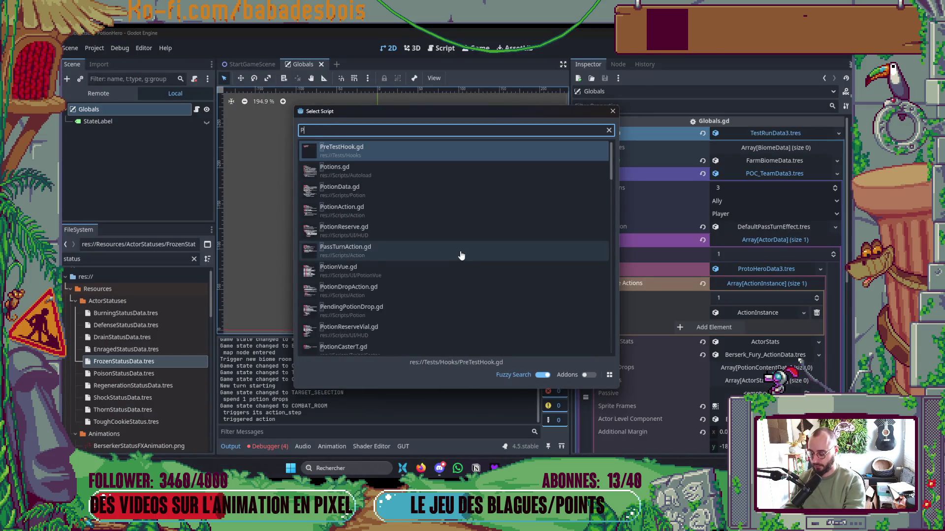
text(otionDropColl)
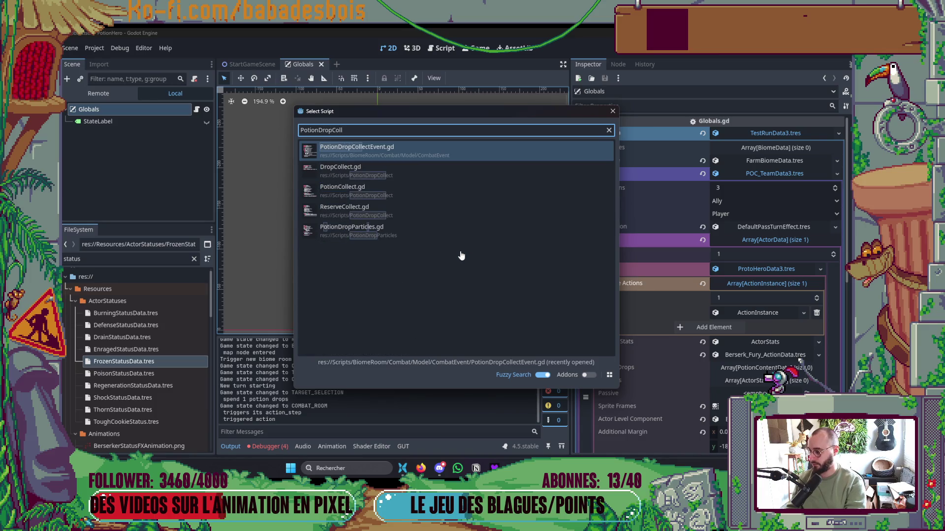
key(Return)
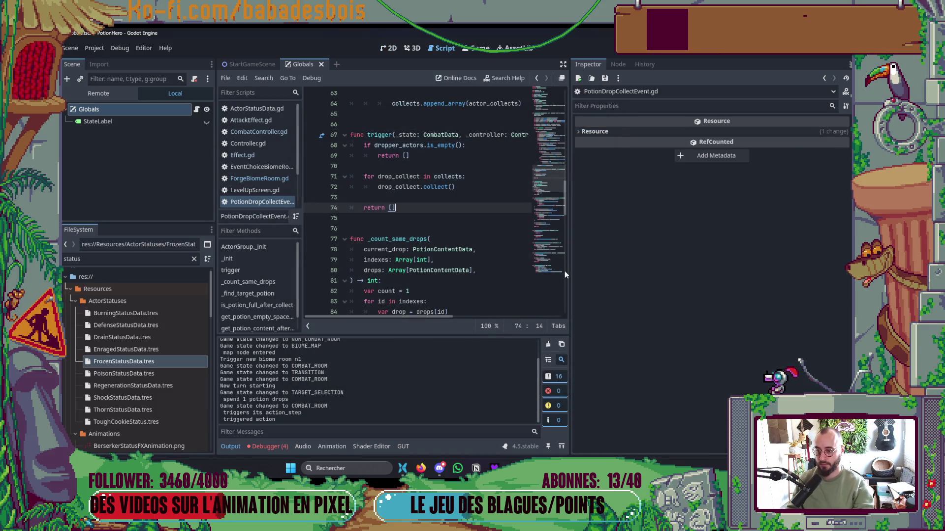
drag(571, 259, 763, 259)
click(230, 446)
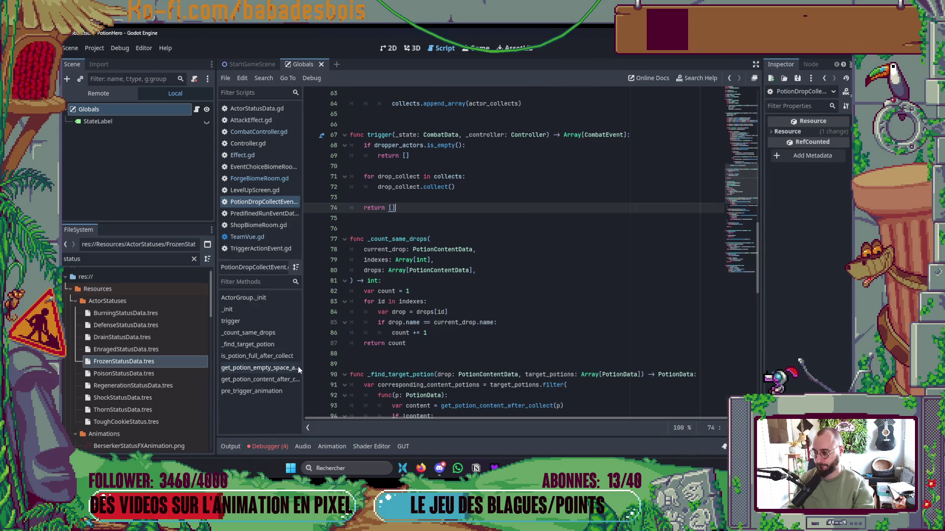
click(307, 427)
Read through the script and jump to the _find_target_potion definition
scroll(444, 375, down, 7)
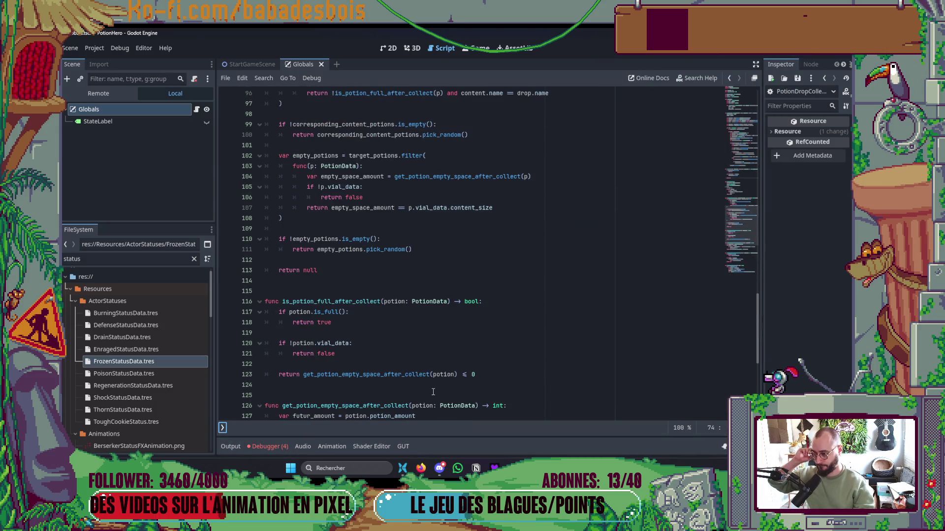
scroll(444, 375, up, 18)
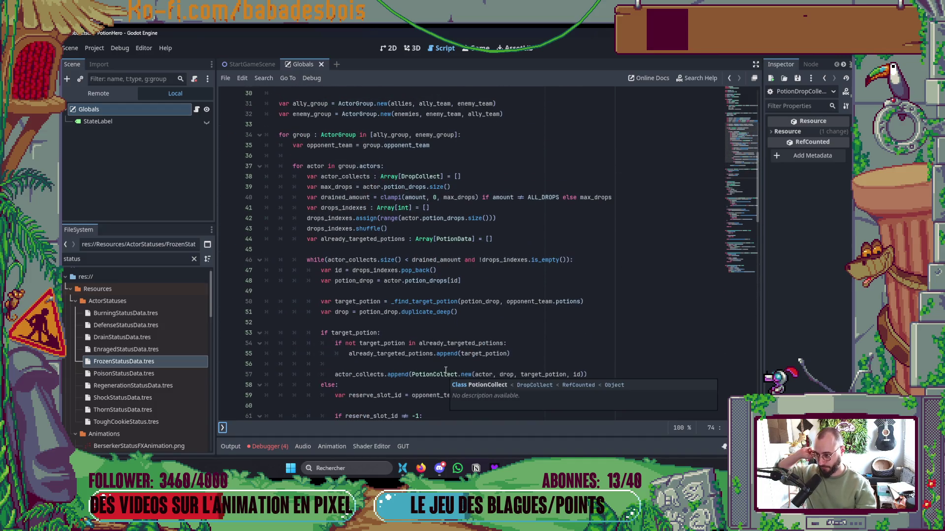
scroll(445, 372, up, 1)
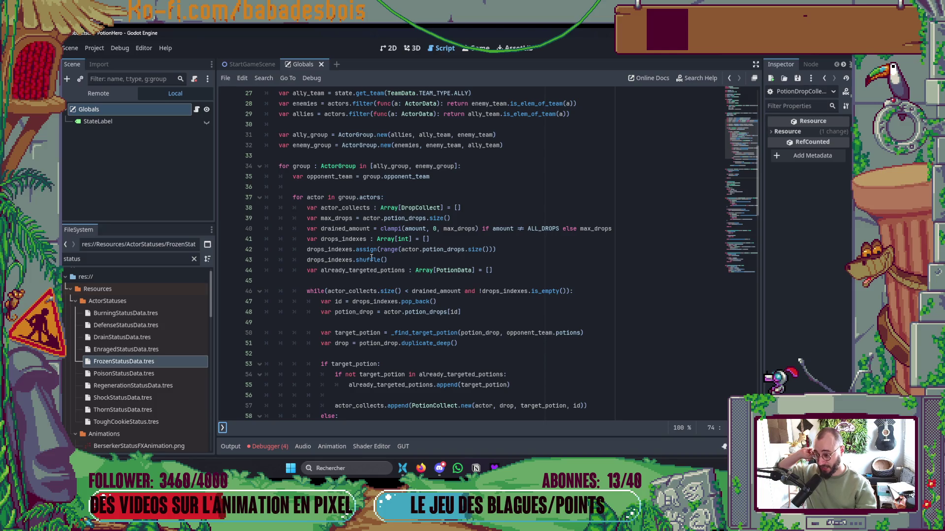
scroll(371, 258, down, 2)
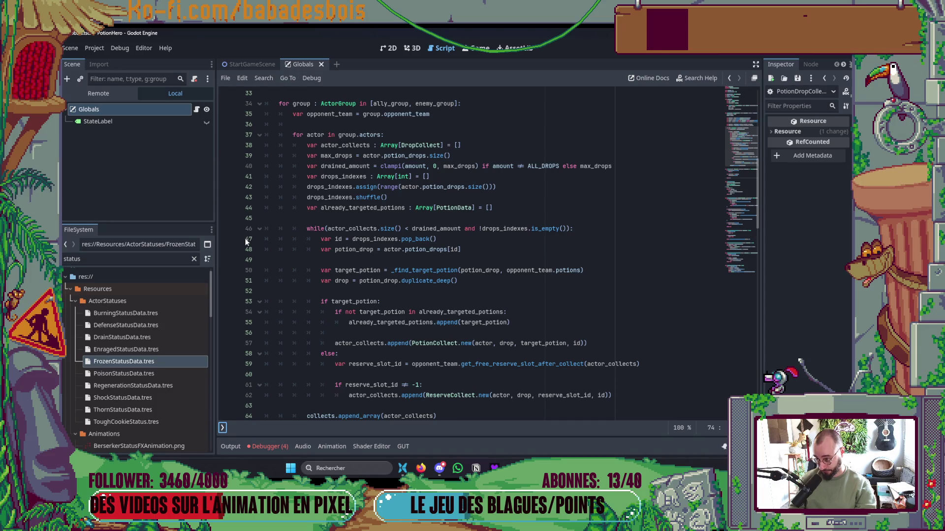
scroll(275, 247, down, 2)
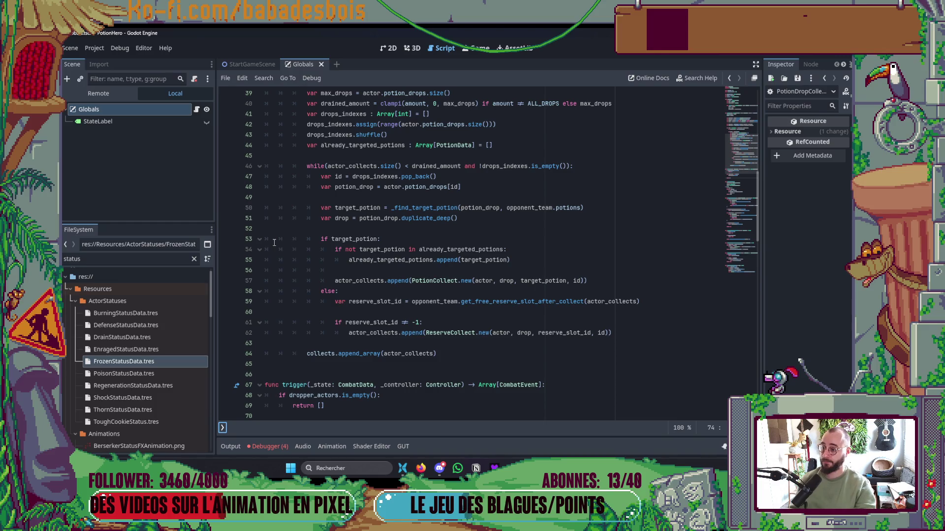
scroll(459, 223, down, 10)
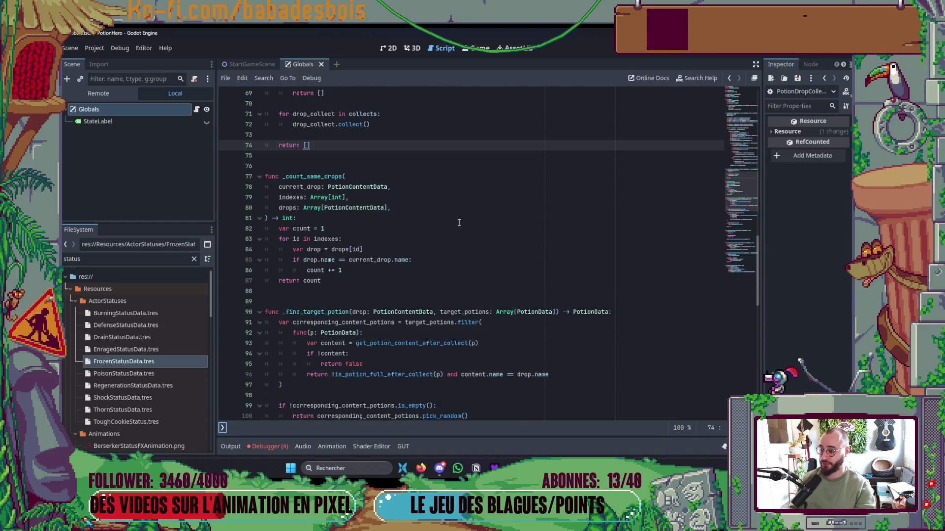
scroll(458, 221, up, 8)
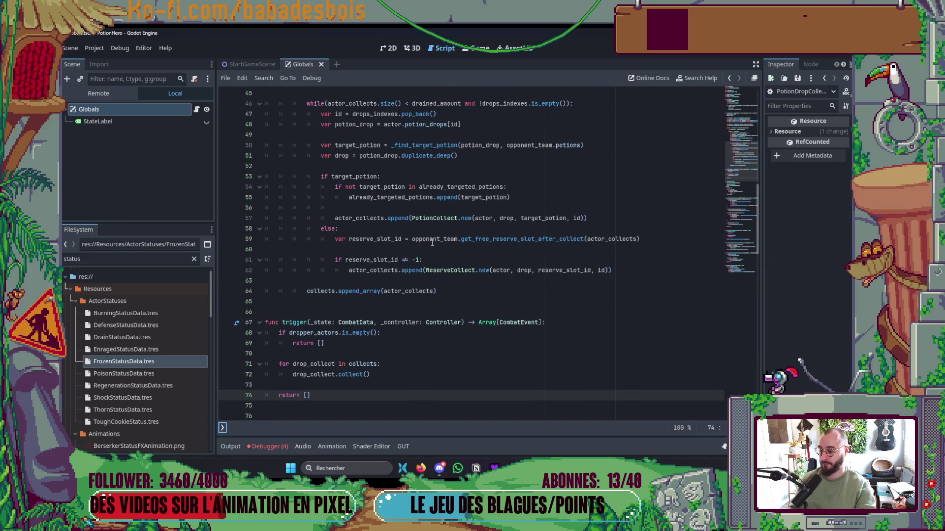
scroll(394, 262, down, 10)
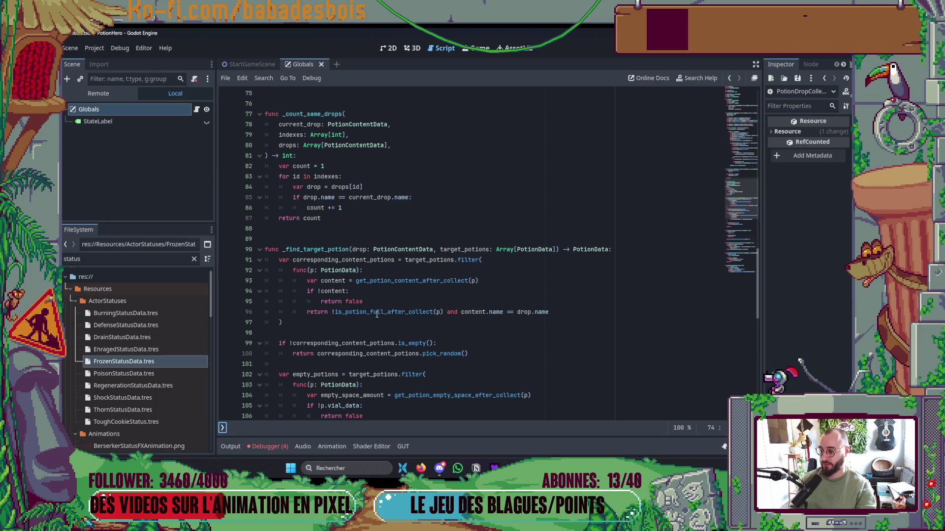
scroll(360, 309, down, 3)
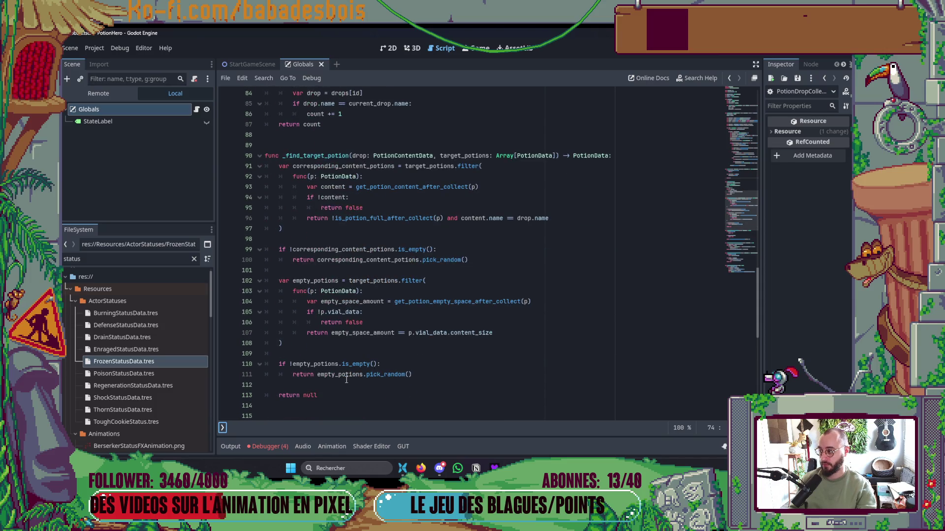
mouse_move(346, 379)
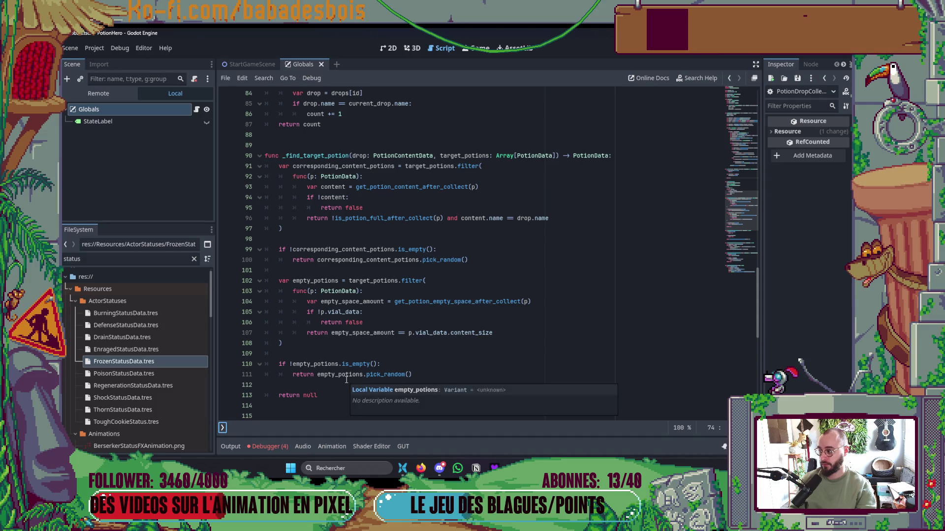
scroll(346, 373, up, 10)
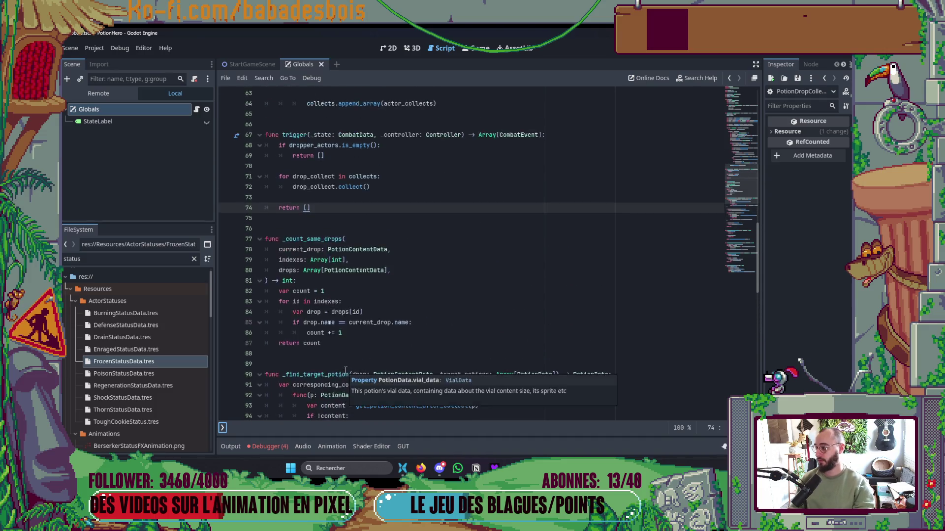
scroll(345, 370, up, 3)
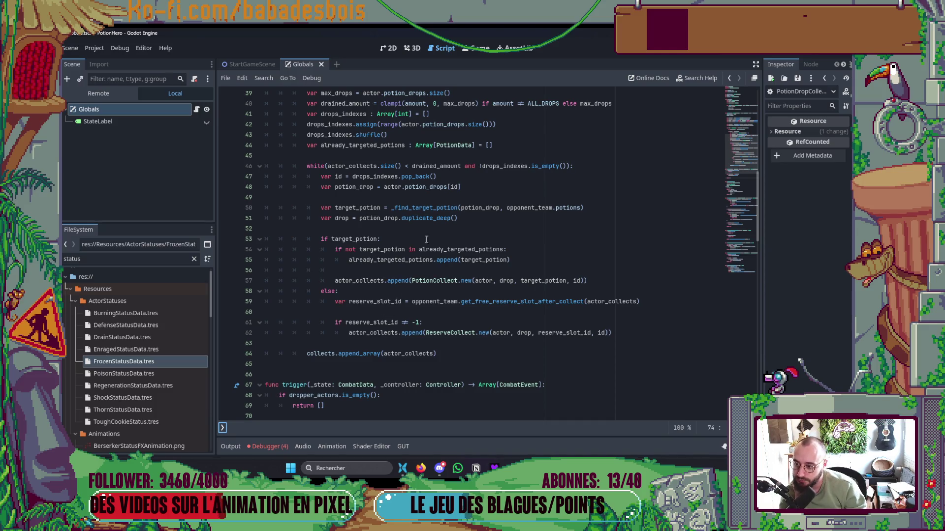
scroll(436, 246, down, 4)
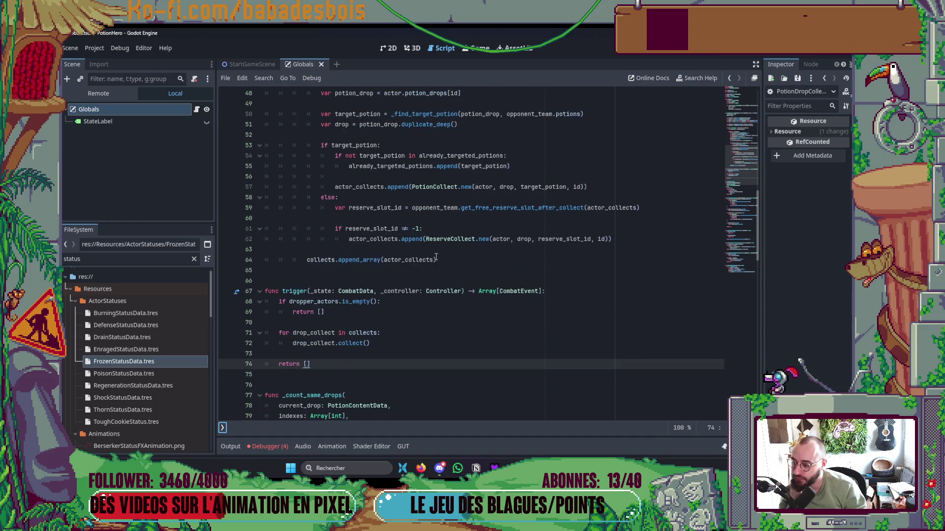
scroll(441, 229, up, 3)
ctrl+click(422, 176)
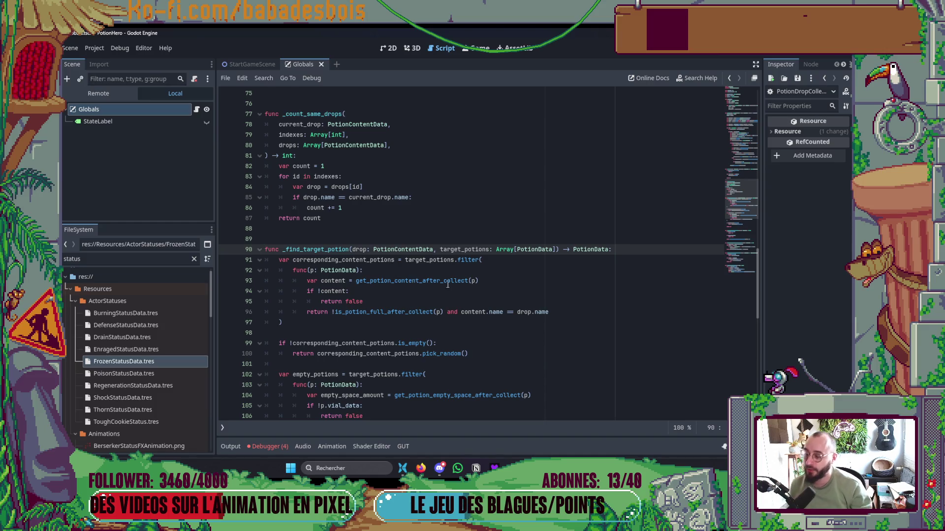
scroll(508, 270, up, 10)
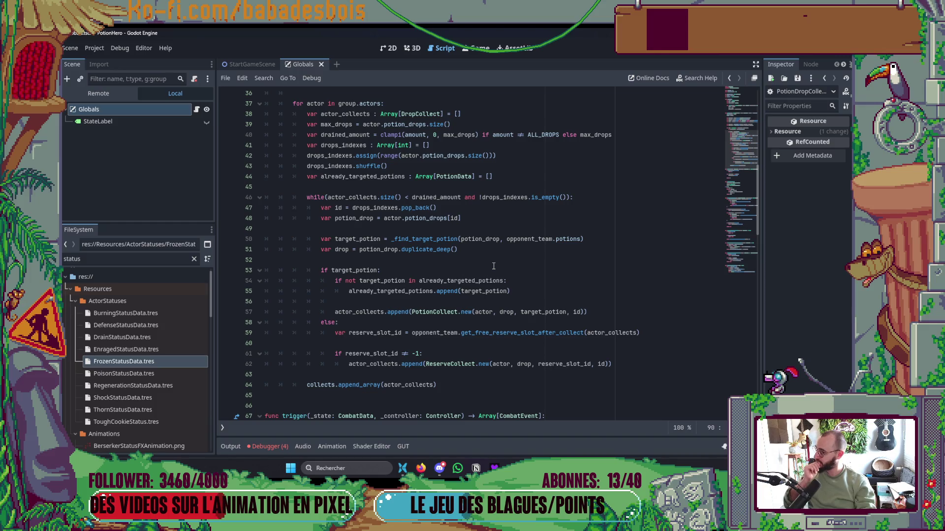
Add the line `var collect = PotionCollect.new(actor, drop, target_potion, id)` above the append
key(alt+Tab)
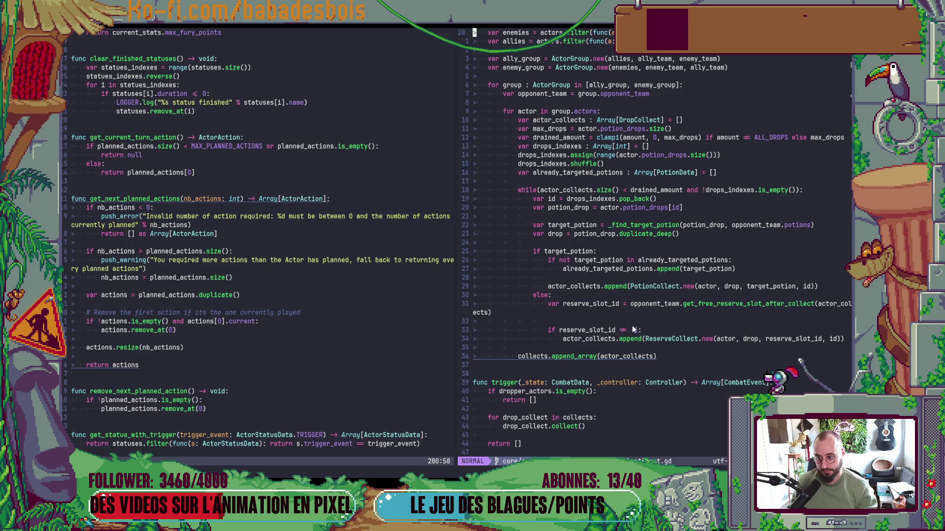
drag(607, 338, 604, 337)
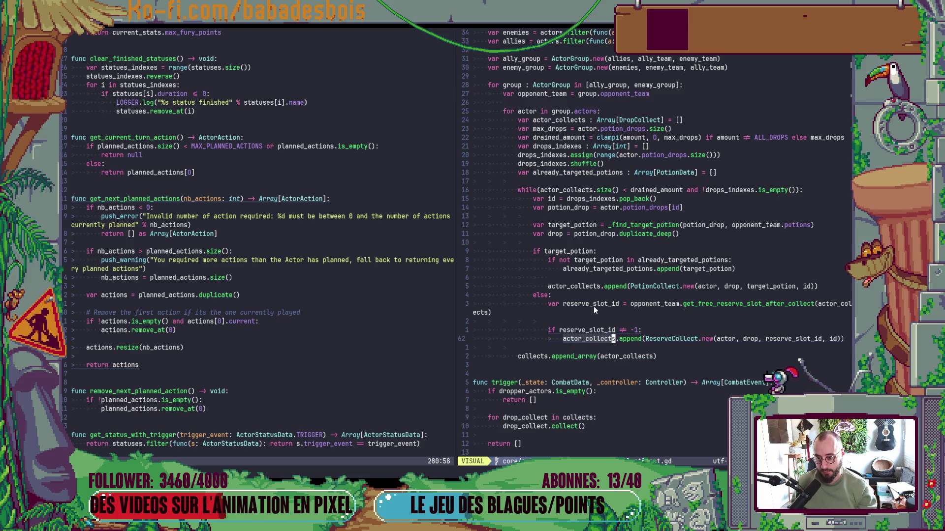
click(598, 290)
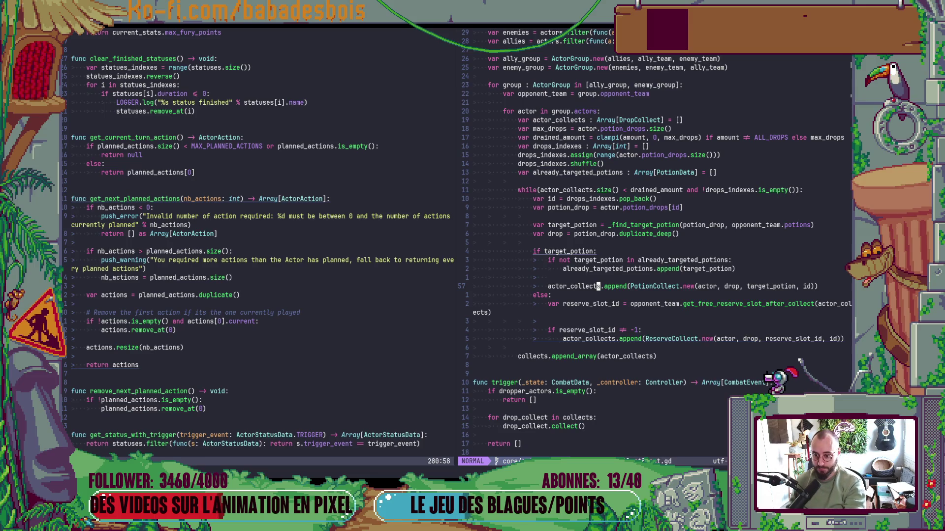
text(Ovar )
text(col)
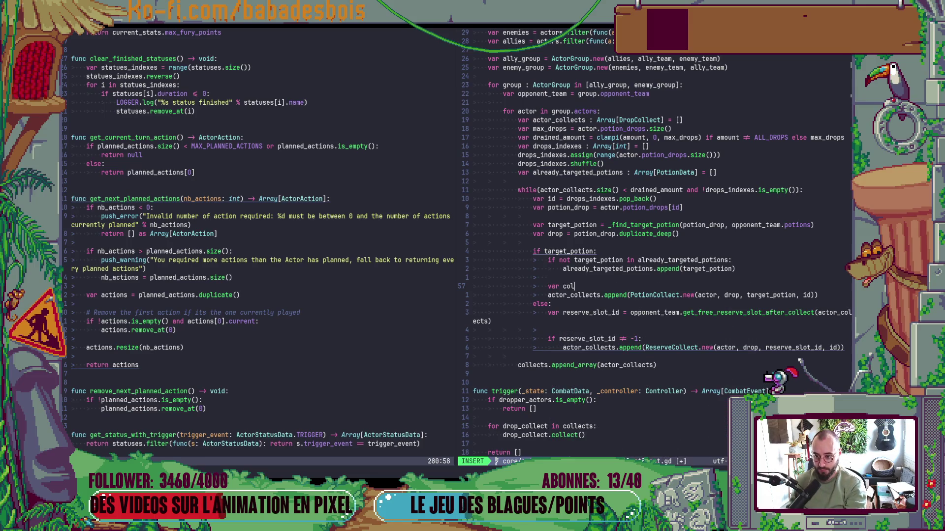
text(lect = PotionCollect)
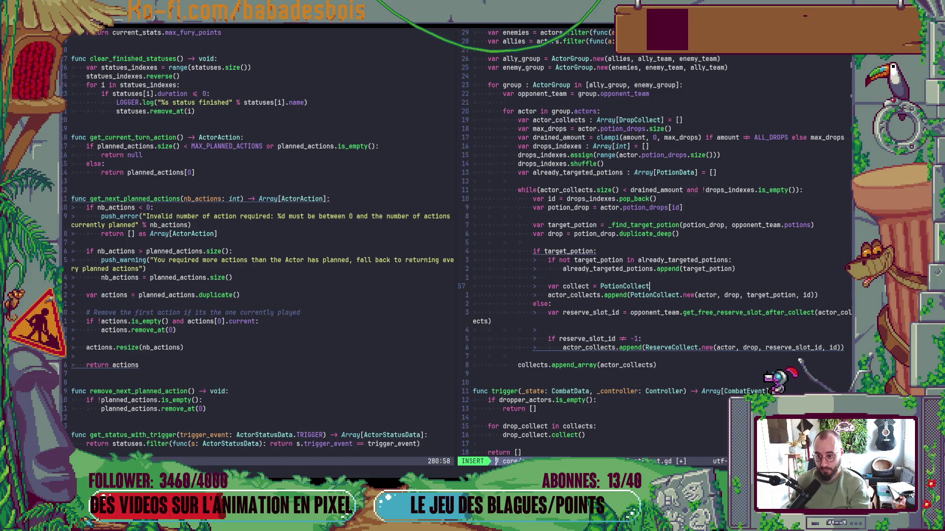
text(.n)
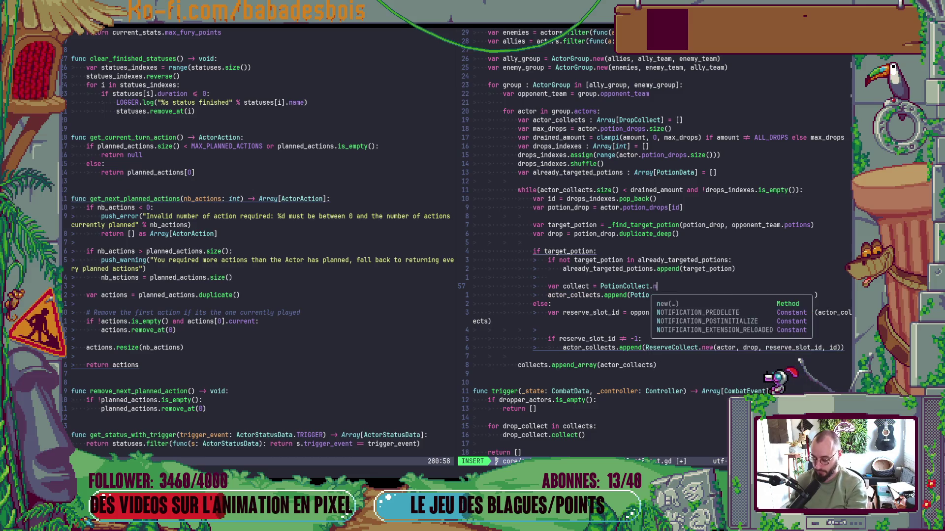
text(ew())
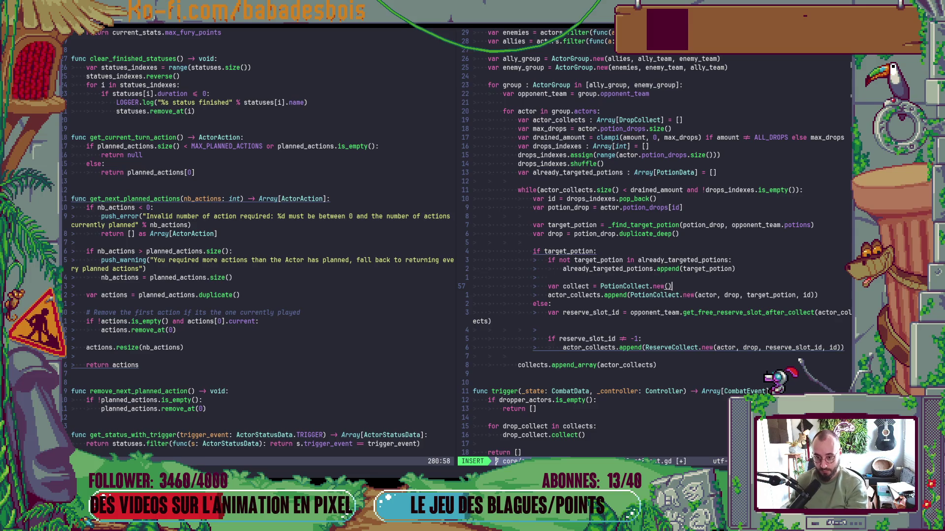
key(Escape)
key(j)
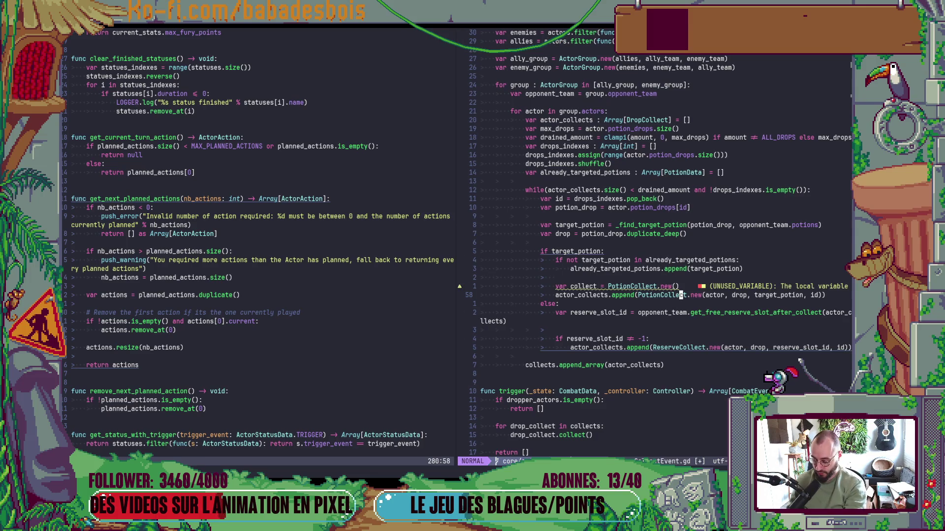
key(d)
key(i)
key(parenleft)
key(k)
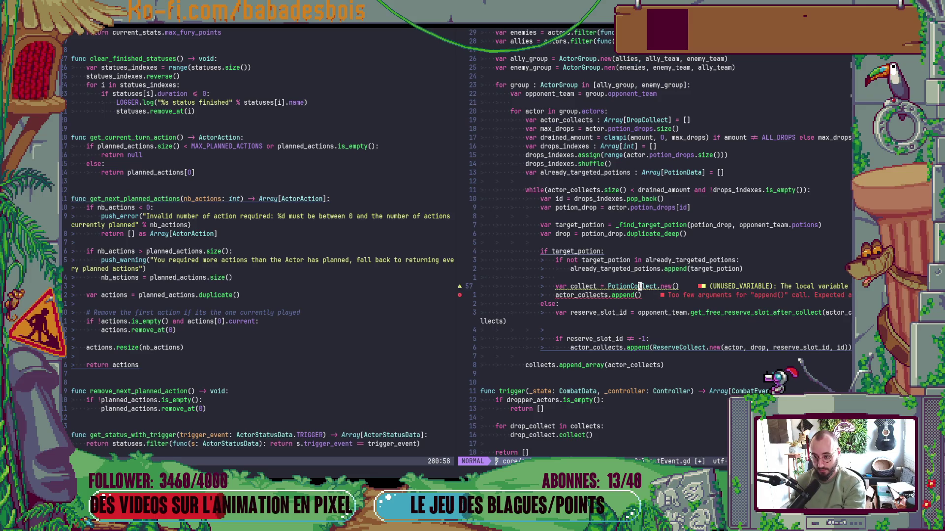
text($iactor, drop, target_potion, id)
key(Escape)
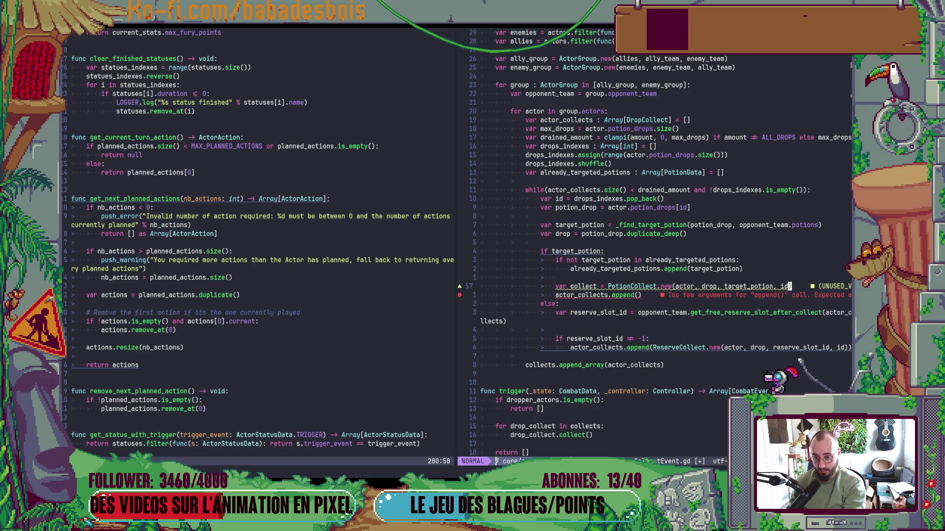
Pass collect to actor_collects.append and add a collects.append(collect) line
text(j)
text(icollect)
key(Escape)
text(O)
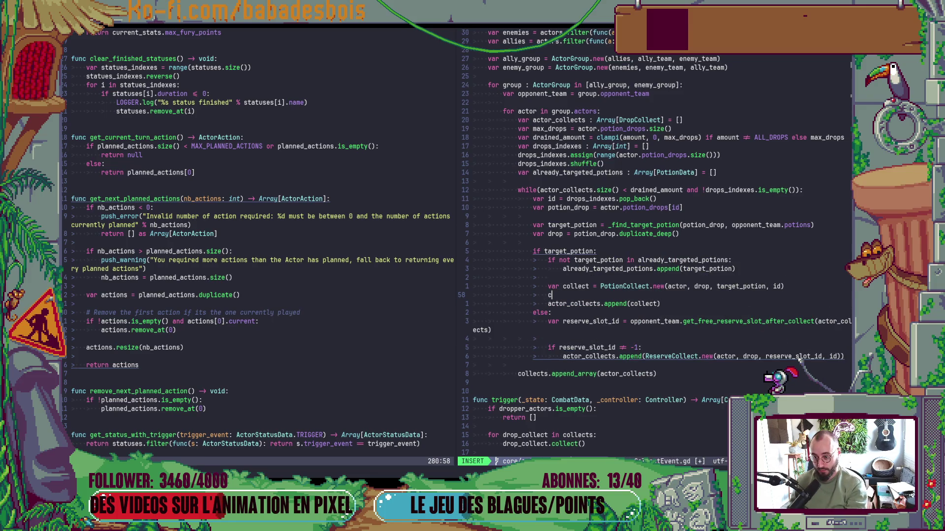
text(ollects.ap)
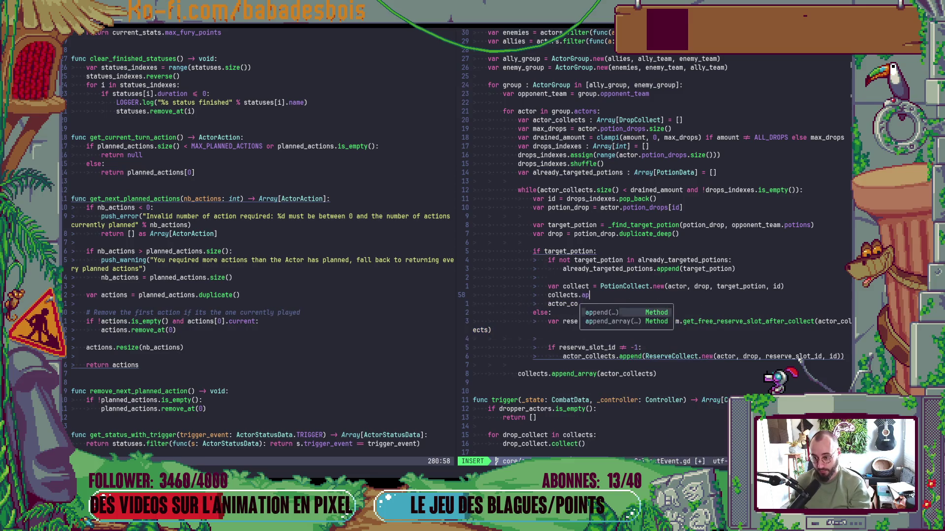
text(pend()
text(cole)
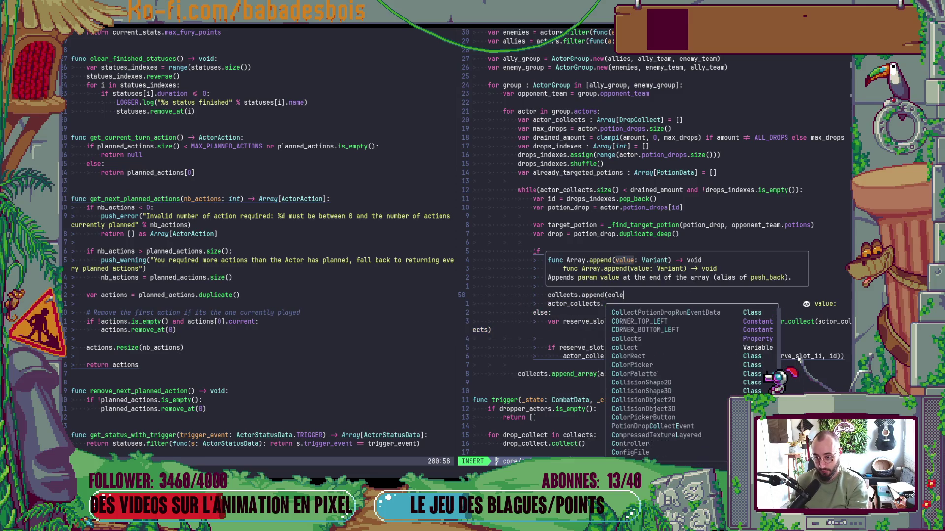
key(BackSpace)
text(lect))
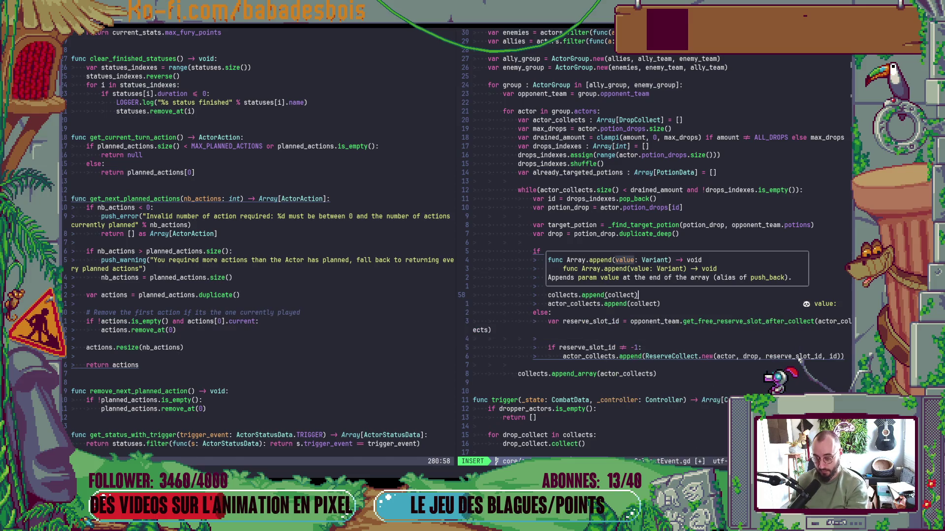
key(Escape)
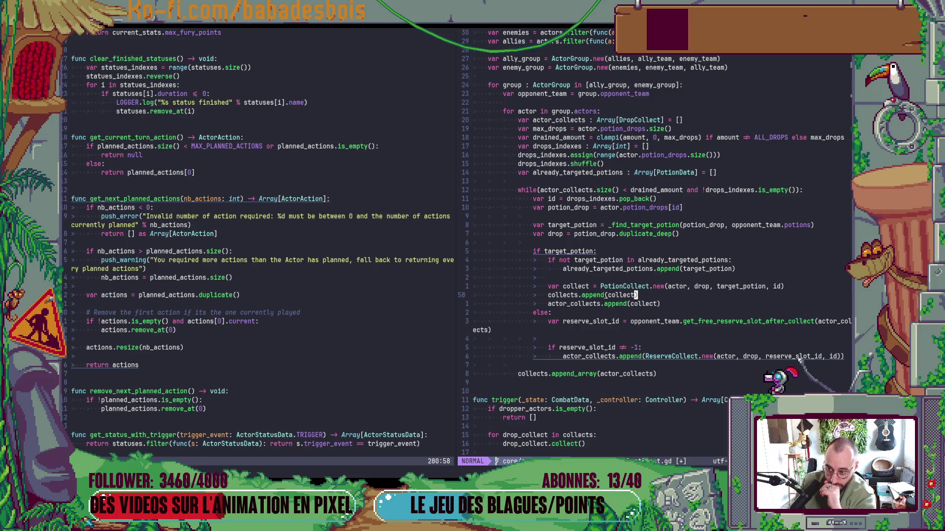
Move the ReserveCollect construction into a `var collect =` line and append collect to actor_collects
key(j)
key(j)
key(j)
key(l)
key(l)
key(l)
key(d)
key(i)
key(parenleft)
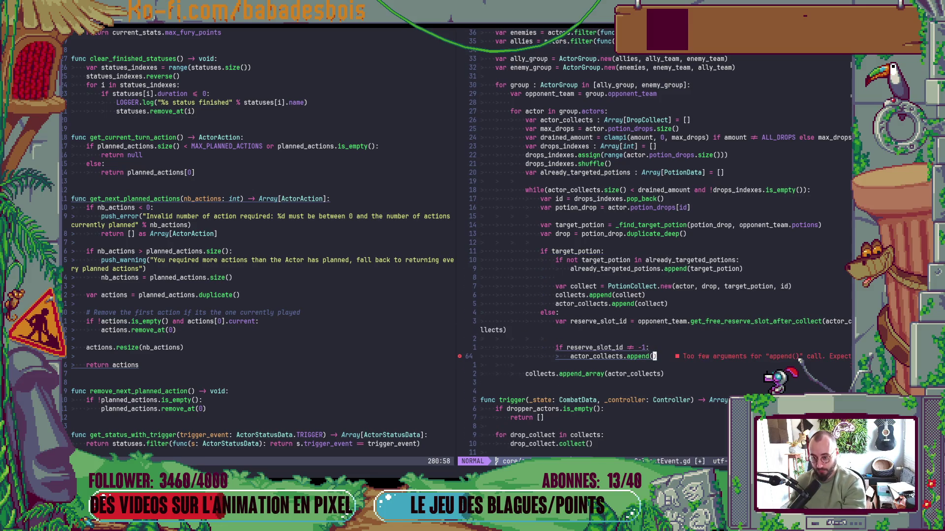
text(Oar collect =)
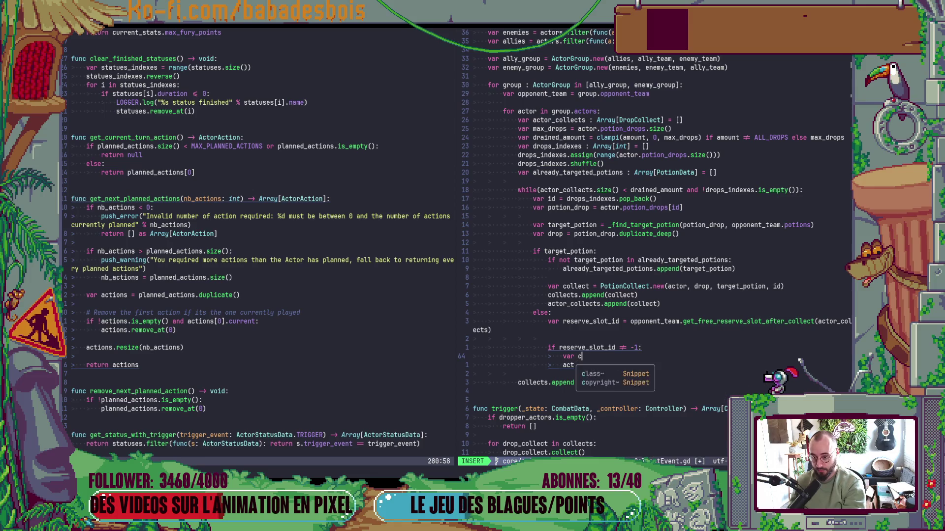
key(ctrl+r)
key(quotedbl)
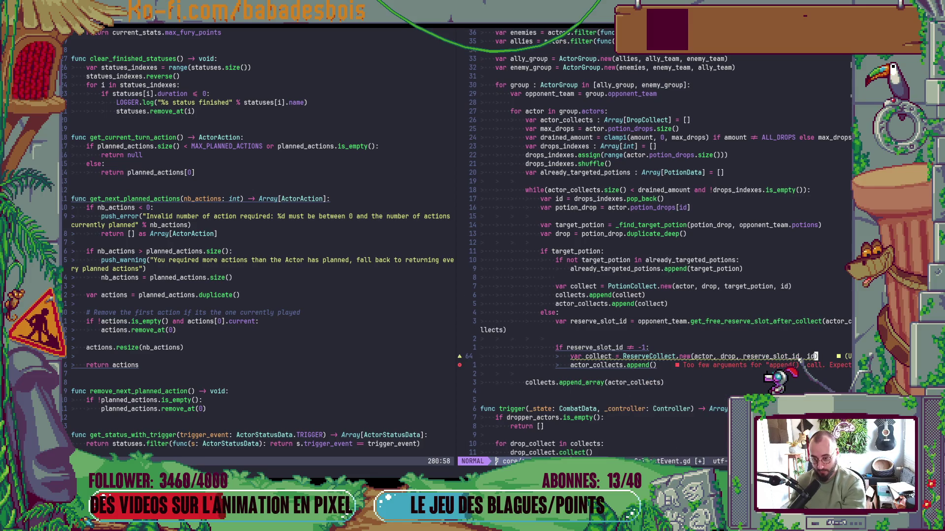
key(Escape)
text(jicollect)
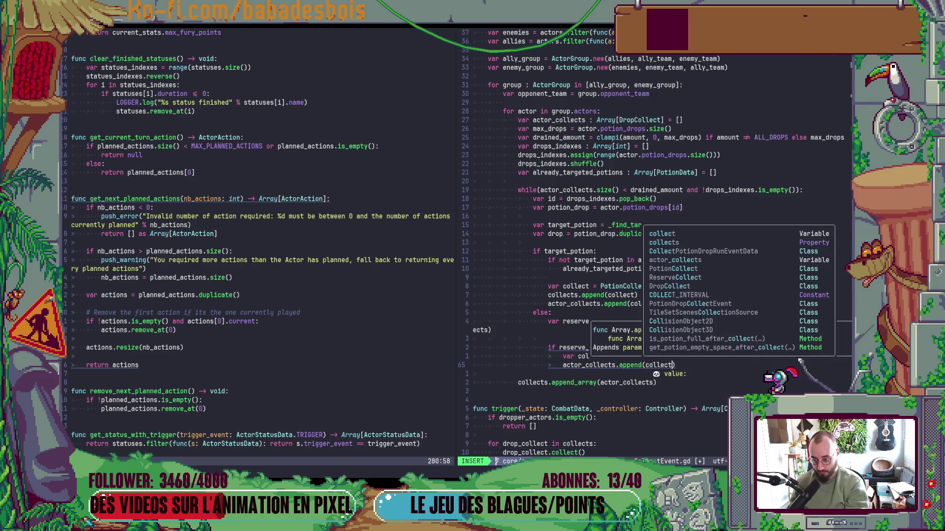
key(Escape)
Add collects.append(collect) to the reserve branch and save with :w
text(Ocollects.ap)
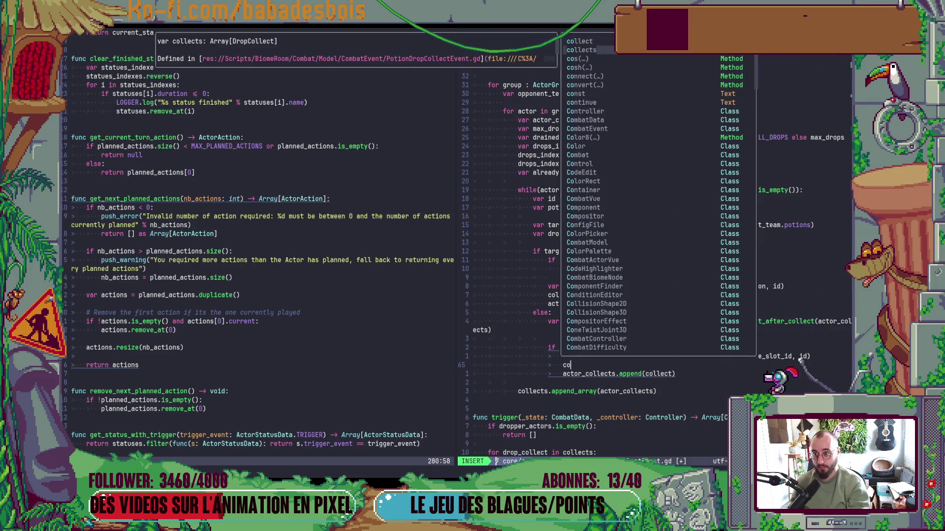
text(pend(collect)
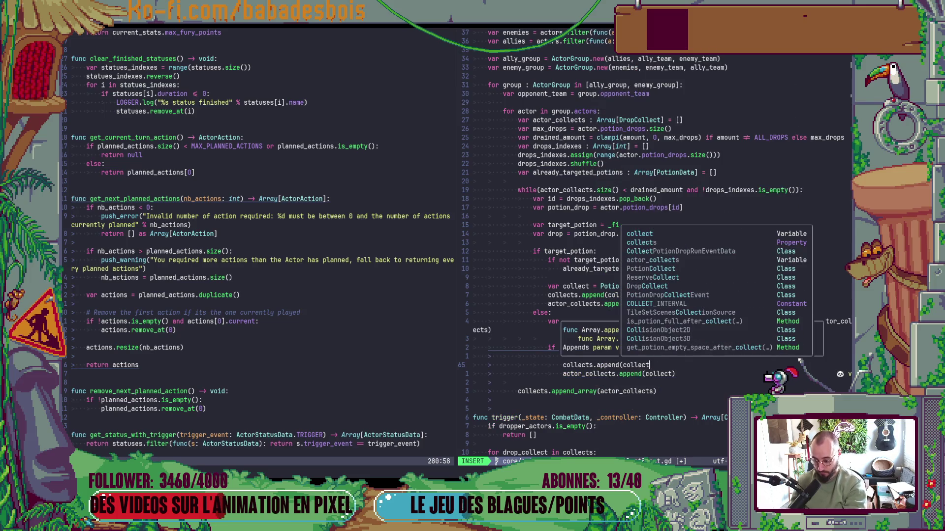
text())
key(Escape)
key(k)
key(k)
key(k)
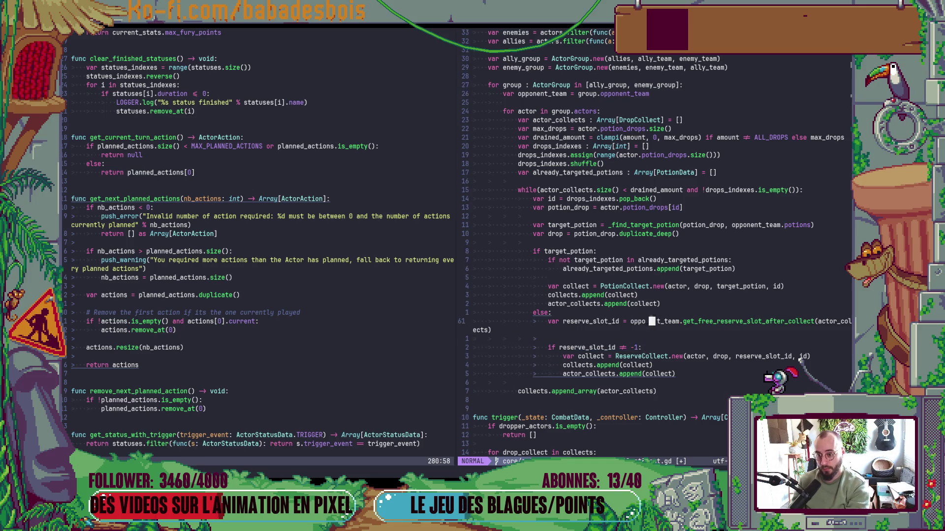
text(:w)
key(Return)
Delete the collects.append_array line, save, and switch to the PotionHero game
key(j)
key(j)
key(j)
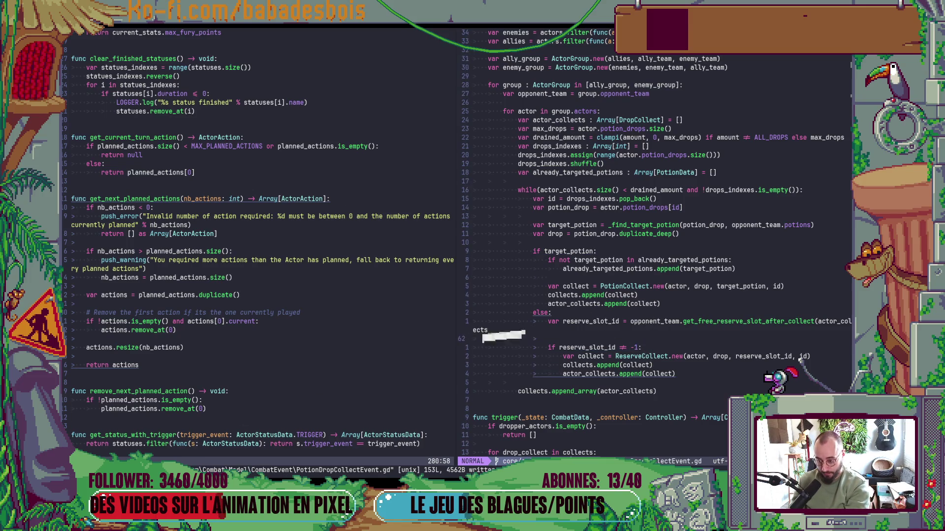
text(jVjd)
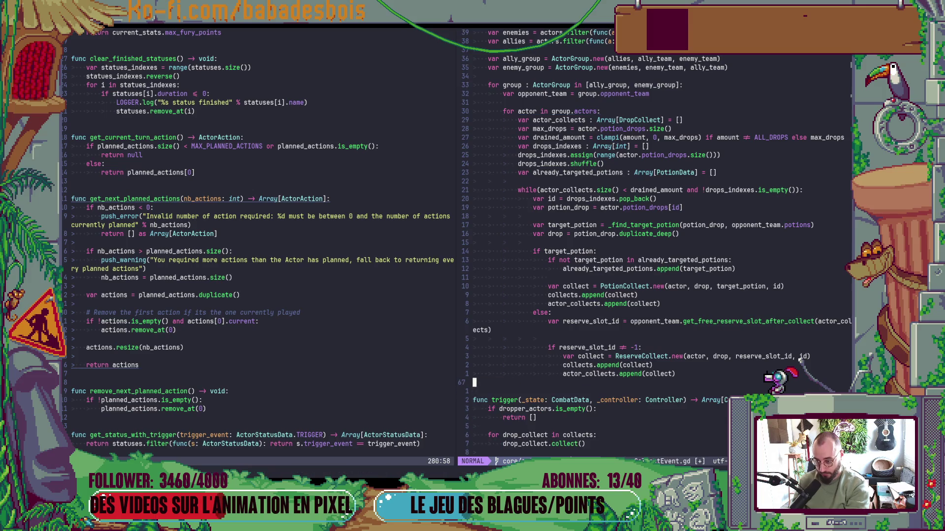
text(:w)
key(Return)
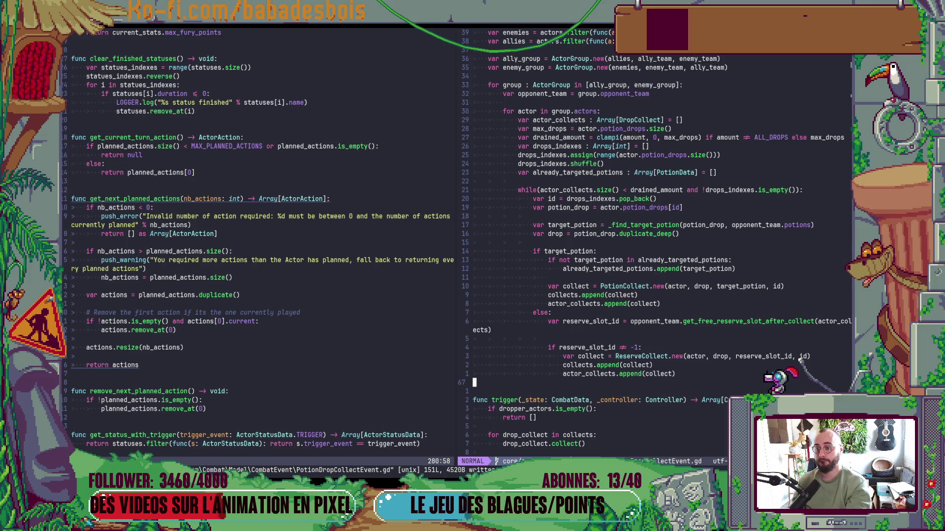
key(alt+Tab)
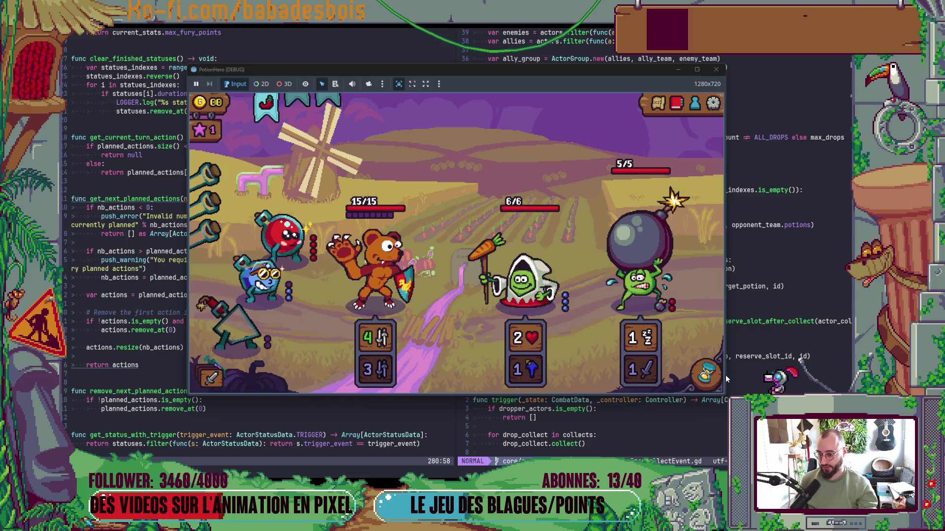
End turns with the hourglass until winning 1 coin and 1 star, then close the debug window
click(706, 375)
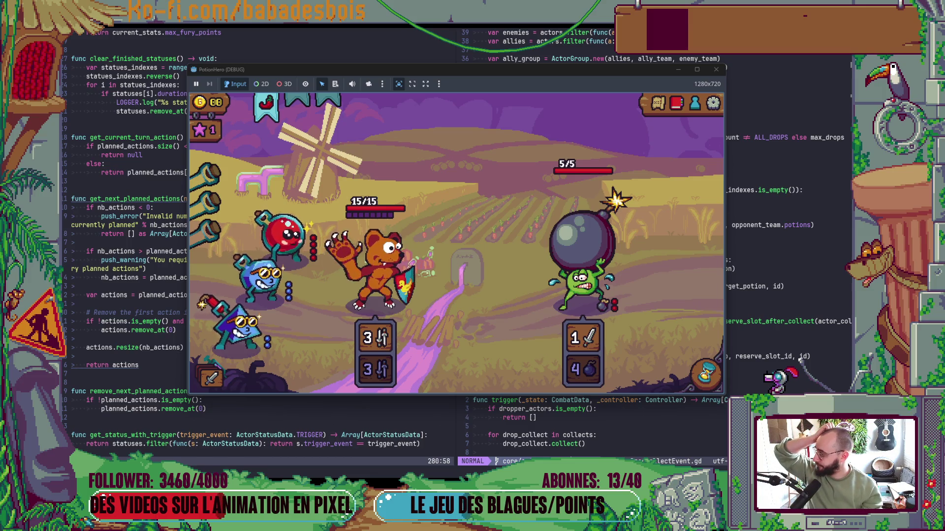
mouse_move(439, 470)
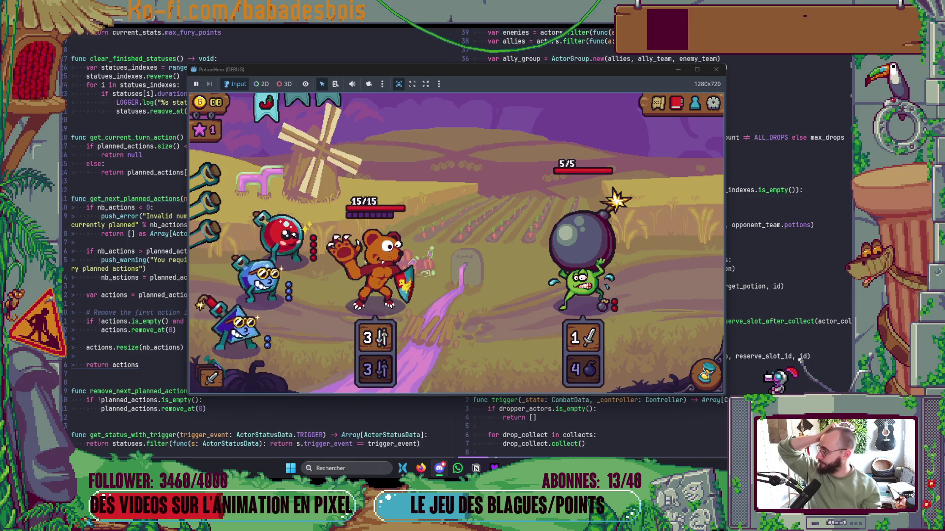
click(705, 374)
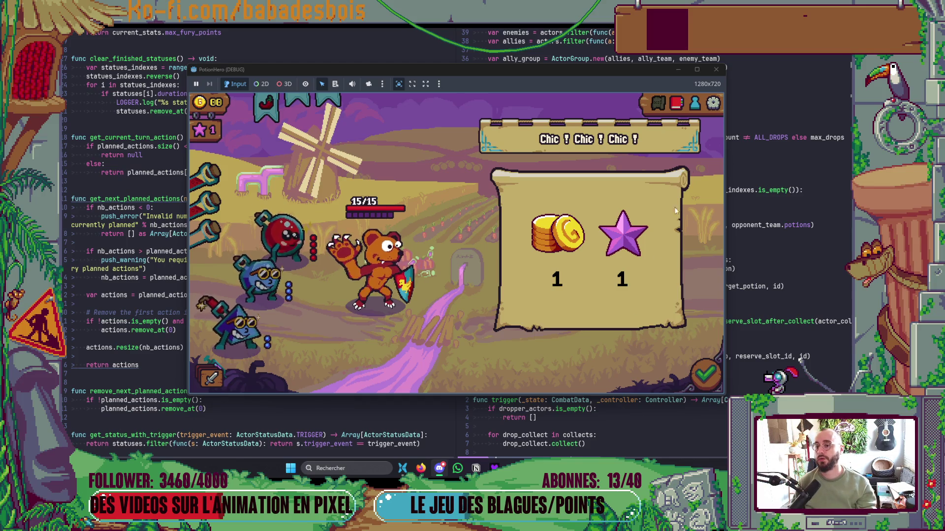
click(714, 69)
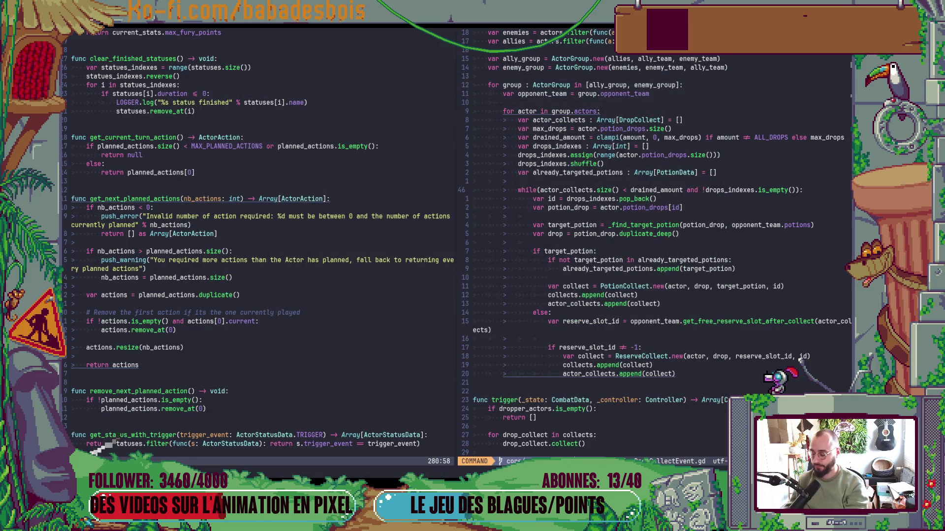
In Godot, select Globals and expand ProtoHeroData3's Possible Actions in the Inspector
key(alt+Tab)
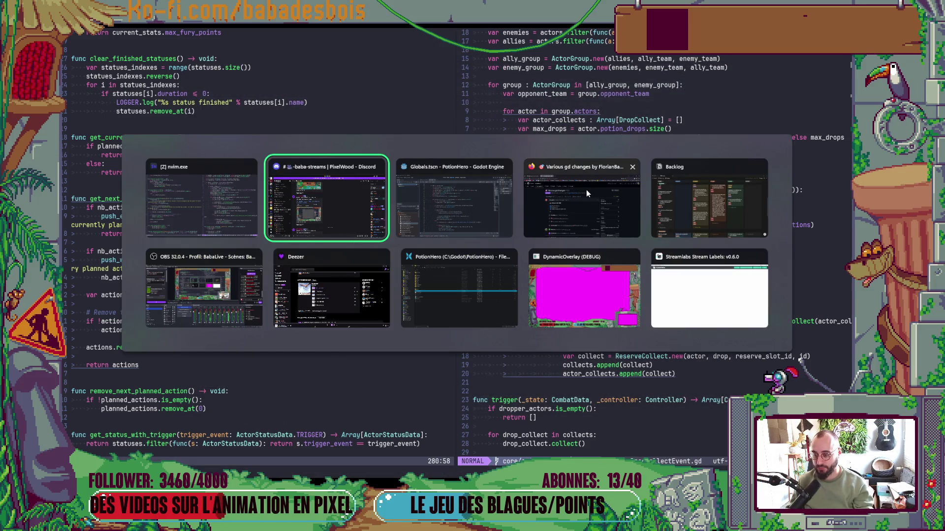
key(alt+Tab)
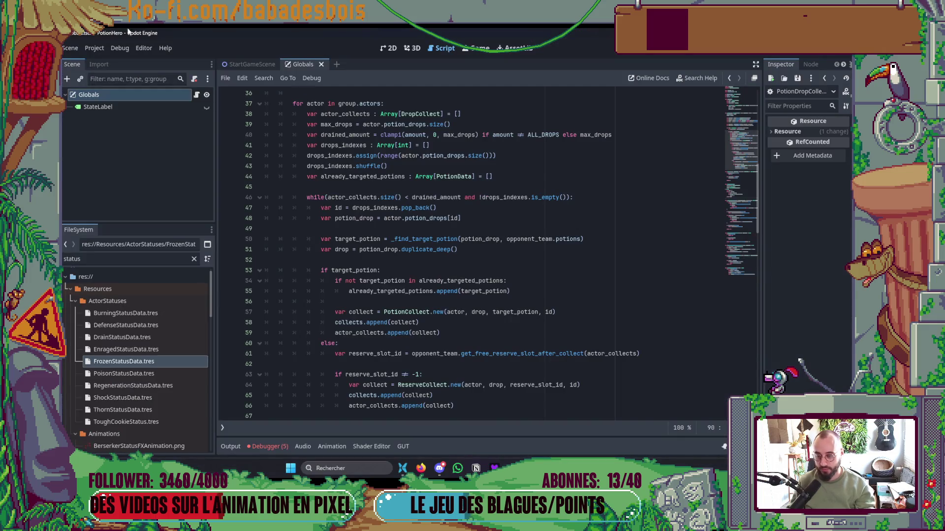
click(135, 96)
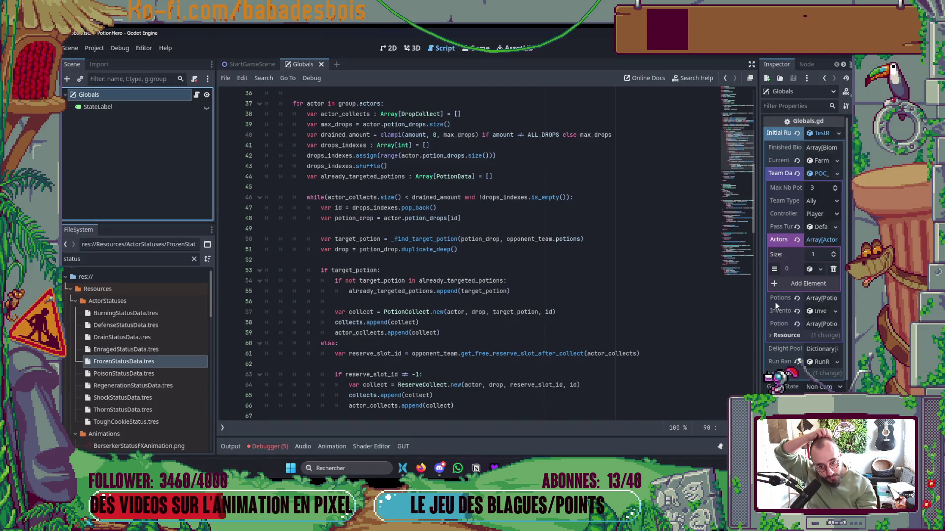
drag(758, 309, 592, 303)
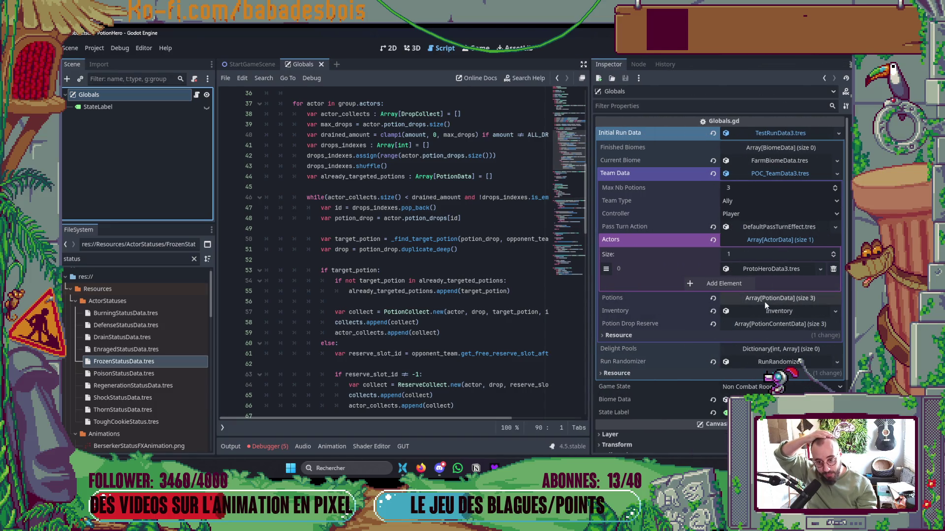
click(778, 271)
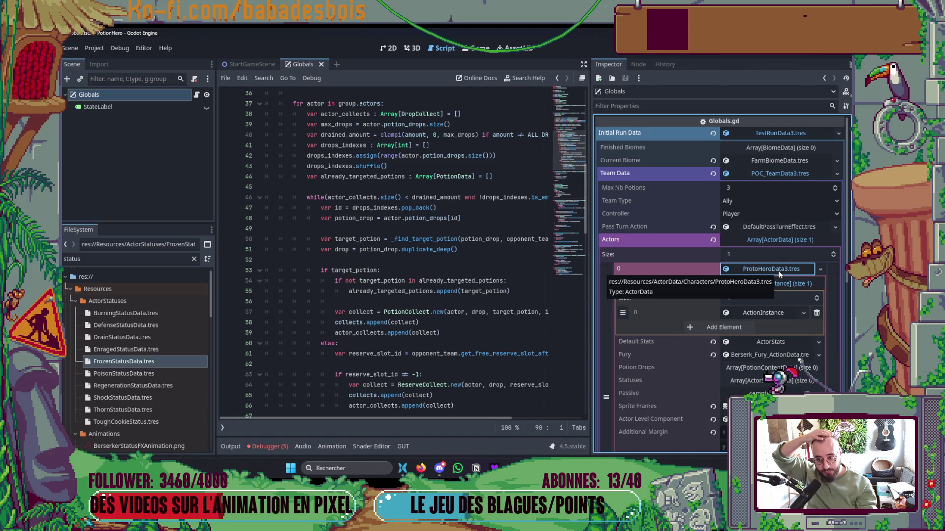
click(778, 270)
click(778, 271)
click(762, 313)
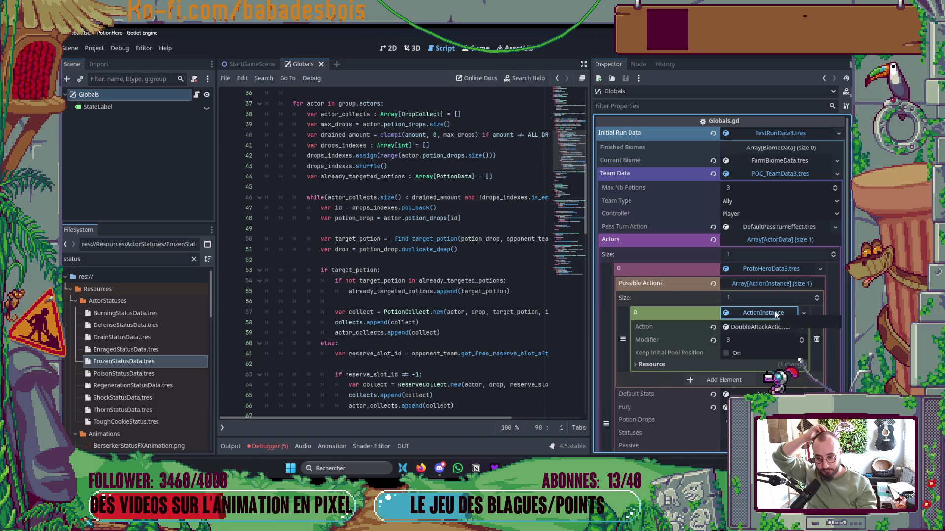
click(755, 326)
click(756, 325)
Assign AttackAllAction.tres as the action with modifier 7 and run the game
double_click(73, 259)
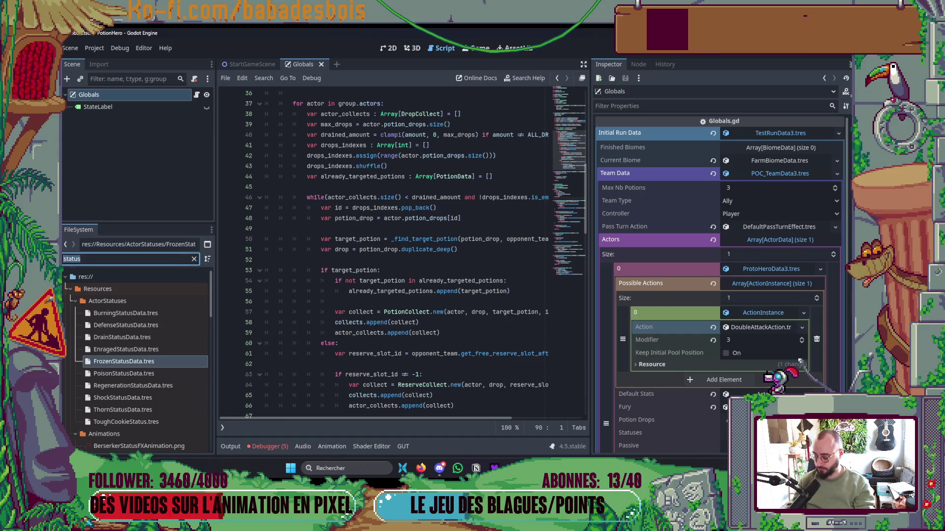
text(AttackAll)
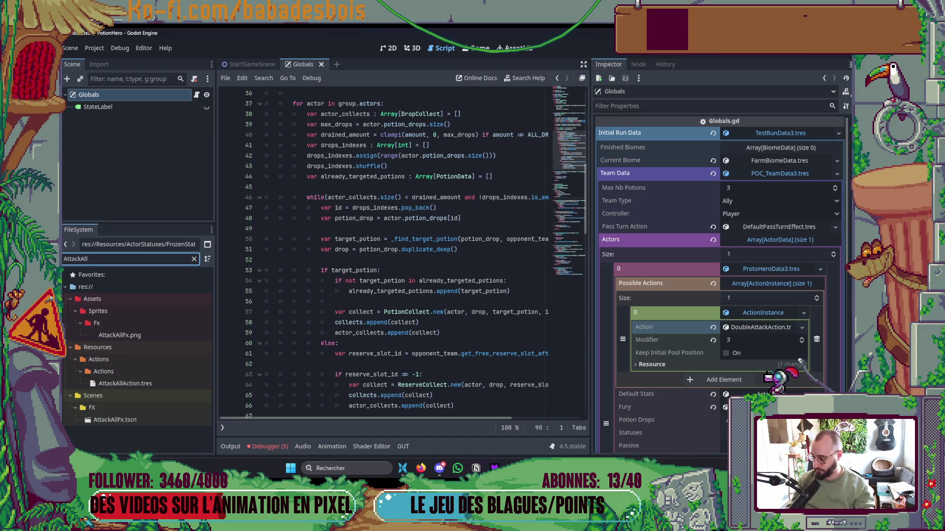
mouse_move(125, 383)
mouse_down()
mouse_move(374, 385)
mouse_move(747, 328)
mouse_up()
click(746, 340)
text(7)
key(F5)
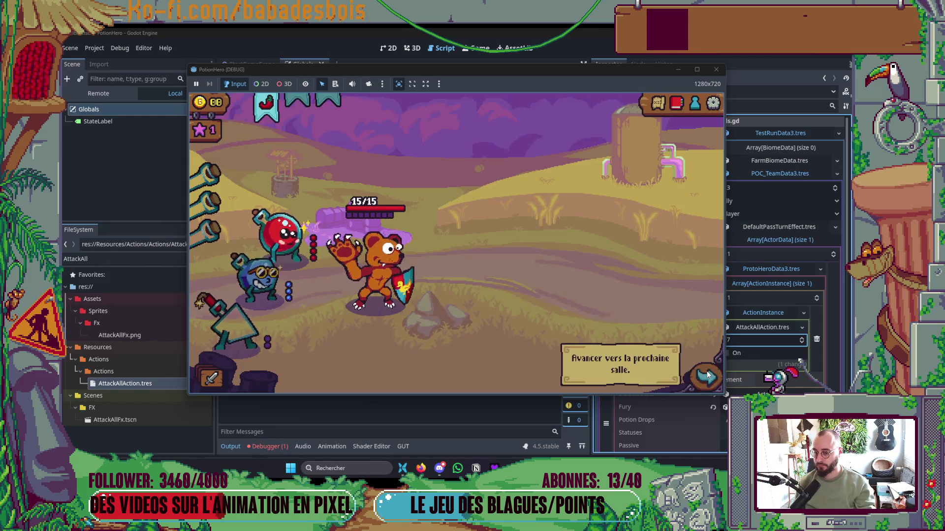
Restart the game and enter the next fight room from the route map
click(285, 276)
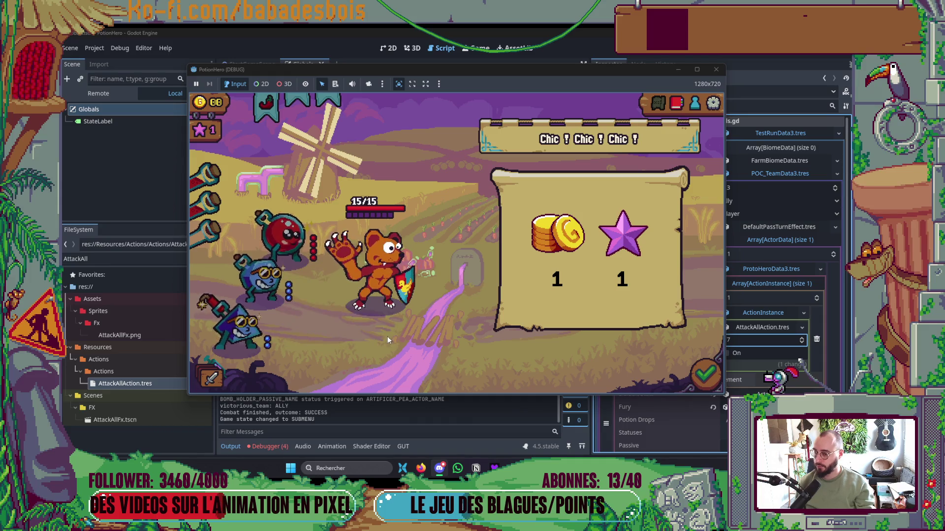
key(F5)
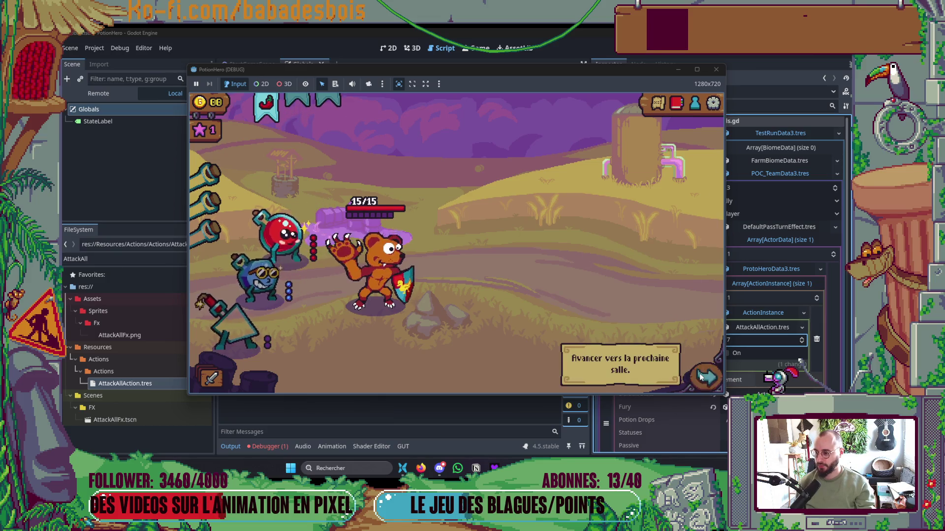
click(706, 373)
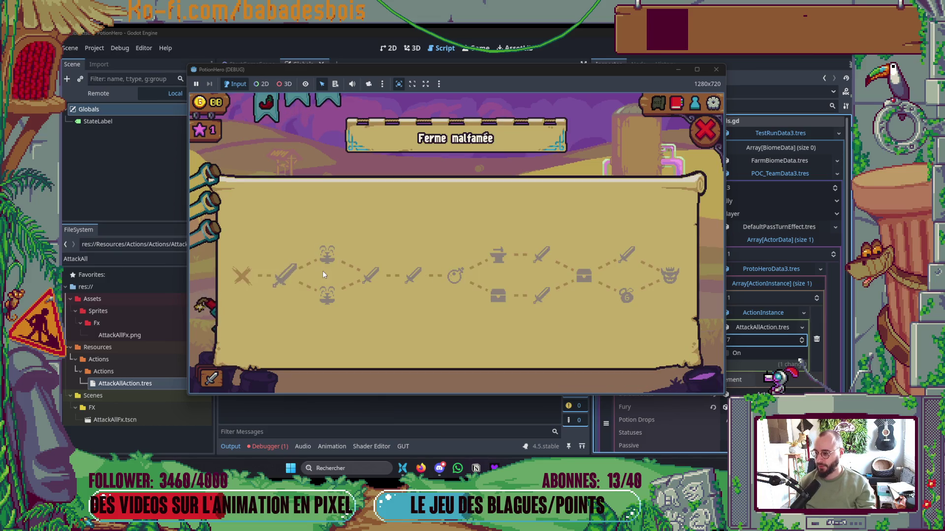
click(326, 271)
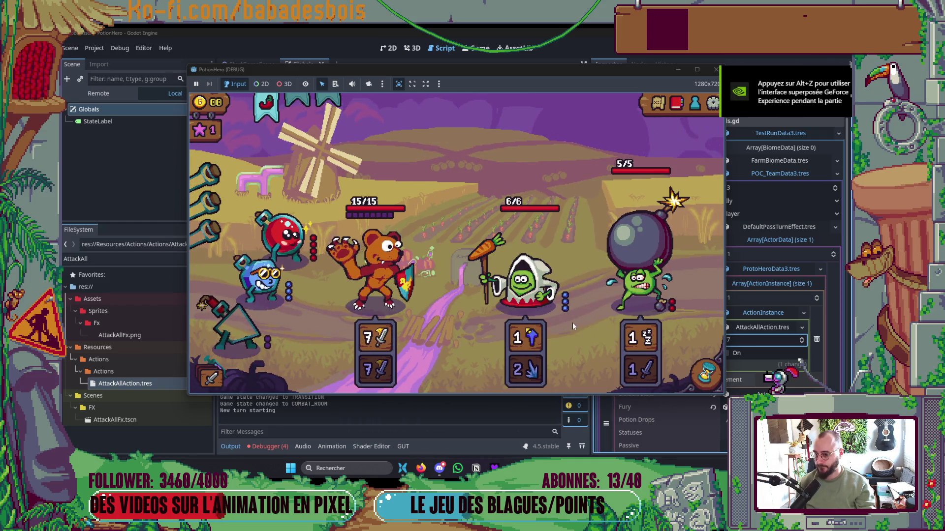
End the turn so the hero attacks all enemies, then quit the game with Alt+F4
mouse_move(566, 309)
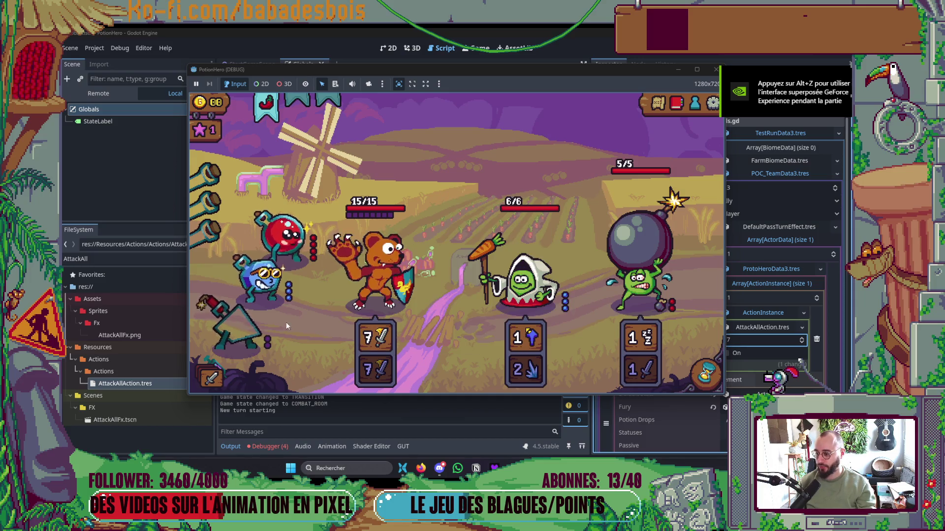
mouse_move(228, 323)
mouse_move(291, 253)
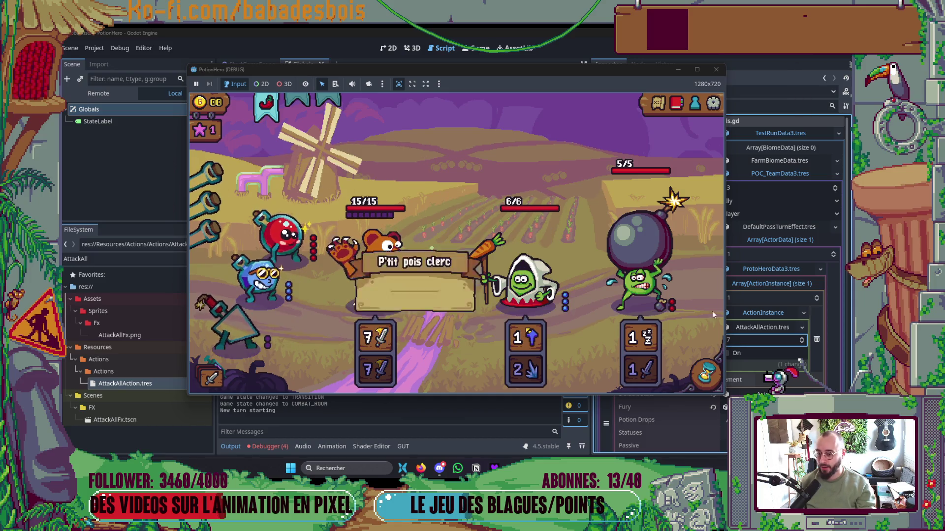
click(705, 374)
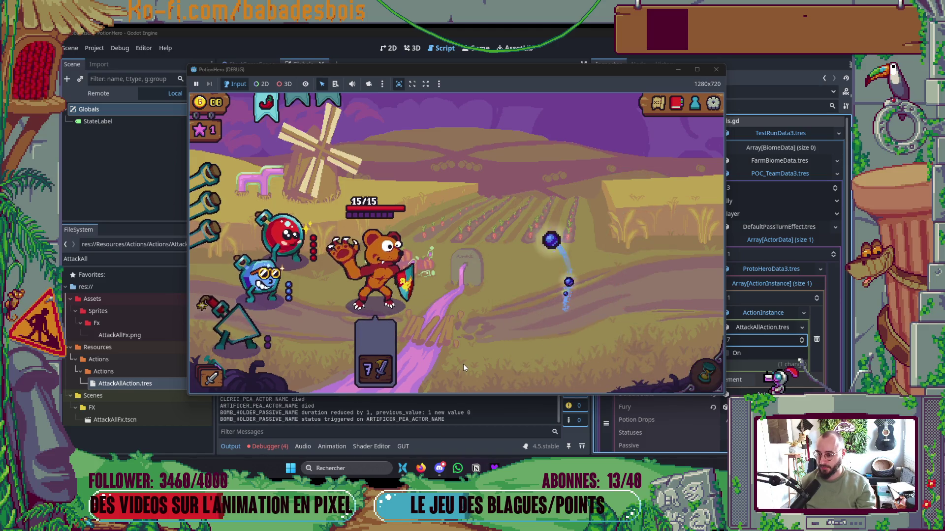
mouse_move(209, 182)
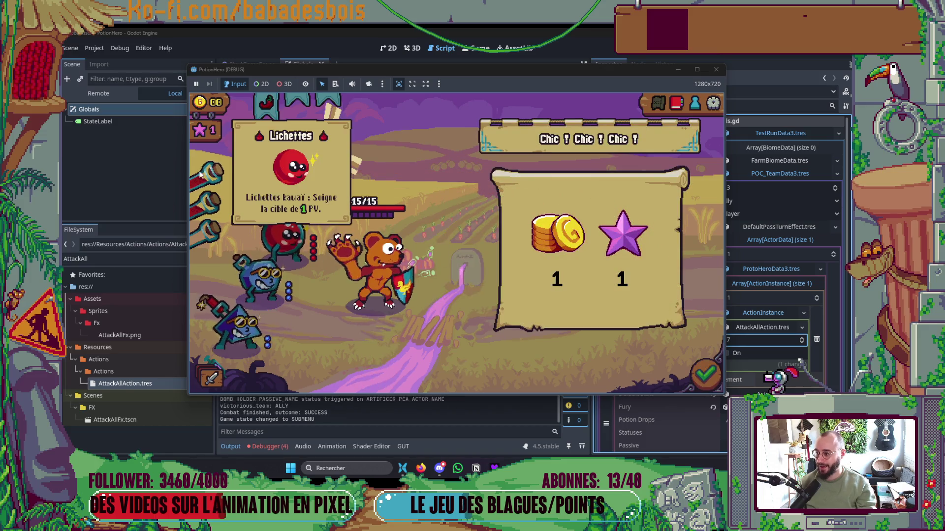
key(alt+F4)
key(alt+Tab)
key(alt+Tab)
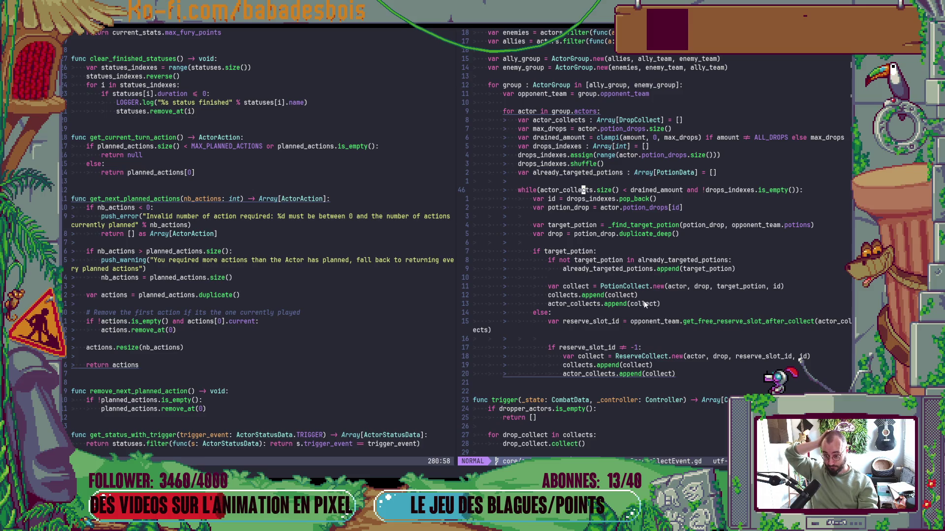
Jump from the line 61 call to the get_free_reserve_slot_after_collect definition with gd
scroll(653, 309, down, 2)
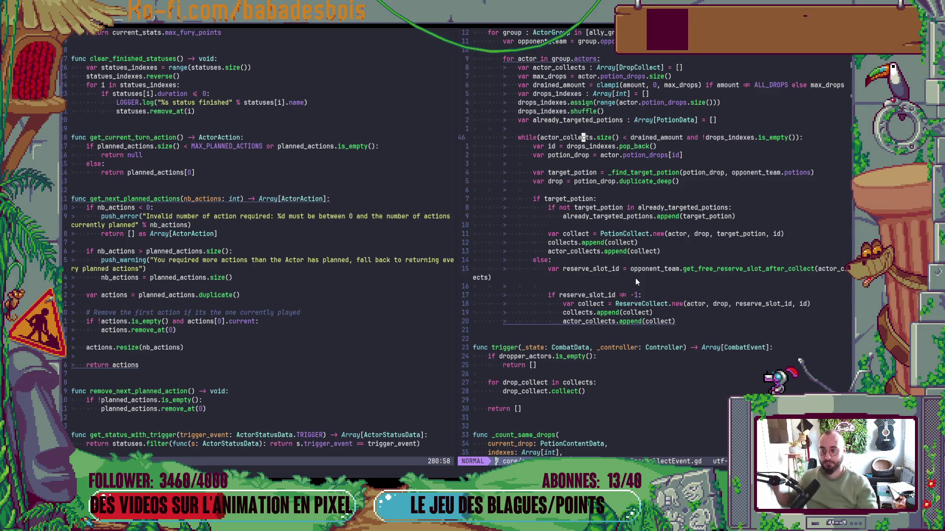
click(712, 270)
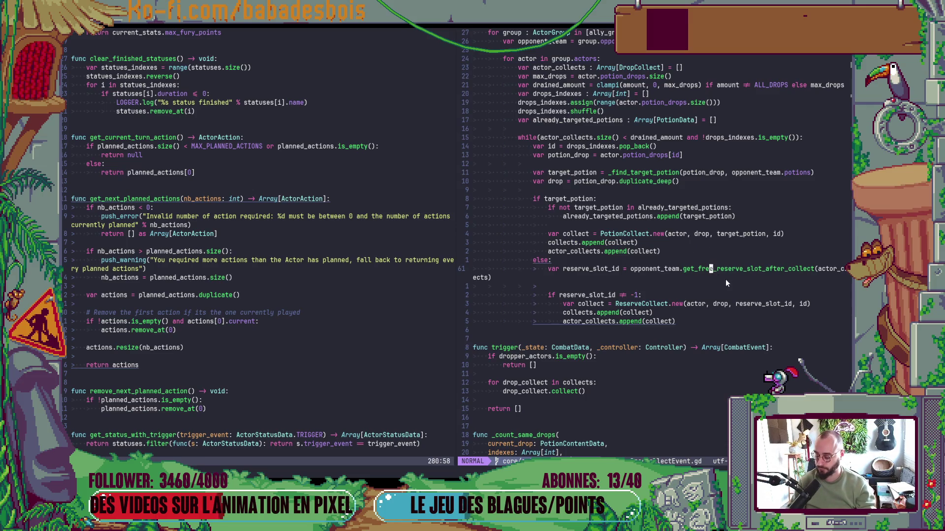
key(g)
key(d)
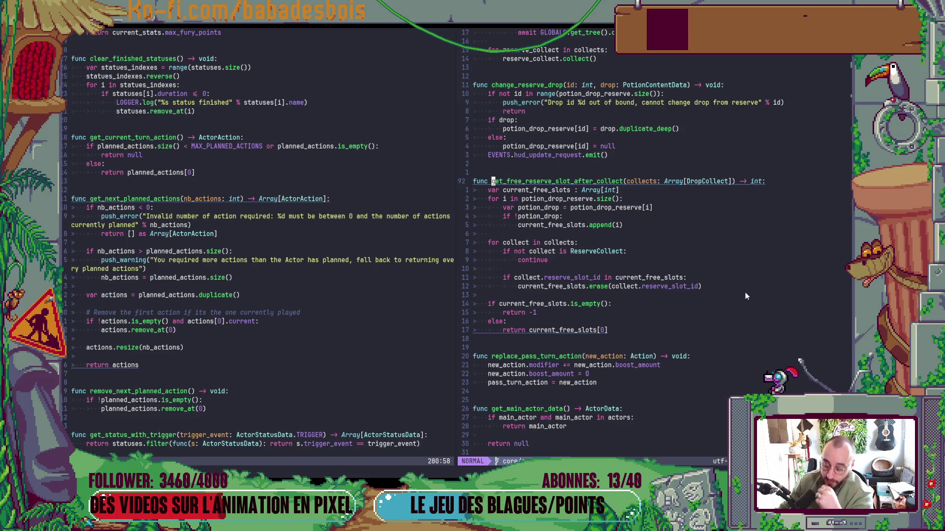
Read collect_potion_drops, jump back to the drop-collecting code with Ctrl+O, and return to Godot
scroll(745, 293, up, 15)
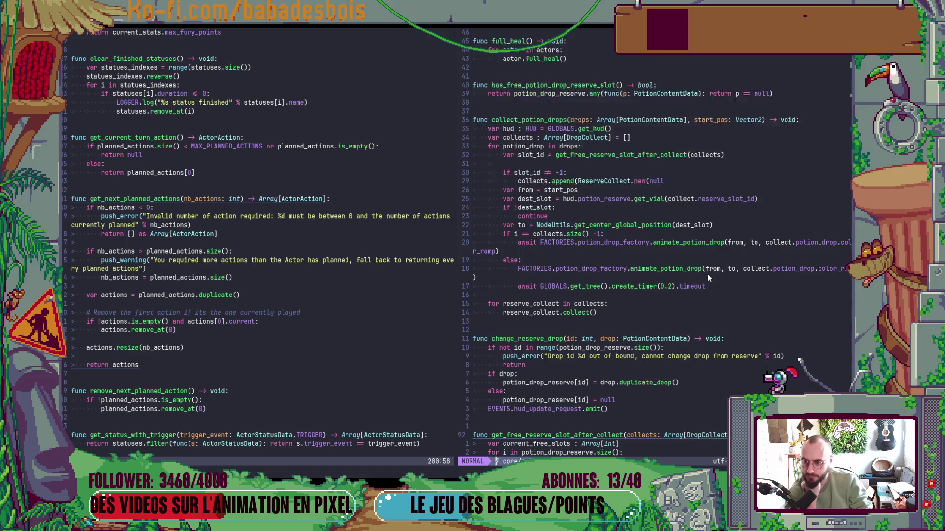
scroll(722, 270, up, 10)
scroll(721, 270, down, 18)
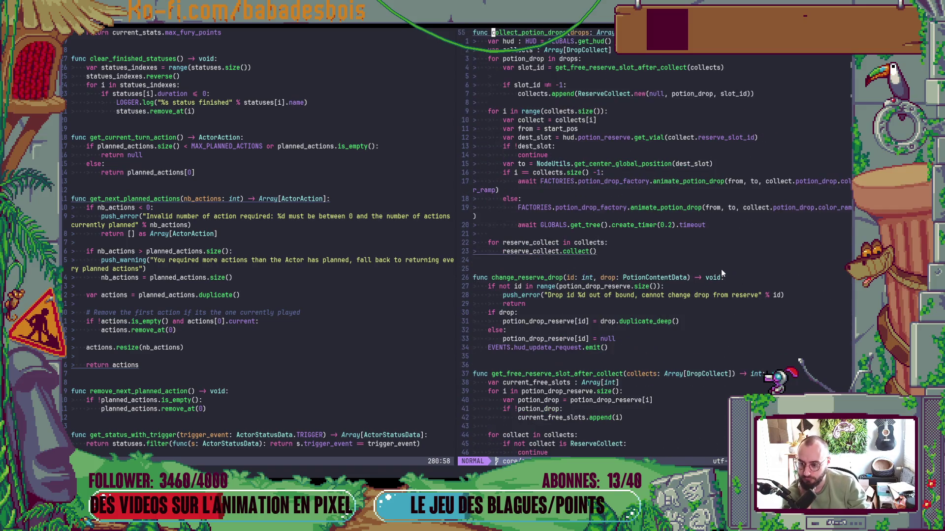
scroll(721, 269, up, 6)
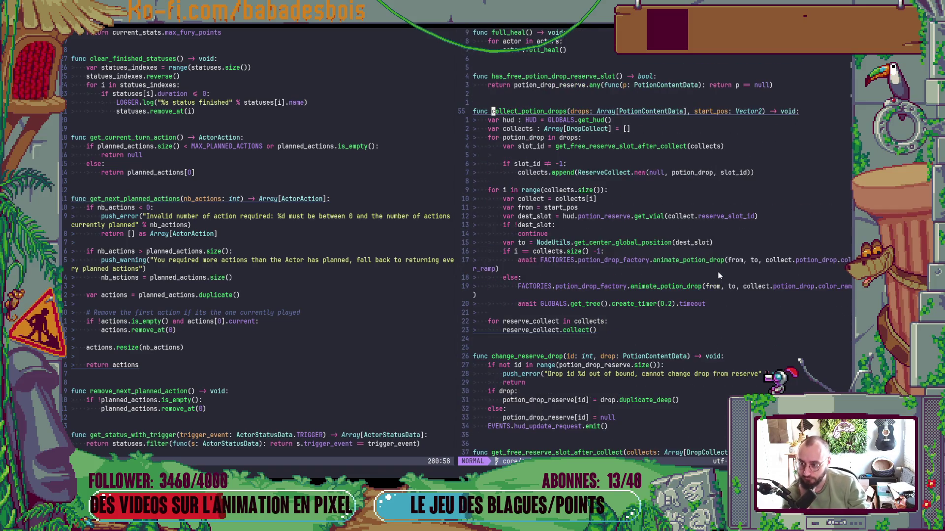
key(ctrl+o)
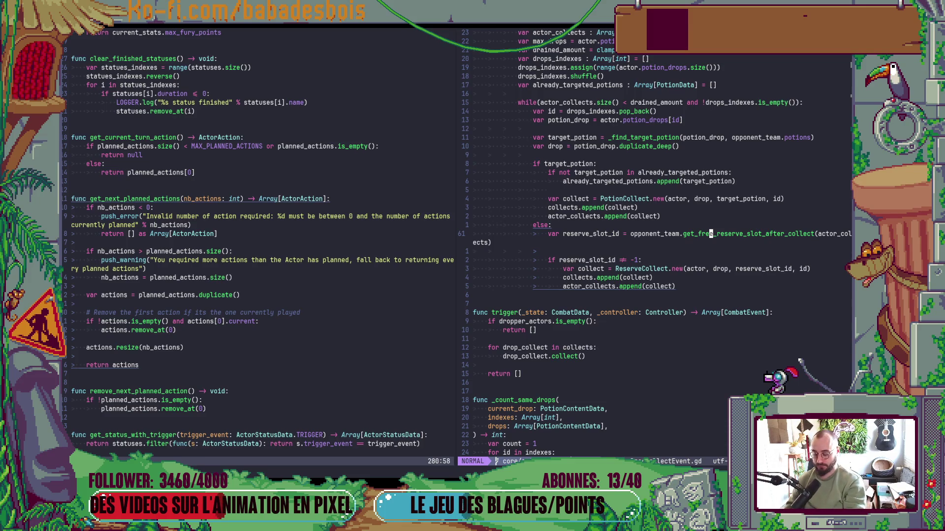
key(alt+Tab)
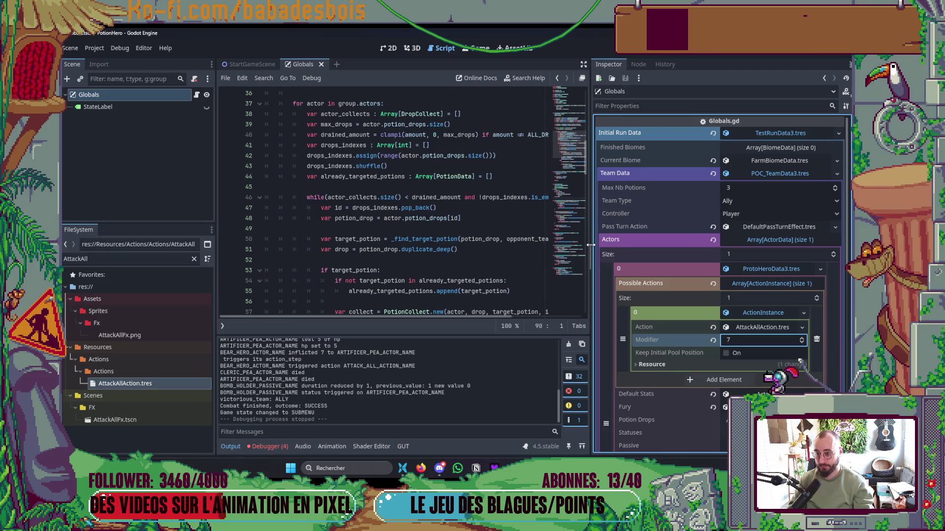
Enlarge the script view and set a breakpoint on line 51 of the drop-collect script
drag(589, 248, 727, 248)
click(230, 450)
scroll(405, 350, down, 2)
scroll(404, 351, up, 3)
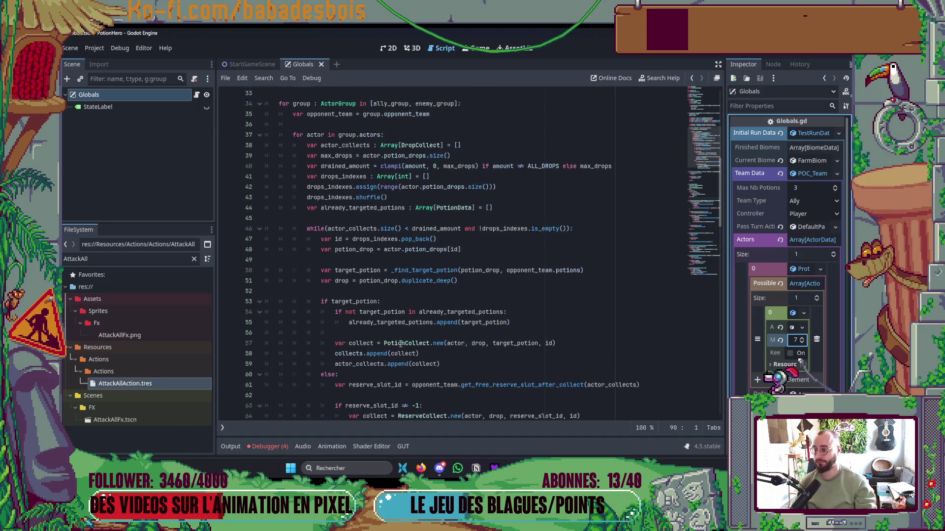
scroll(389, 330, down, 3)
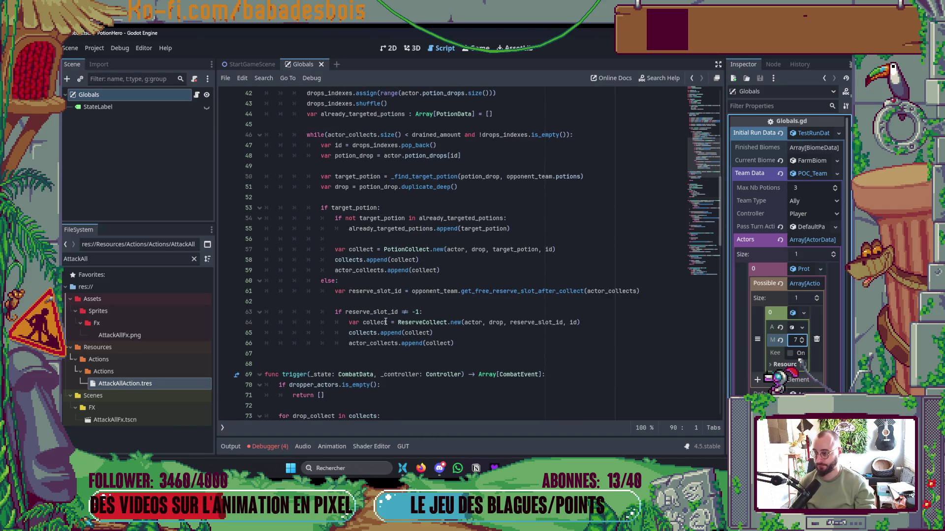
click(226, 187)
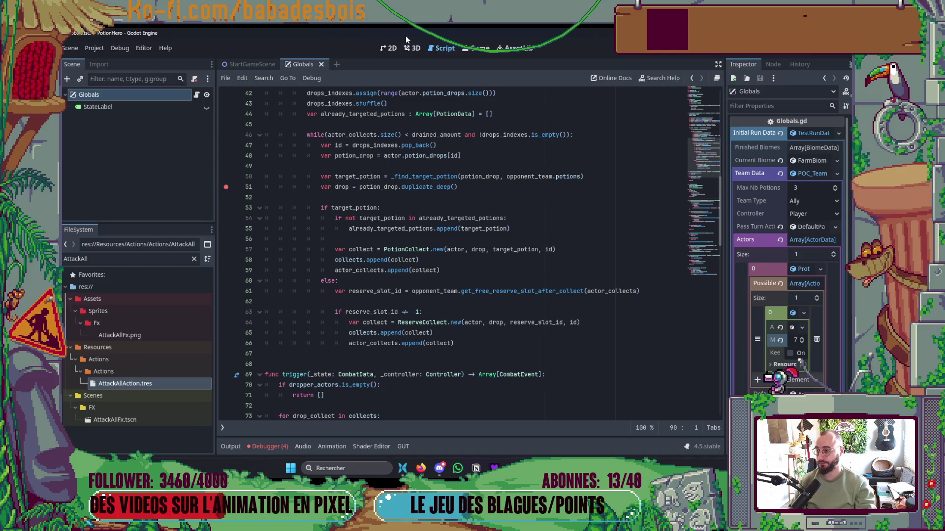
Launch the game, enter the next map room, and end the turn to trigger drop collection
click(391, 47)
key(ctrl+a)
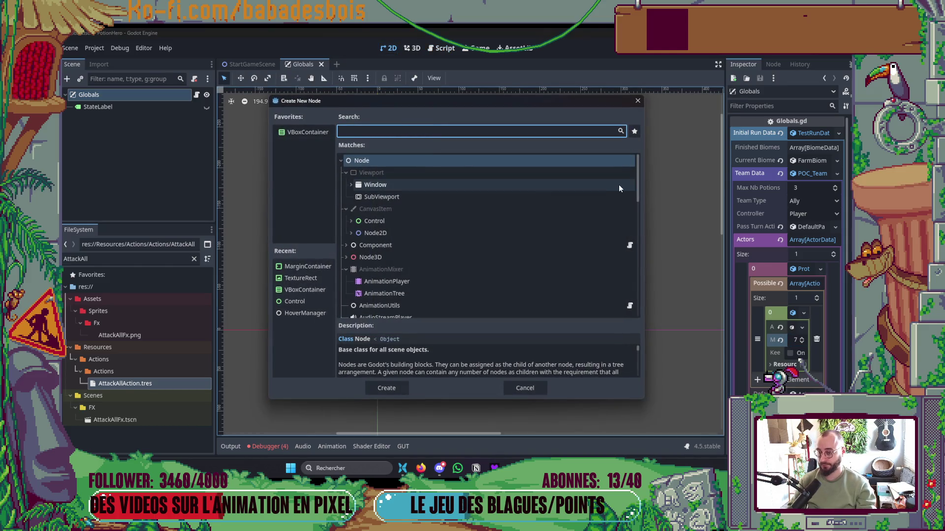
key(Escape)
key(F5)
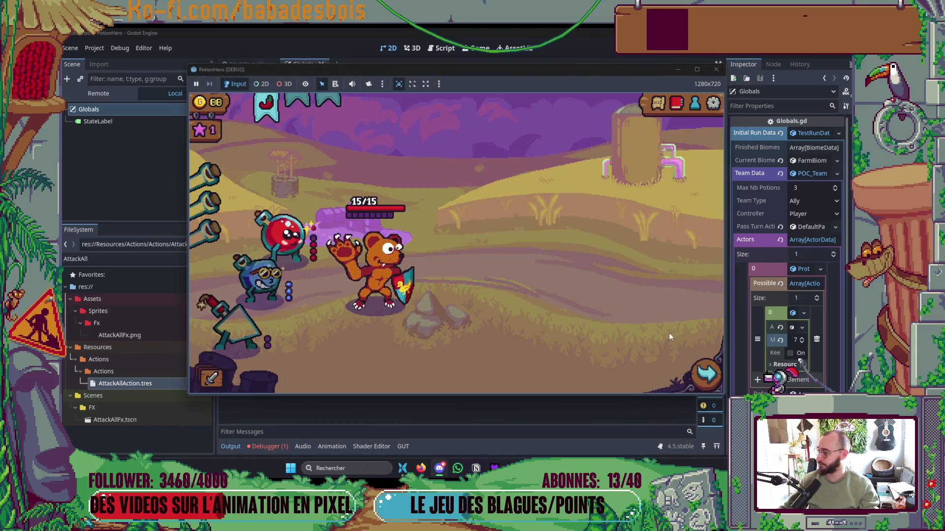
click(690, 388)
click(285, 268)
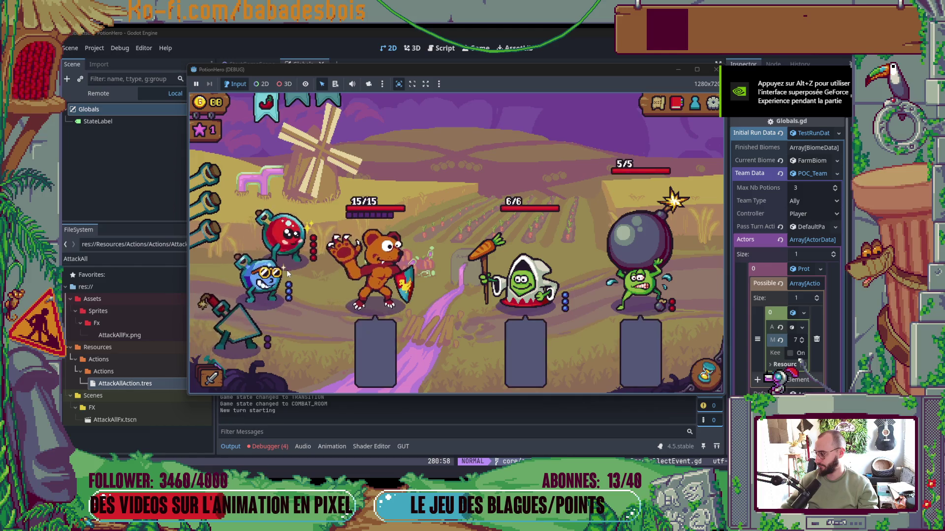
click(705, 375)
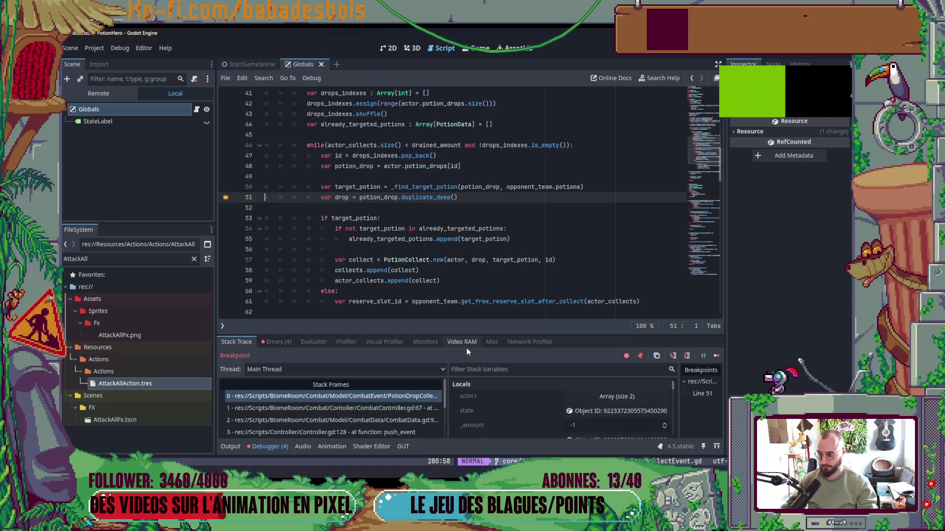
Add a breakpoint on line 61 and resume execution until it is hit
scroll(493, 266, down, 1)
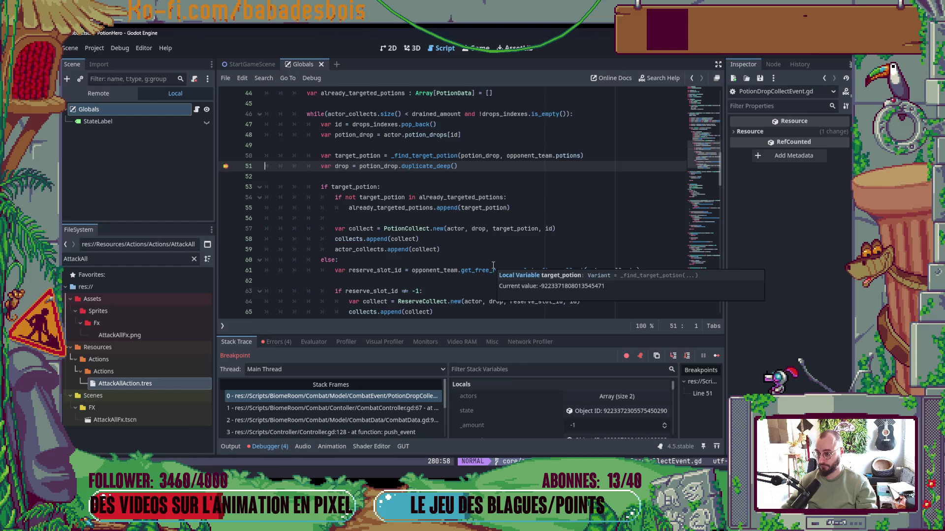
scroll(493, 266, down, 1)
click(226, 239)
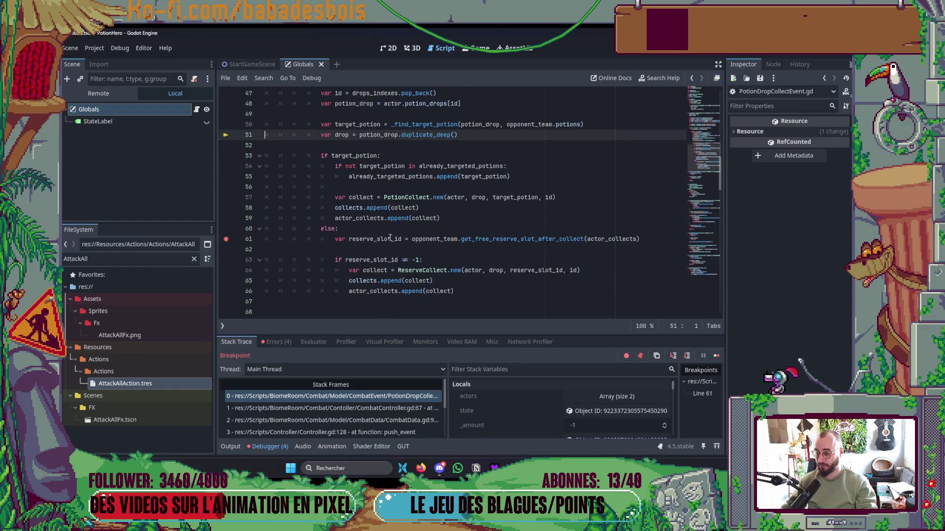
click(716, 355)
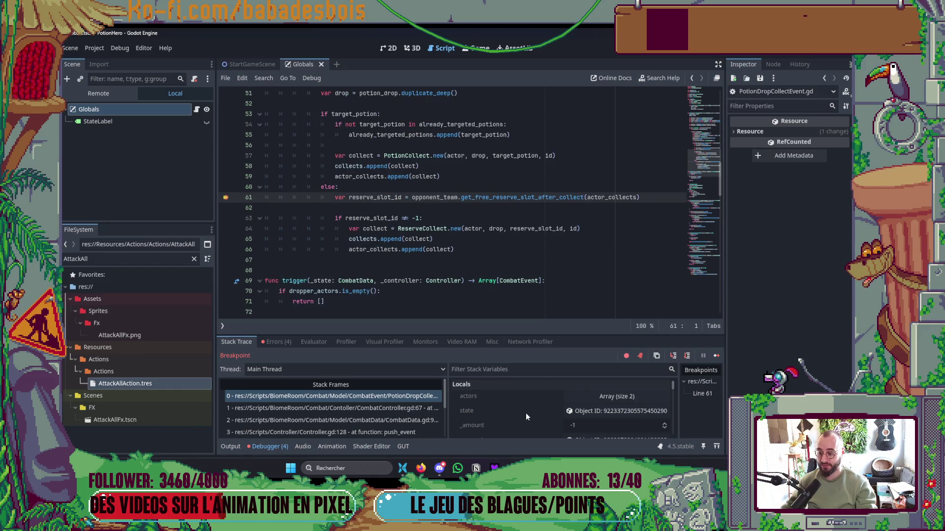
click(717, 356)
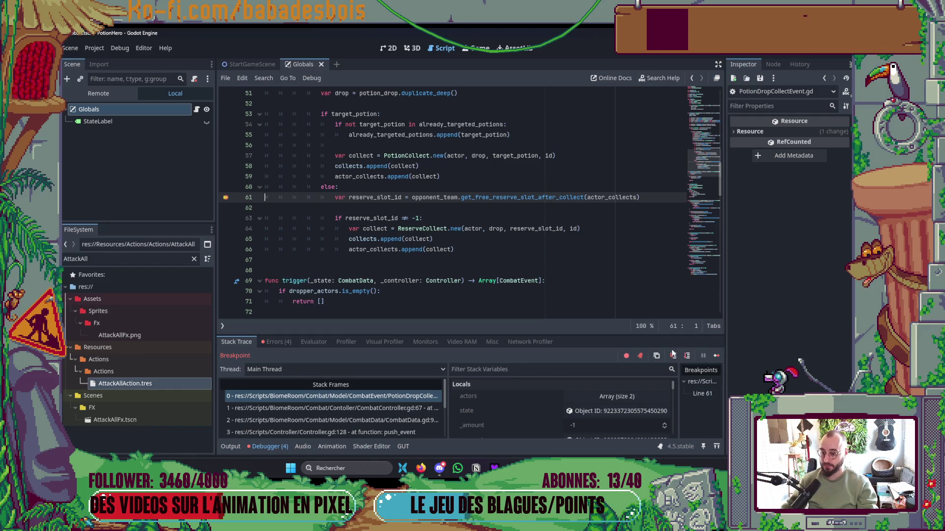
Step into get_free_reserve_slot_after_collect and through its free-slot loop to the collects check
click(673, 355)
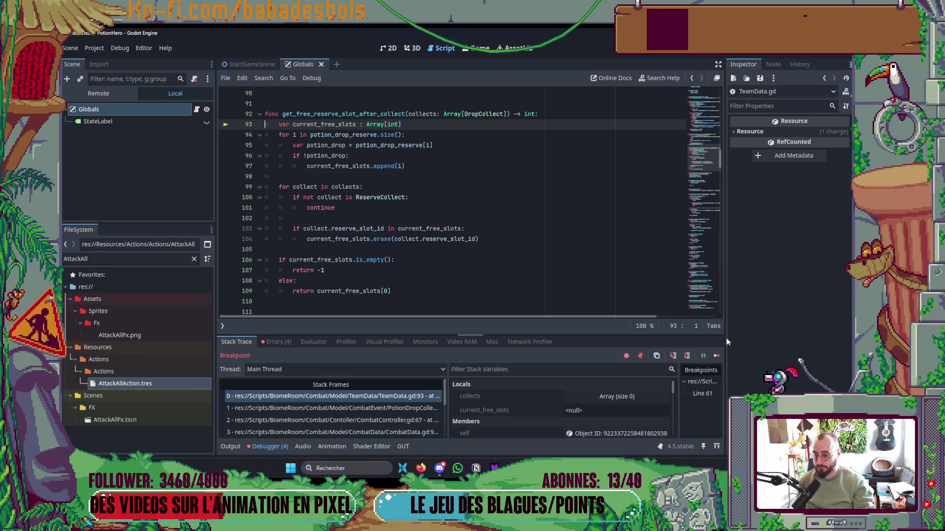
click(687, 356)
click(688, 356)
click(687, 356)
click(688, 356)
click(688, 356)
click(687, 355)
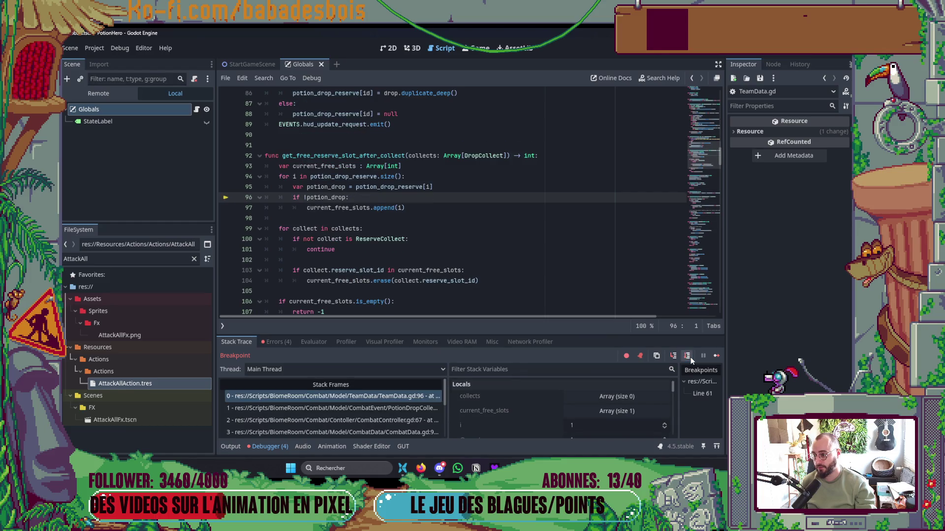
click(687, 356)
click(691, 360)
click(691, 360)
click(691, 359)
click(691, 359)
click(691, 360)
click(691, 359)
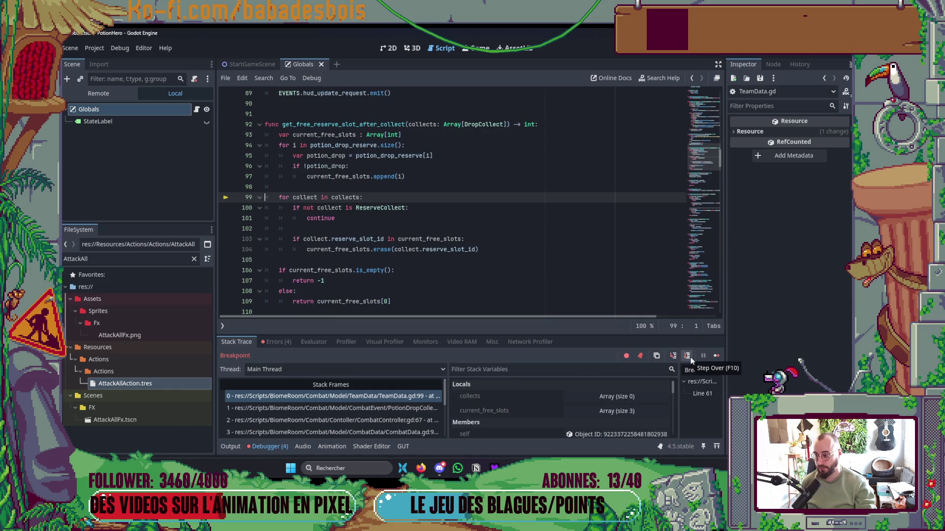
click(691, 360)
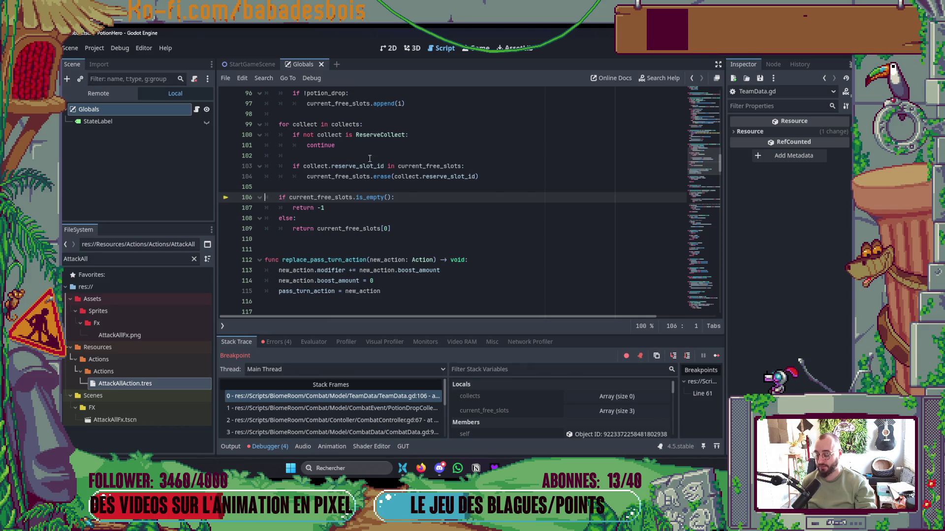
Navigate back through the code history and the stack frames in TeamData.gd and PotionDropCollectEvent.gd
scroll(578, 210, up, 8)
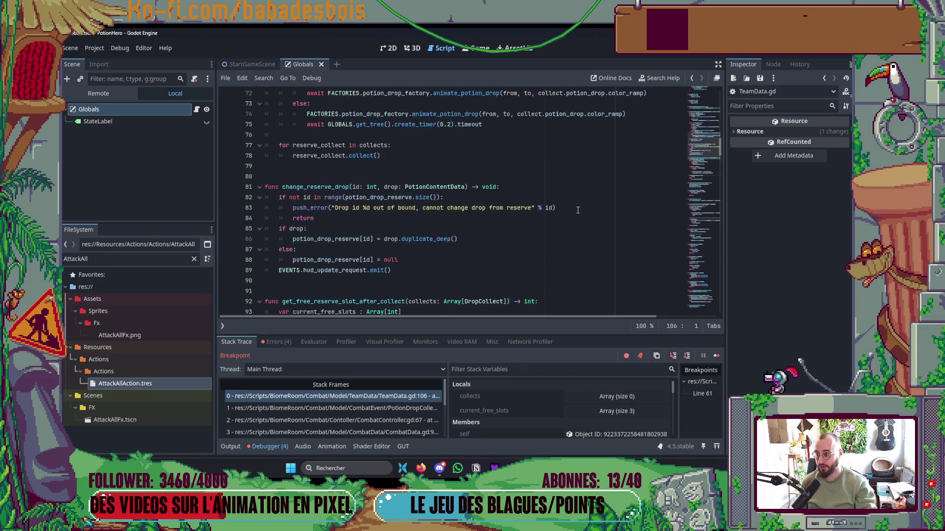
scroll(575, 216, up, 3)
scroll(573, 224, up, 12)
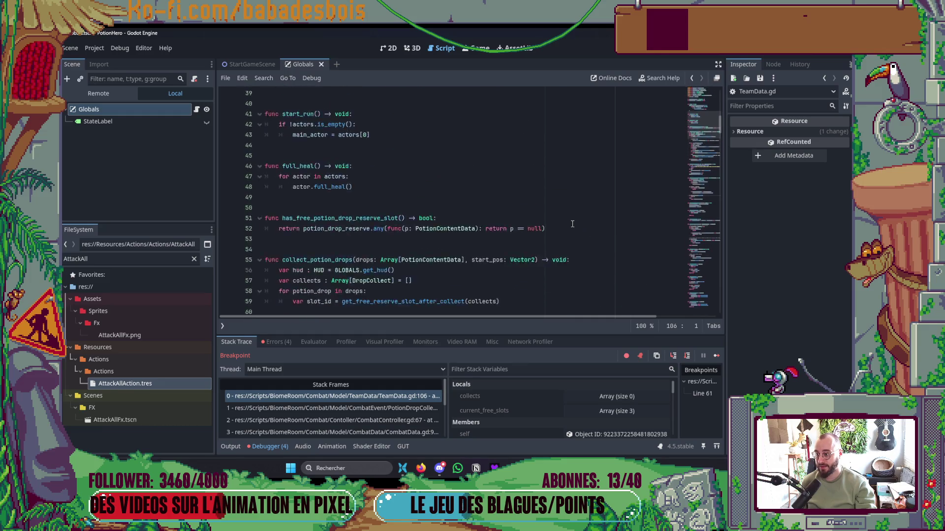
scroll(573, 223, down, 20)
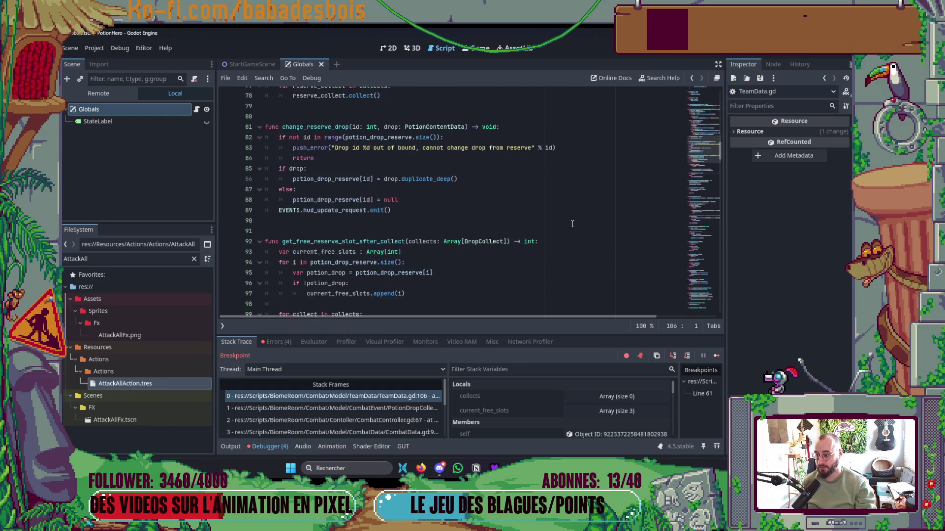
scroll(572, 224, up, 5)
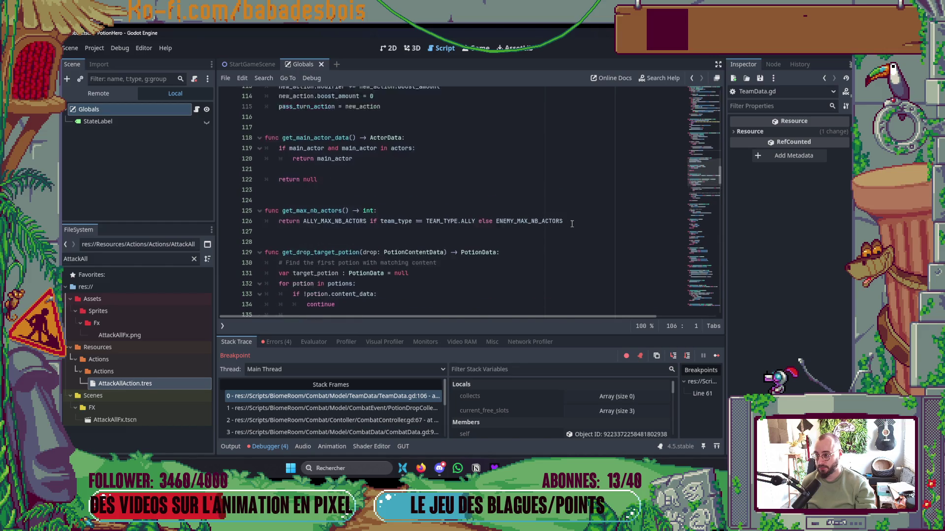
click(691, 79)
click(691, 79)
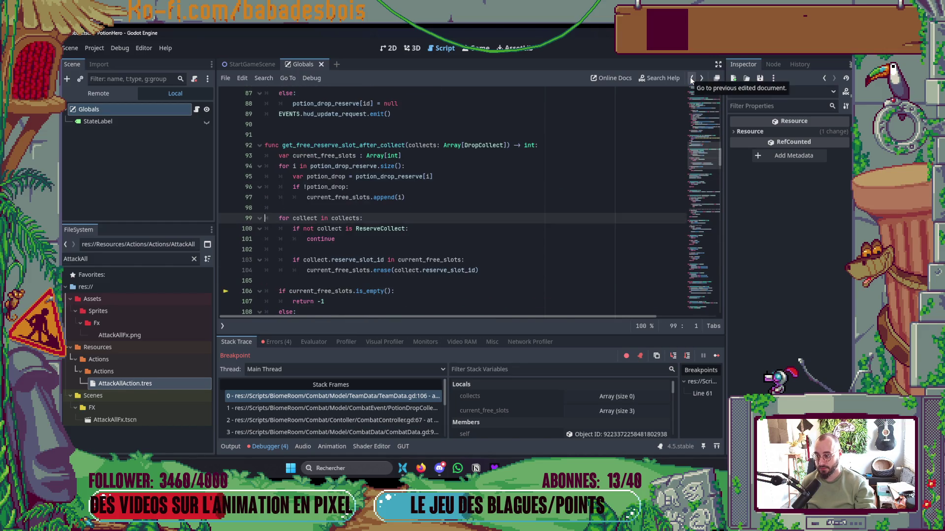
click(691, 78)
click(691, 79)
click(691, 79)
click(691, 79)
click(691, 79)
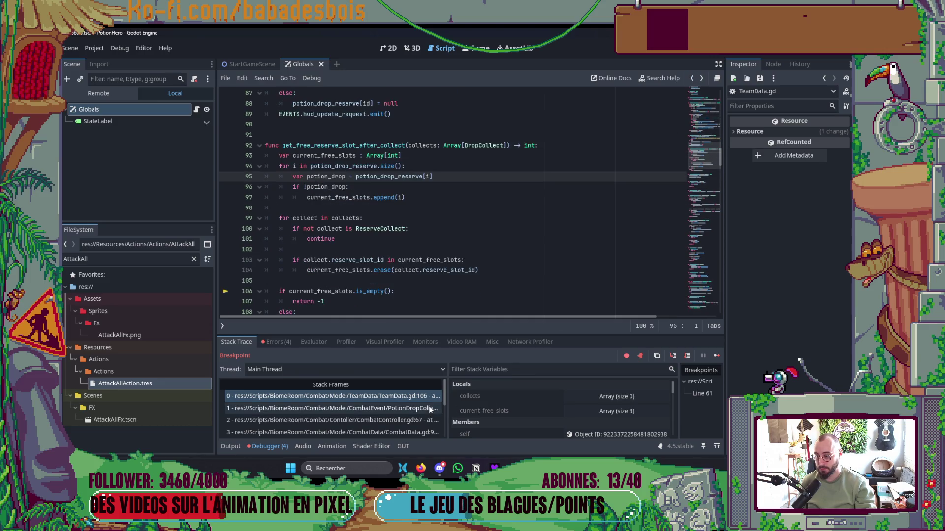
click(414, 396)
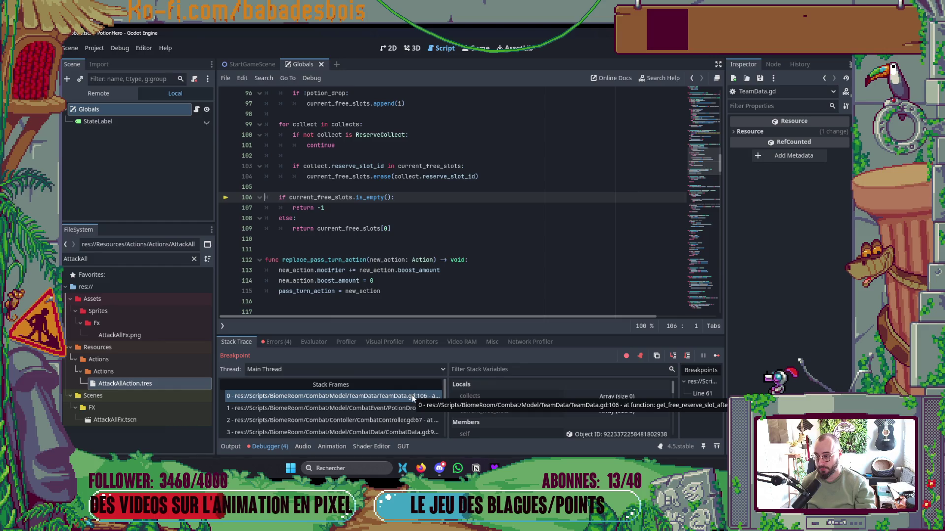
click(410, 408)
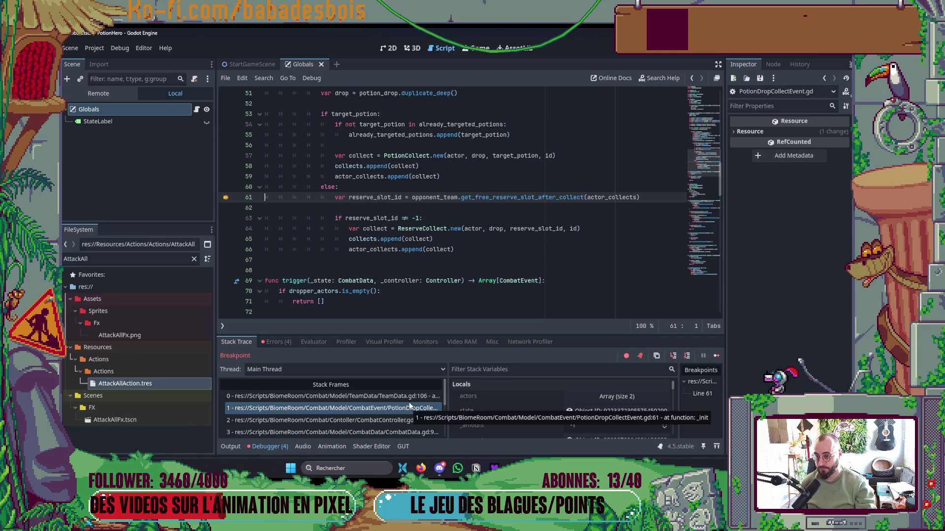
Change line 61 to pass collects instead of actor_collects and relaunch the game
key(Down)
key(Up)
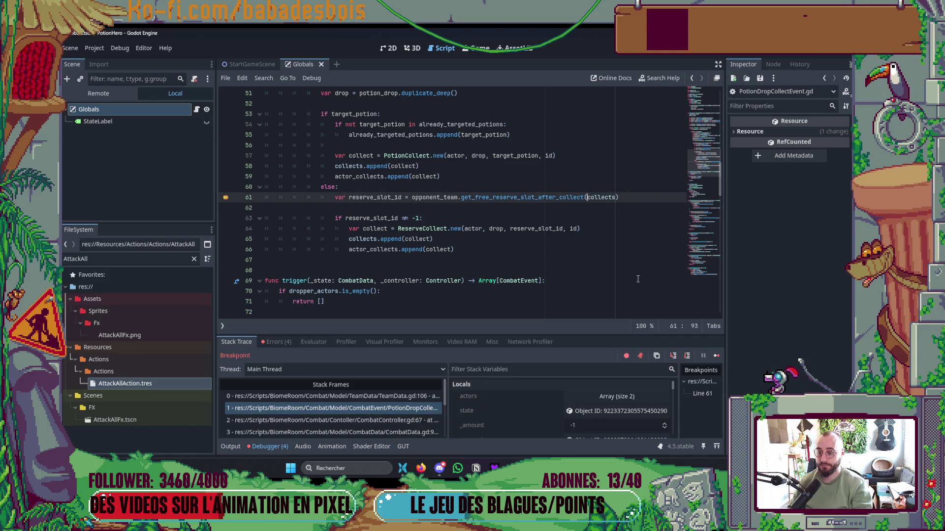
key(Down)
scroll(663, 260, down, 15)
key(F5)
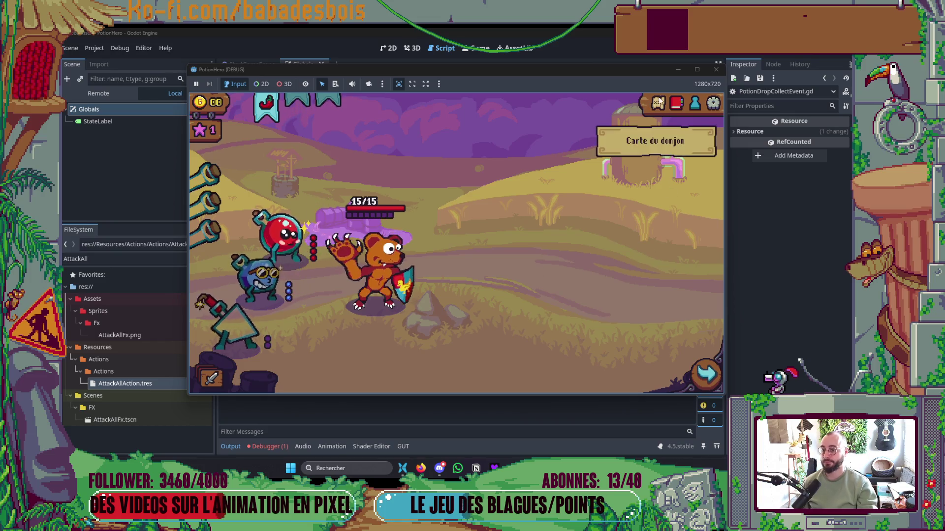
Enter the next combat from the dungeon map and end the turn so the bear attacks
click(659, 101)
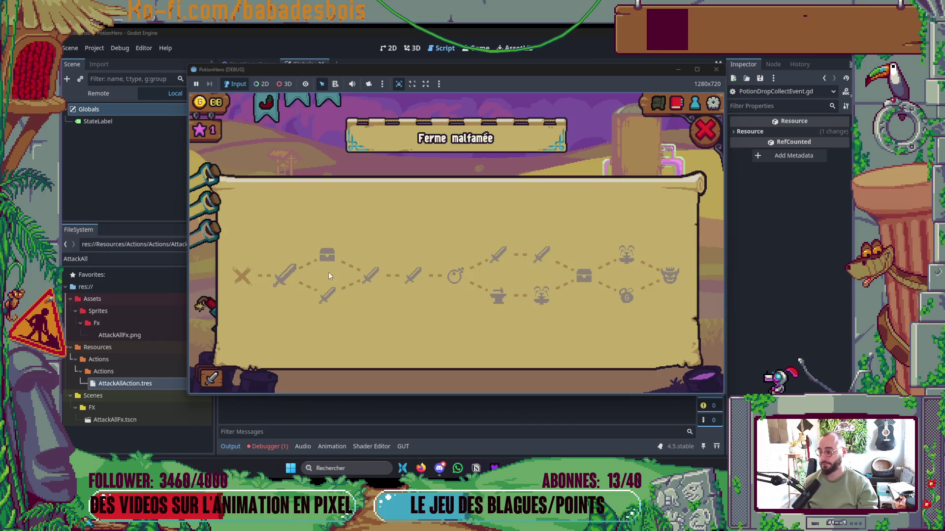
click(293, 275)
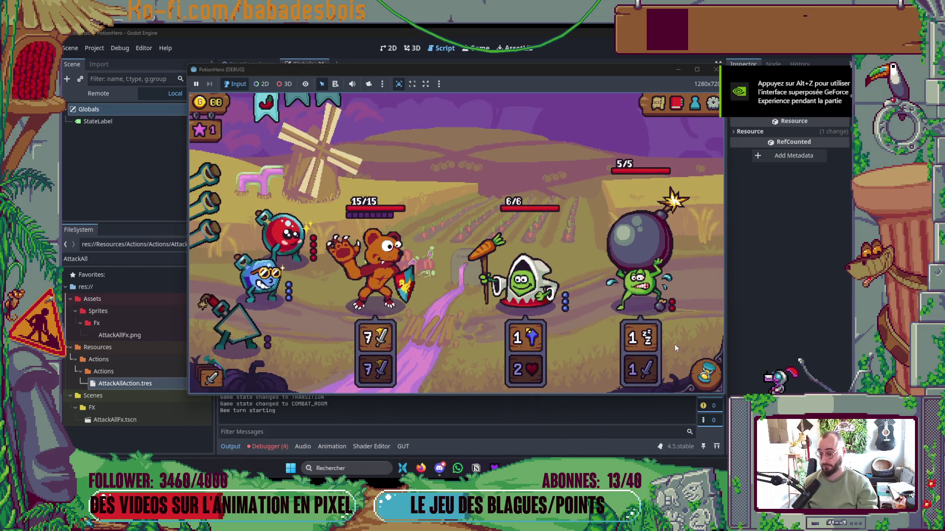
click(706, 374)
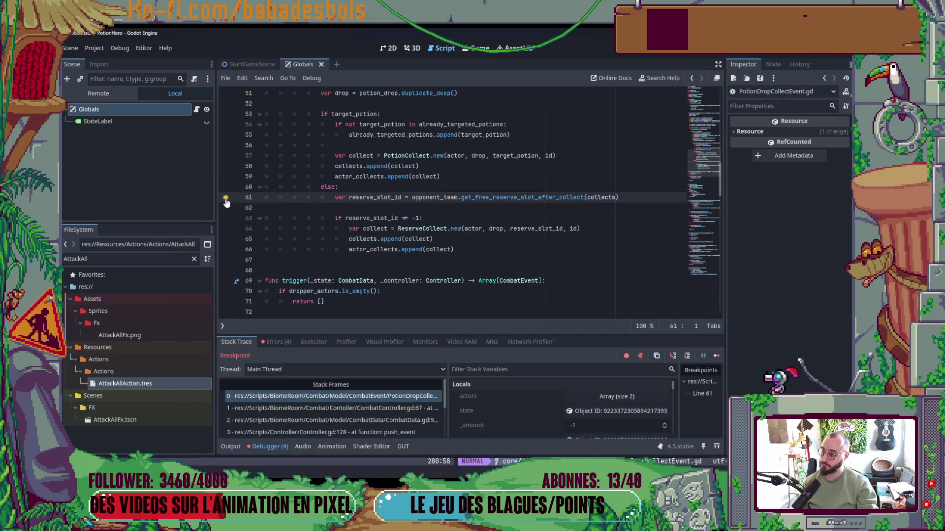
Remove the line 61 breakpoint, resume, visit the chest node, then close the debug game
click(226, 199)
click(717, 355)
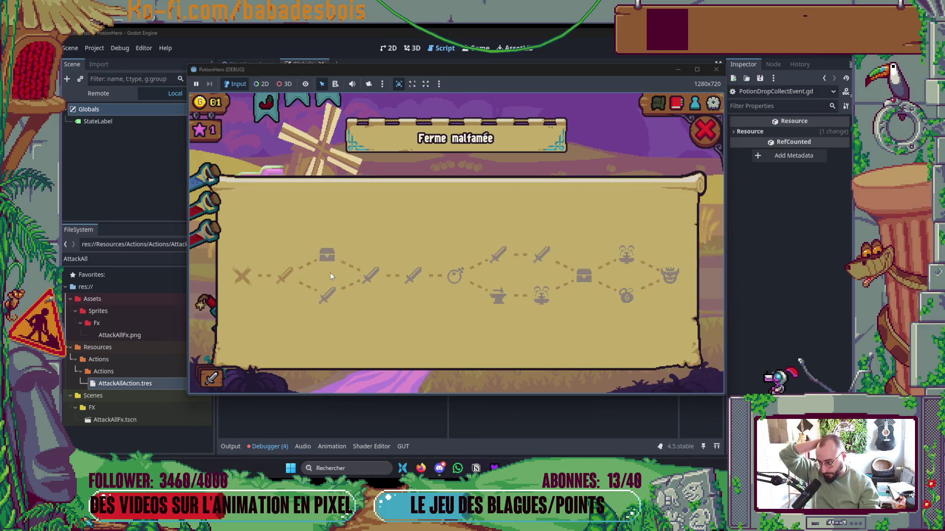
click(327, 255)
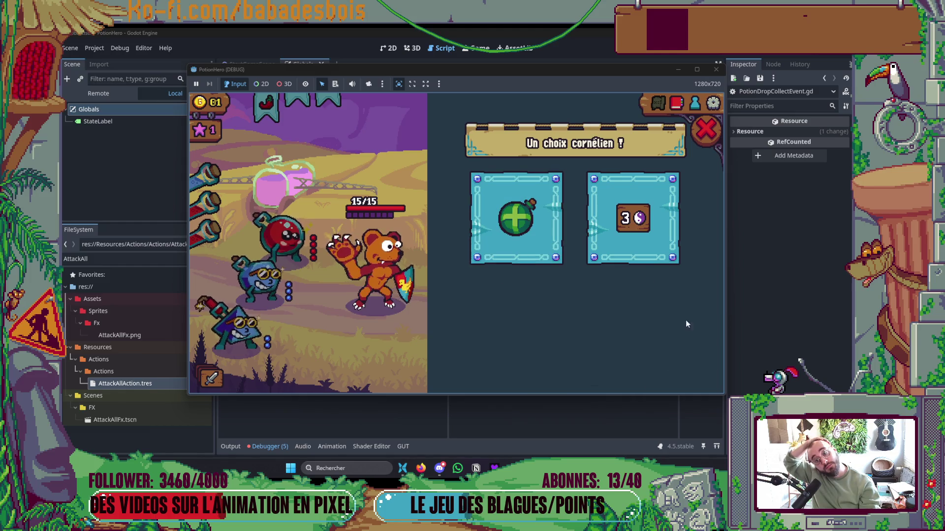
click(706, 129)
click(716, 72)
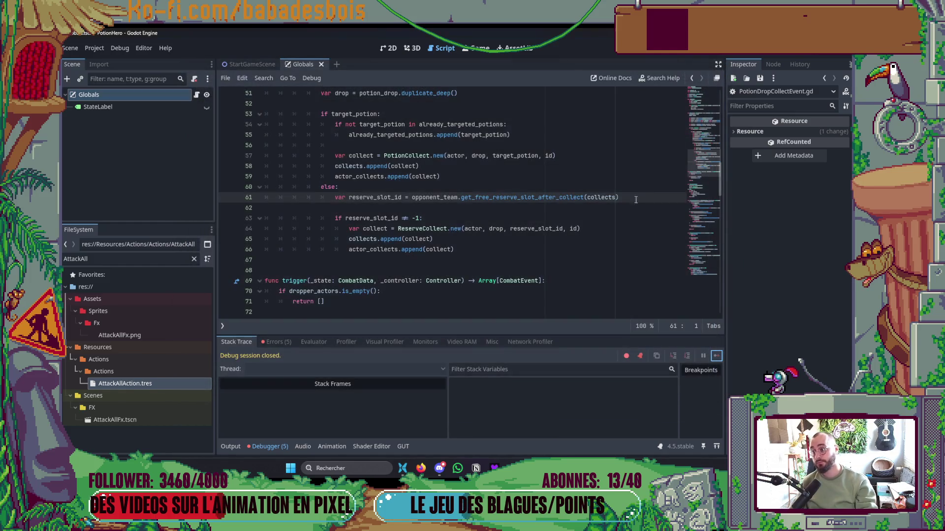
key(alt+Tab)
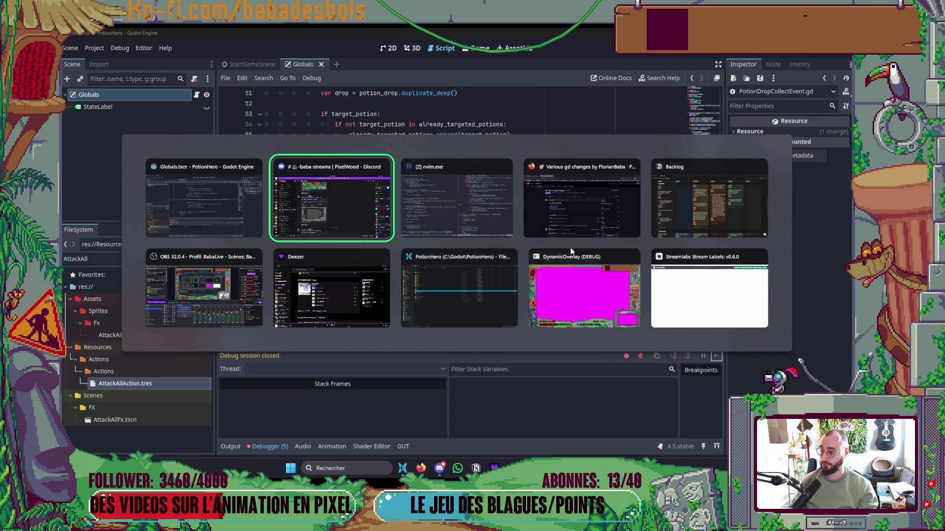
Open a terminal split in Neovim and run git status
key(alt+Tab)
click(680, 269)
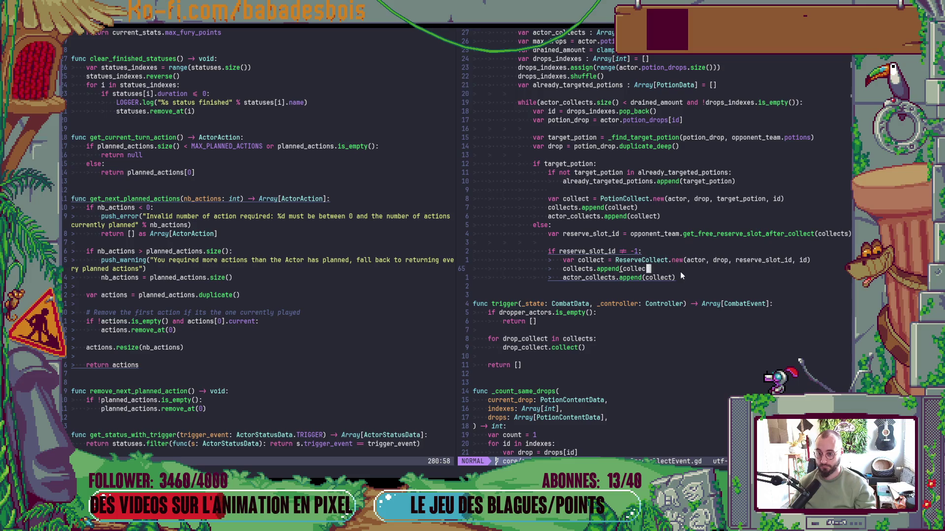
key(ctrl+backslash)
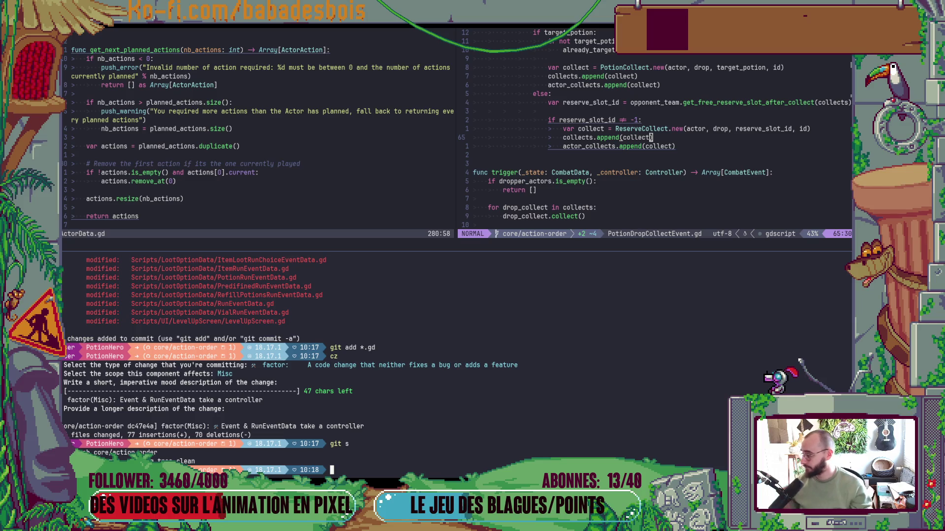
text(git s)
key(Return)
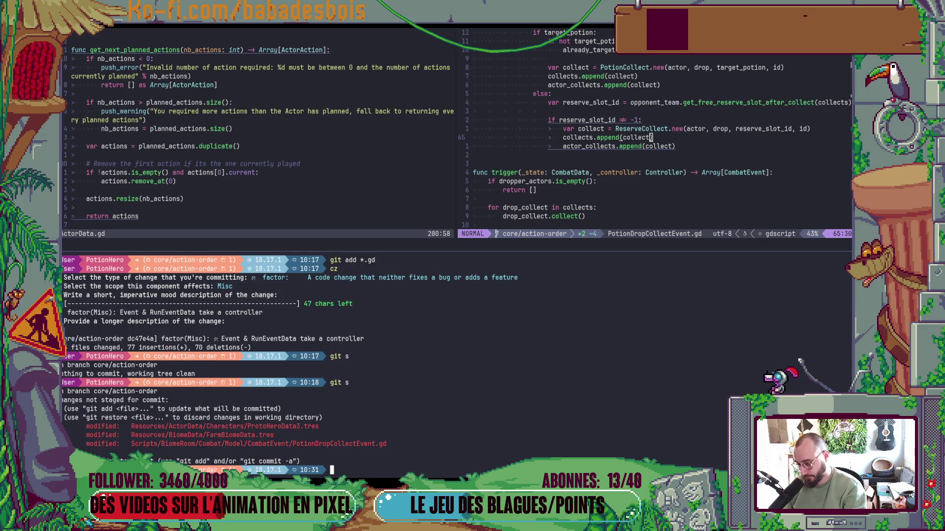
Stage PotionDropCollectEvent.gd with git add using the path copied from the status
text(git add)
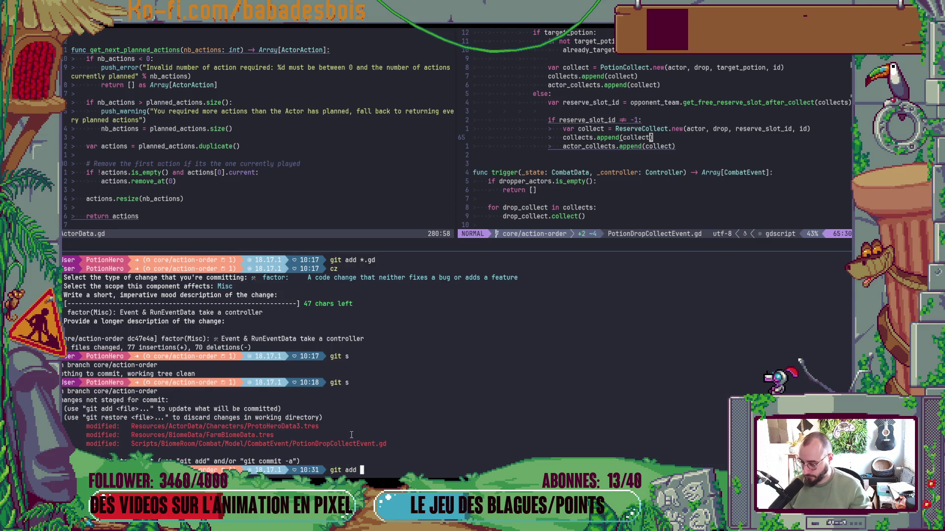
double_click(343, 444)
middle_click(343, 444)
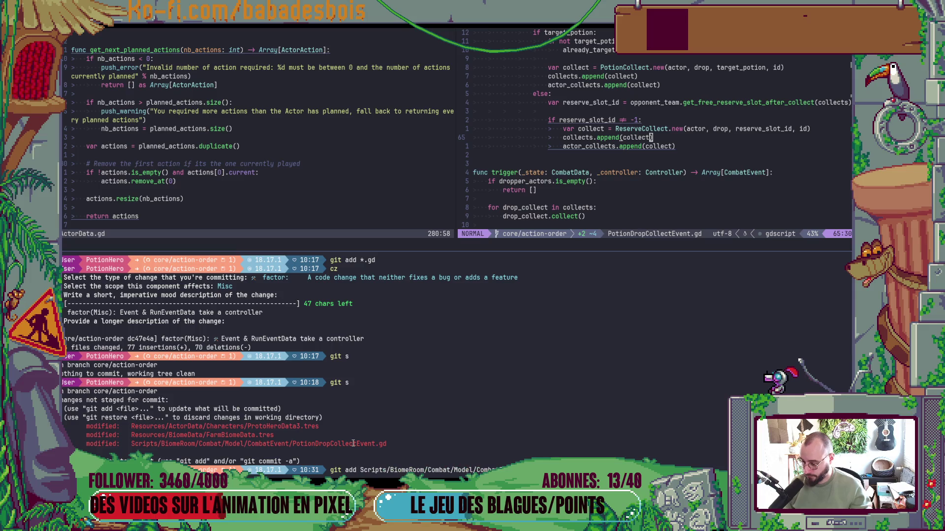
key(Return)
Commit with cz as type fix, scope Misc, description 'Fix drop collect bugs'
text(cz)
key(Return)
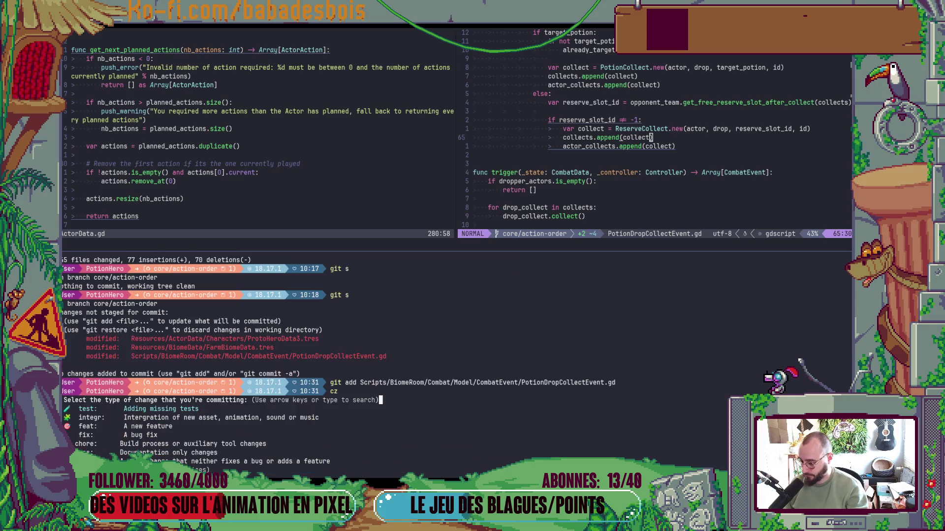
text(fix)
key(Return)
text(misc)
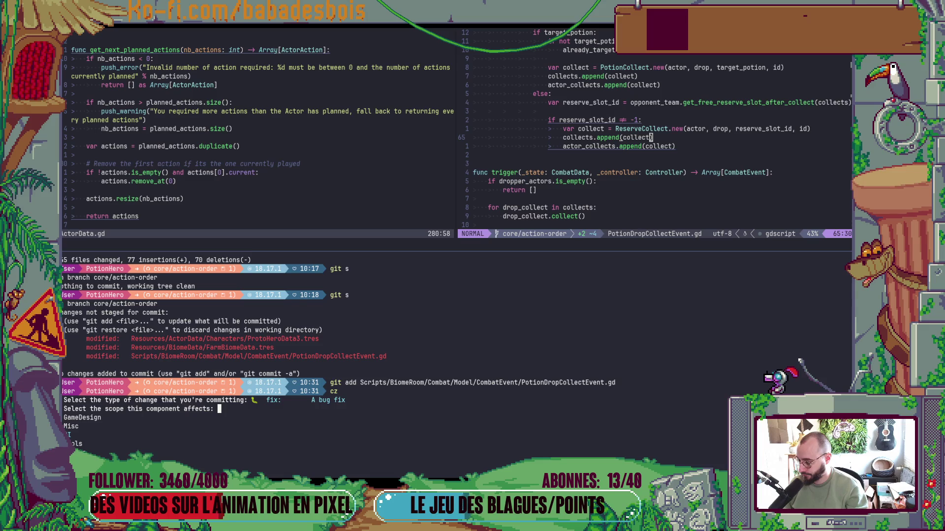
key(Return)
text(correct)
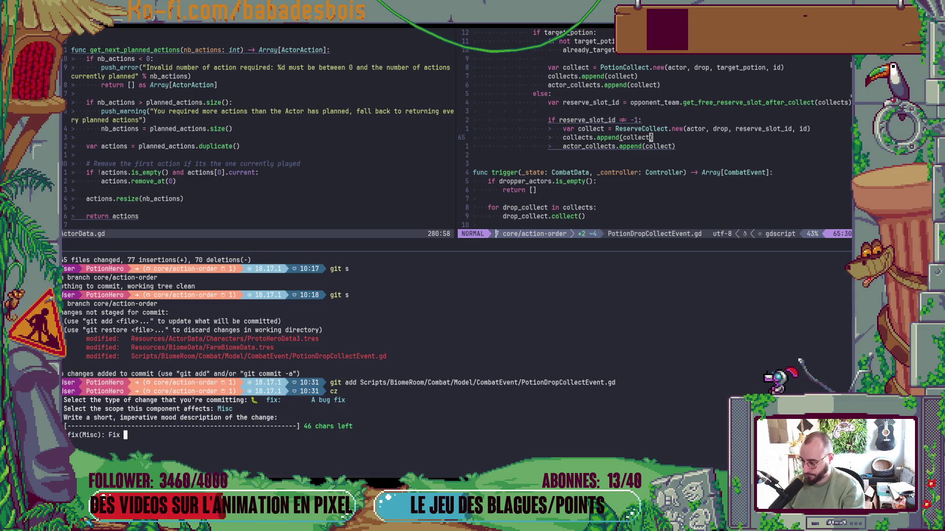
key(Return)
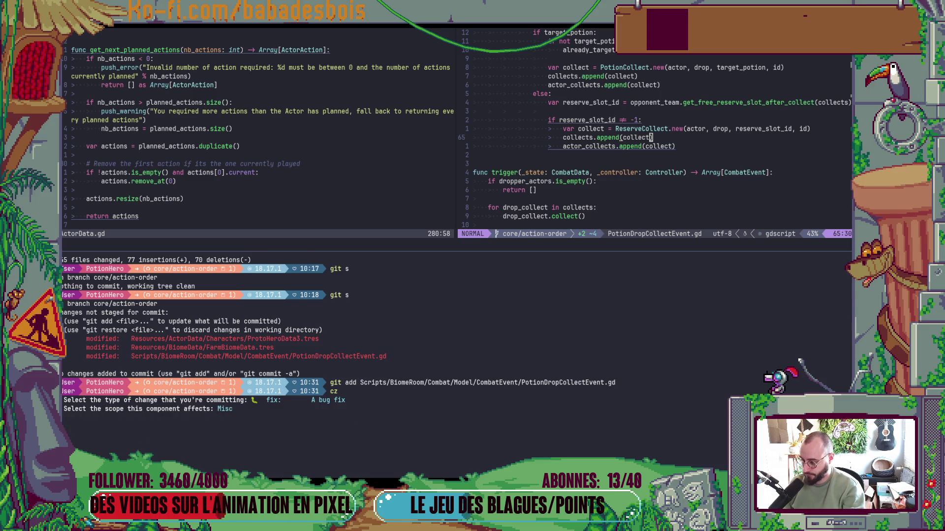
text(t)
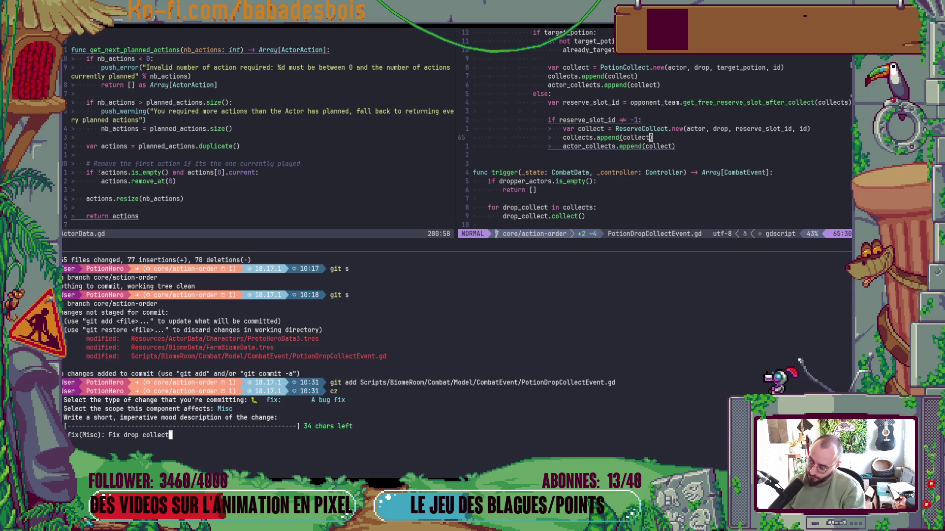
text( reserver)
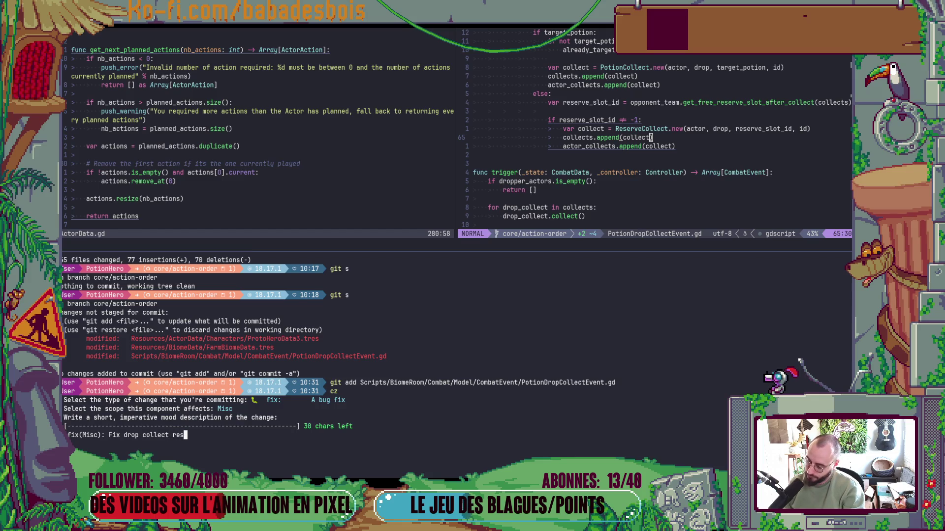
key(BackSpace)
key(BackSpace)
key(BackSpace)
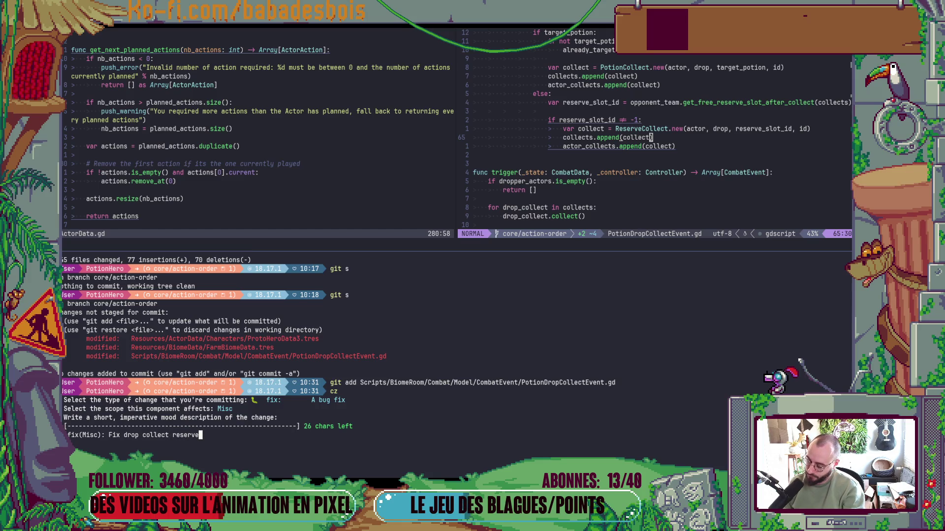
text(bugs)
key(Return)
key(Return)
key(alt+Tab)
key(alt+Tab)
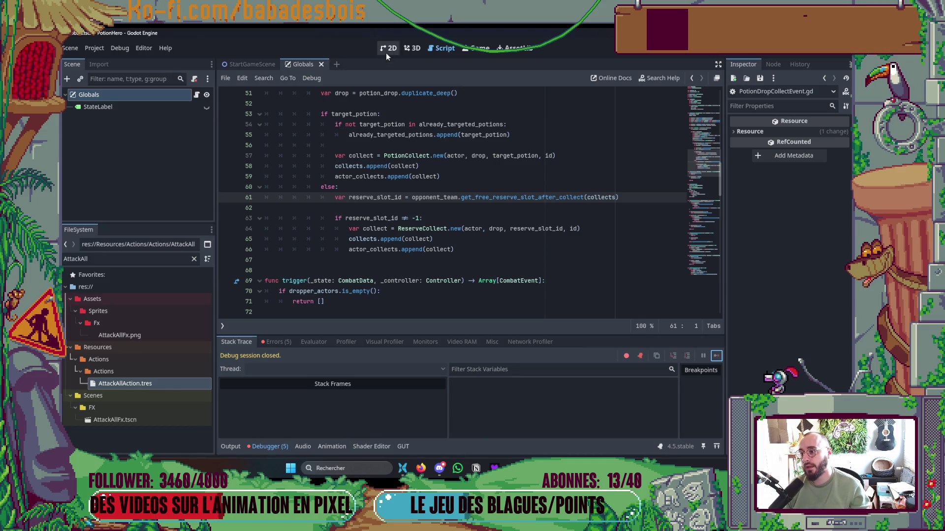
Select the Globals node and widen the Inspector panel
click(385, 53)
key(alt+Tab)
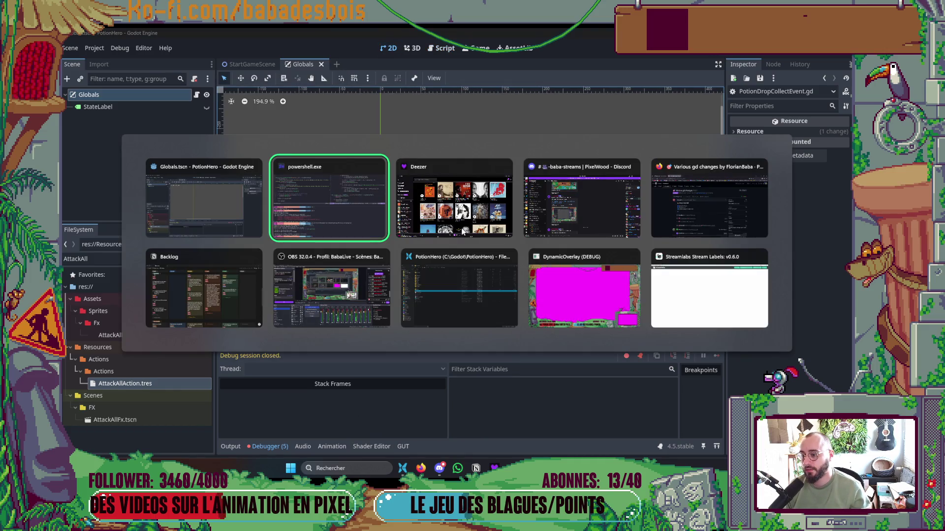
click(182, 201)
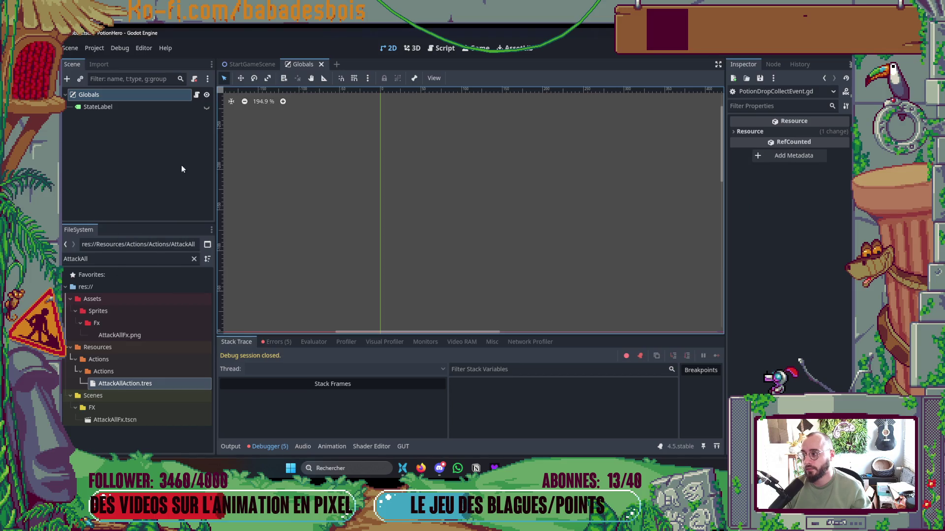
click(129, 96)
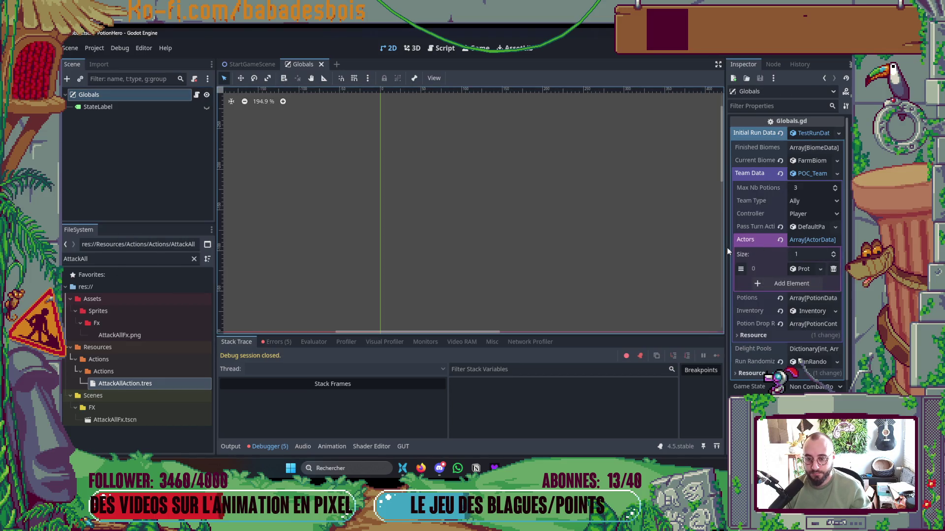
drag(723, 250, 538, 257)
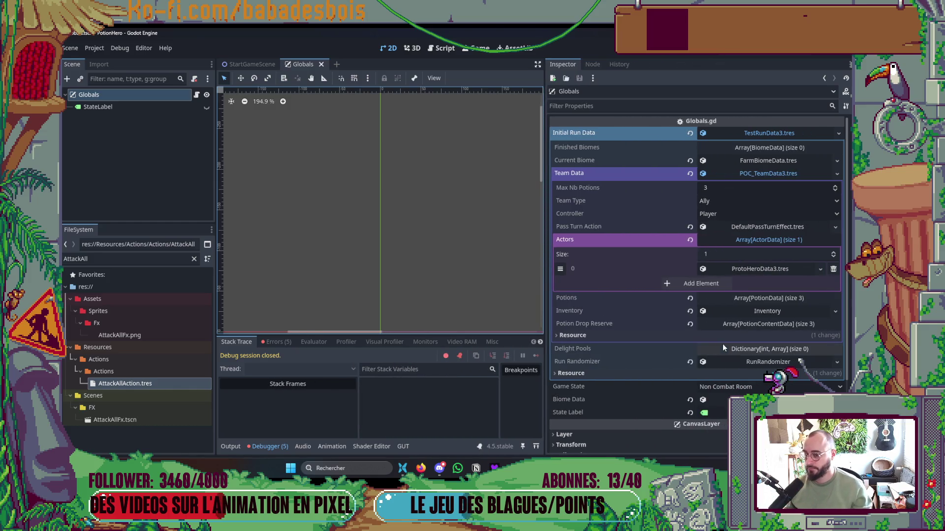
Inspect the Team Data actors and the hero's Possible Actions, then collapse them again
click(761, 240)
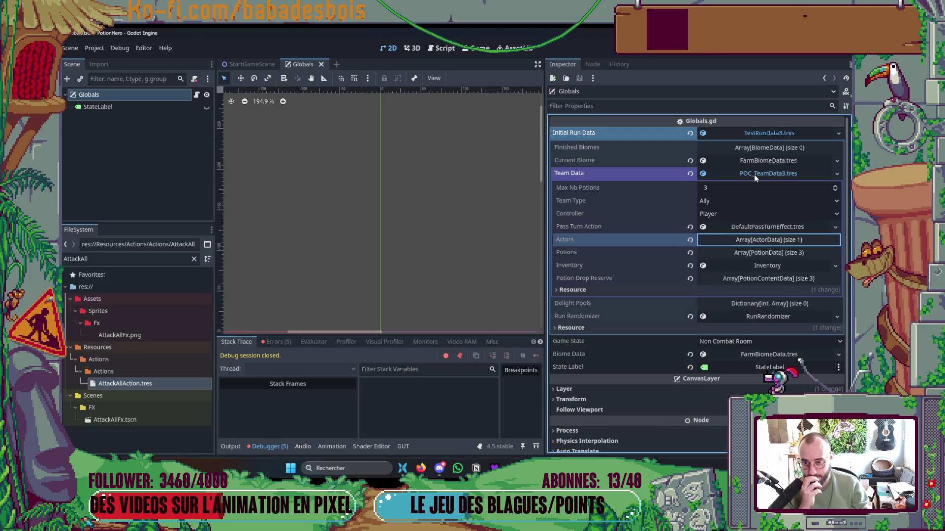
click(754, 175)
click(760, 178)
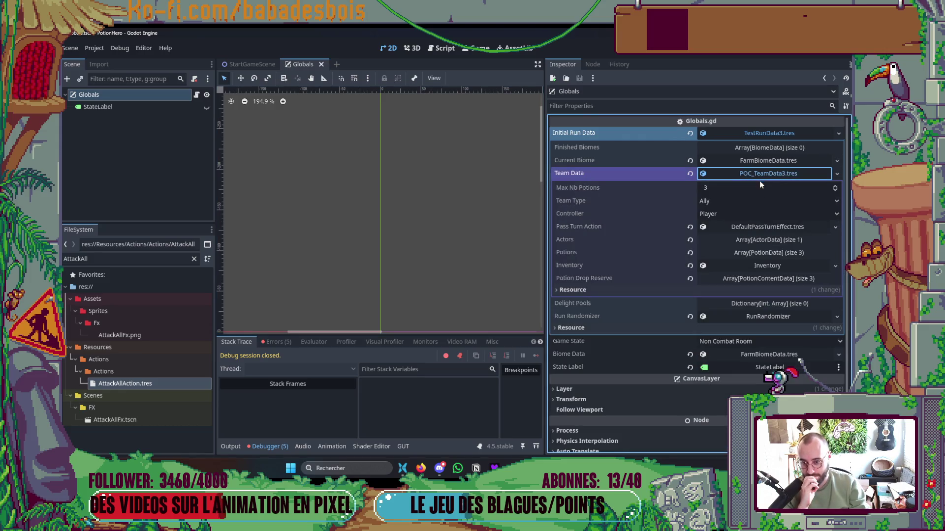
click(772, 239)
click(759, 268)
click(747, 311)
click(745, 311)
click(746, 281)
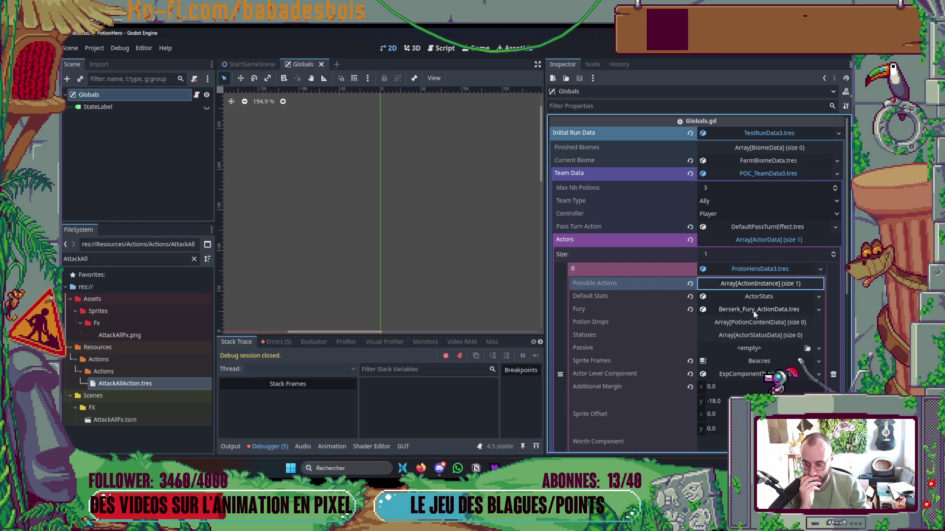
scroll(787, 331, down, 3)
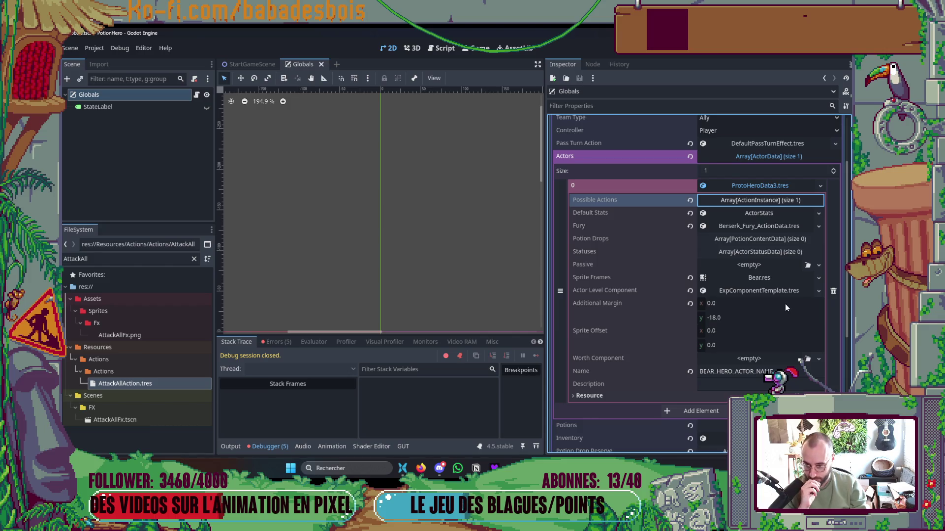
click(759, 198)
click(757, 201)
scroll(760, 253, up, 3)
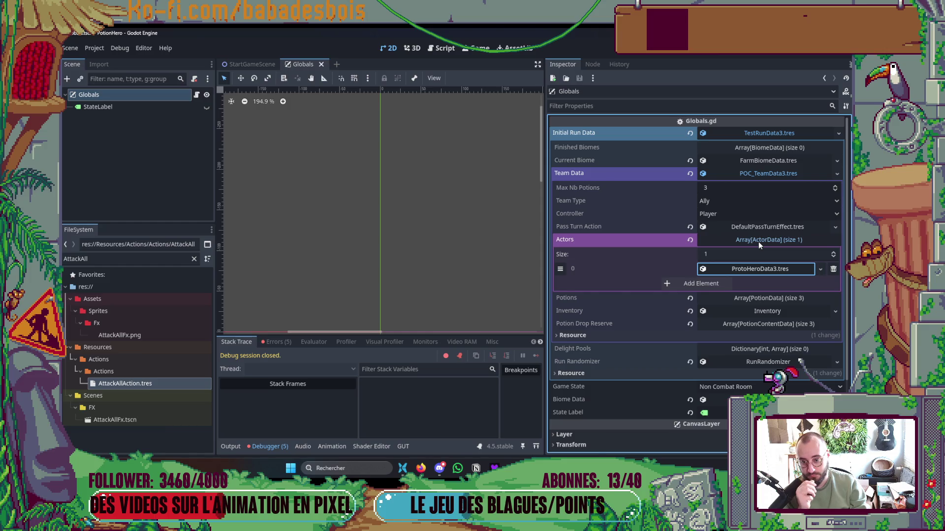
click(758, 241)
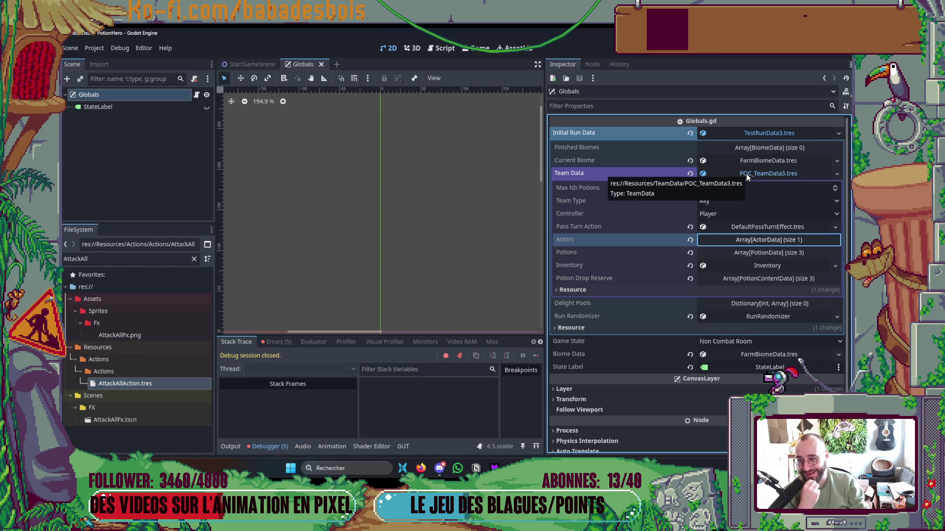
click(719, 173)
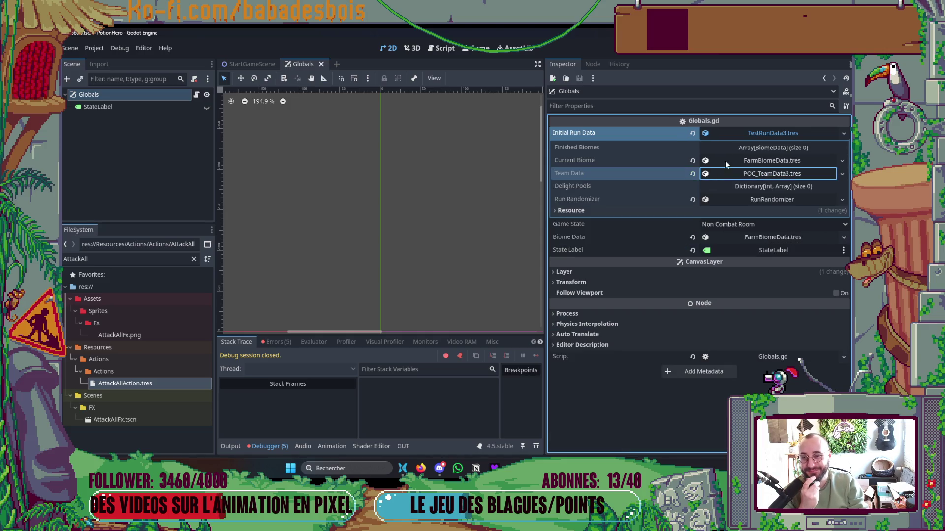
Open Current Biome > Settings > Enemies Pools Template and set pool 1's first group size to 1
click(746, 160)
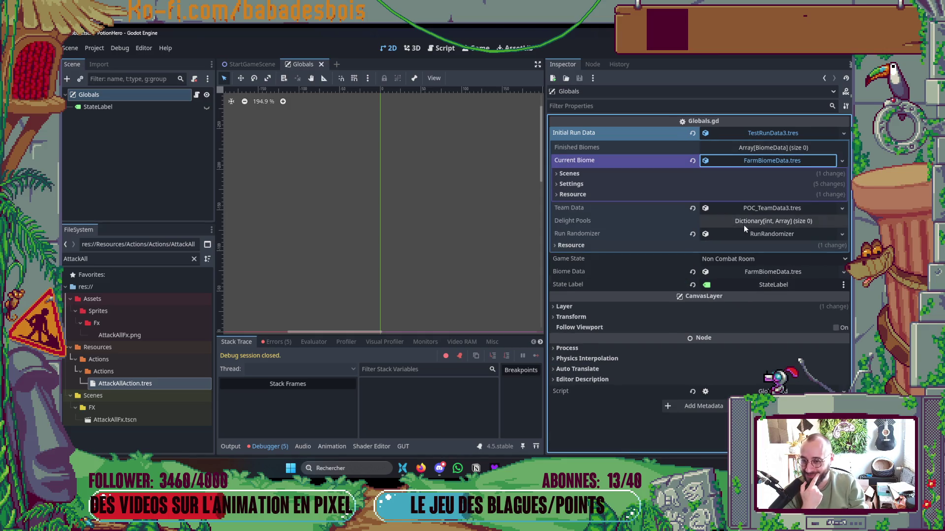
click(652, 183)
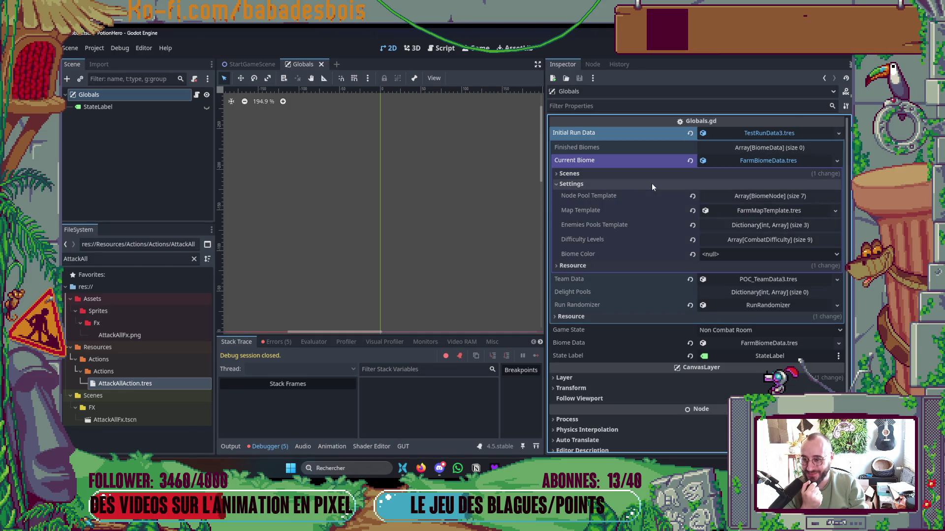
click(769, 224)
click(751, 241)
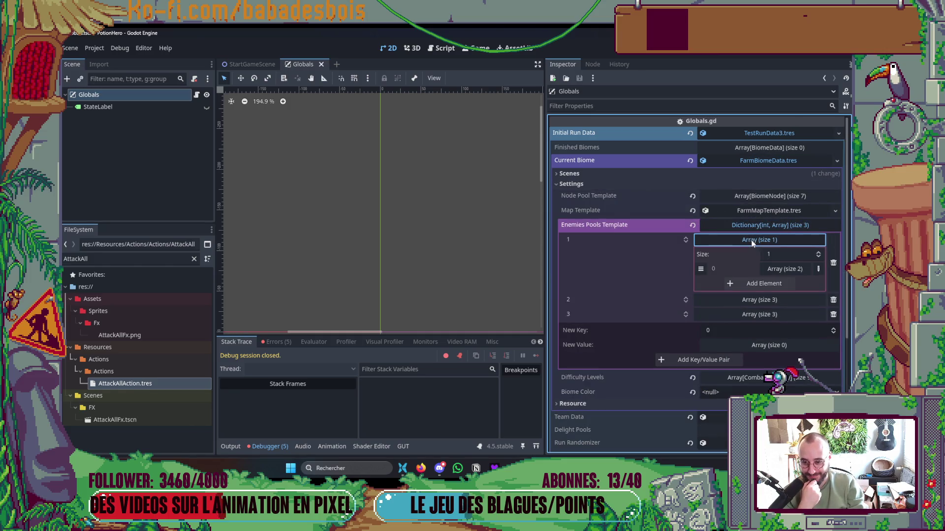
click(751, 240)
click(751, 255)
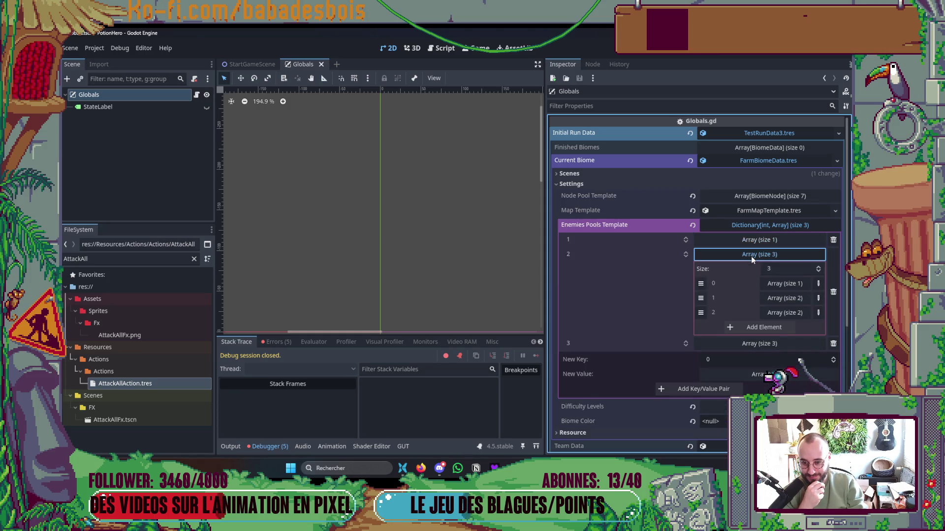
click(751, 255)
click(757, 240)
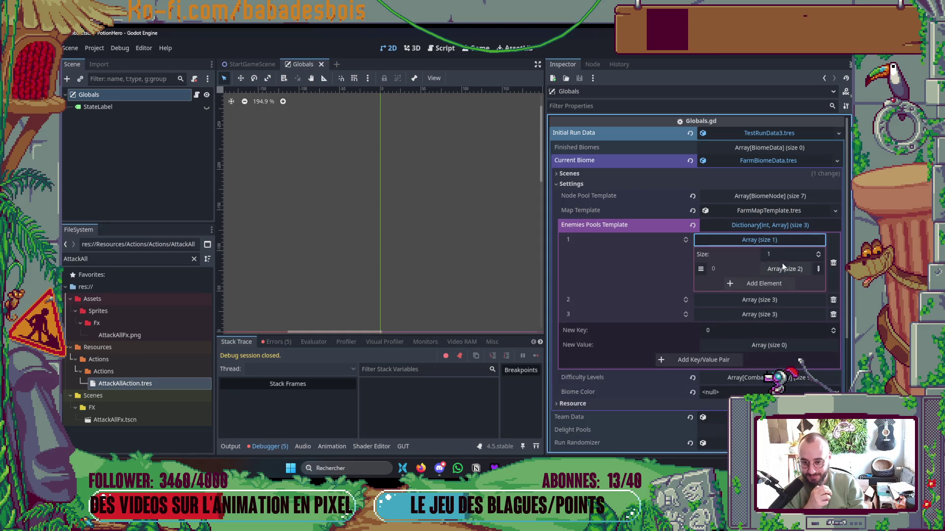
click(783, 268)
click(803, 285)
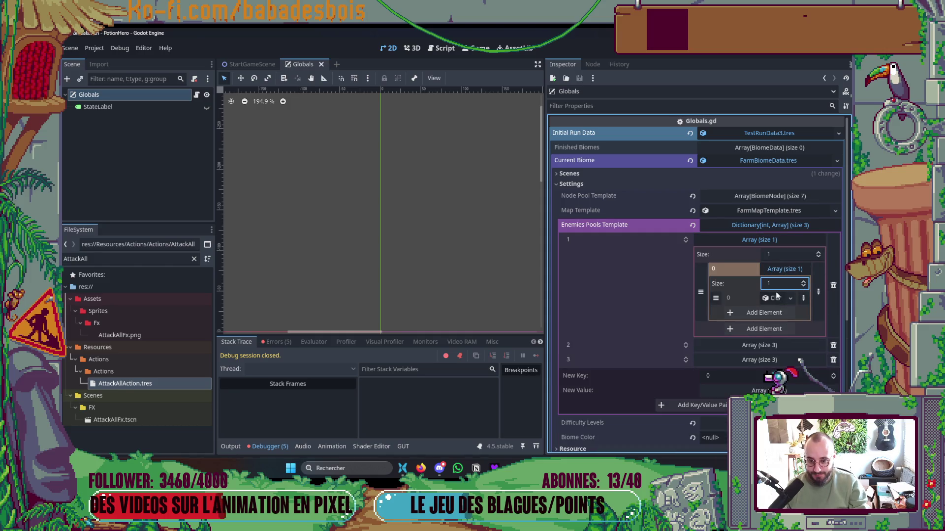
Filter files for 'BellPepp', drop DrunkardBellPepperActor.tres into that slot, and run the game
double_click(130, 259)
text(BellPepp)
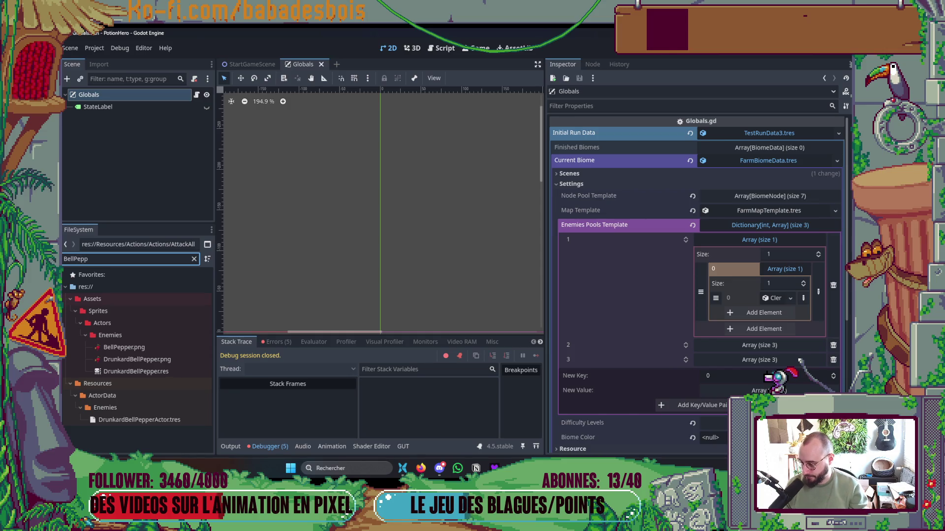
mouse_move(139, 420)
mouse_down()
mouse_move(219, 424)
mouse_move(775, 298)
mouse_up()
key(F5)
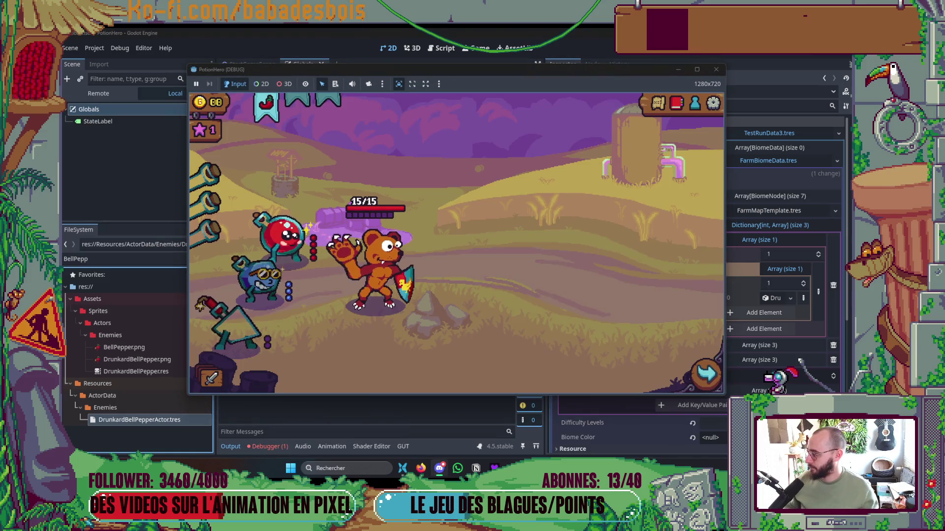
Enter the first battle room, end a turn so the bear hits the bell pepper to 3/16, then close the game
click(706, 374)
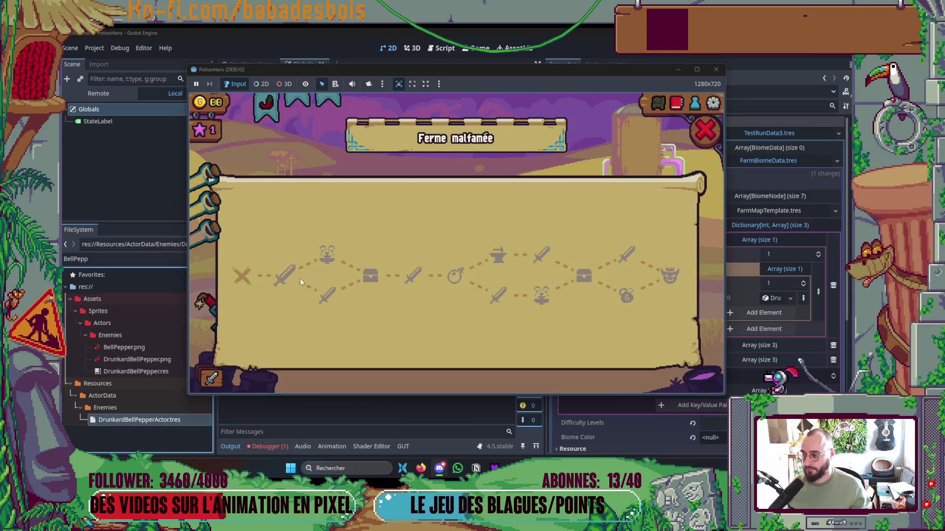
click(283, 276)
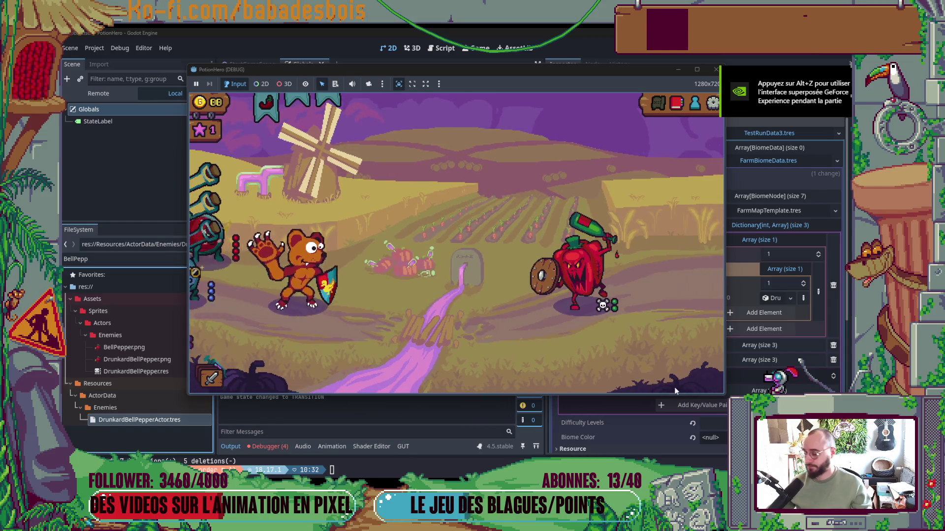
mouse_move(604, 307)
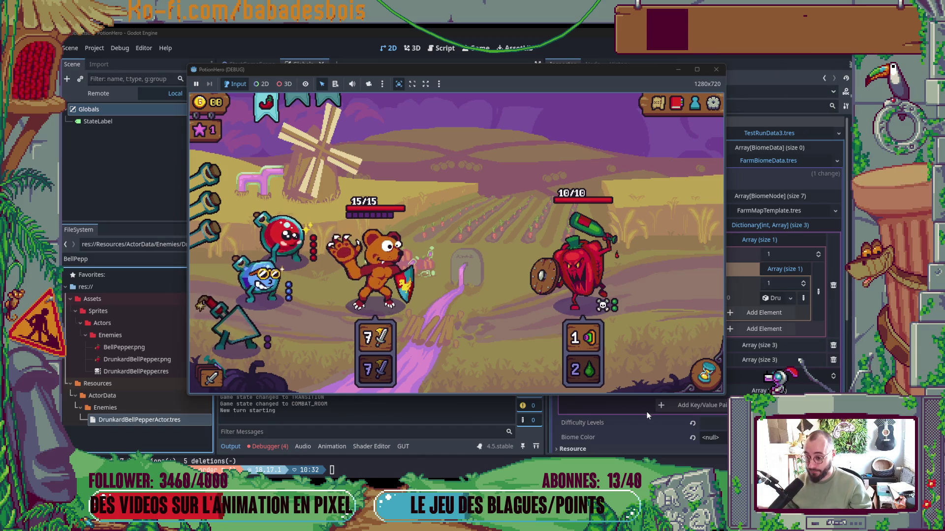
click(706, 375)
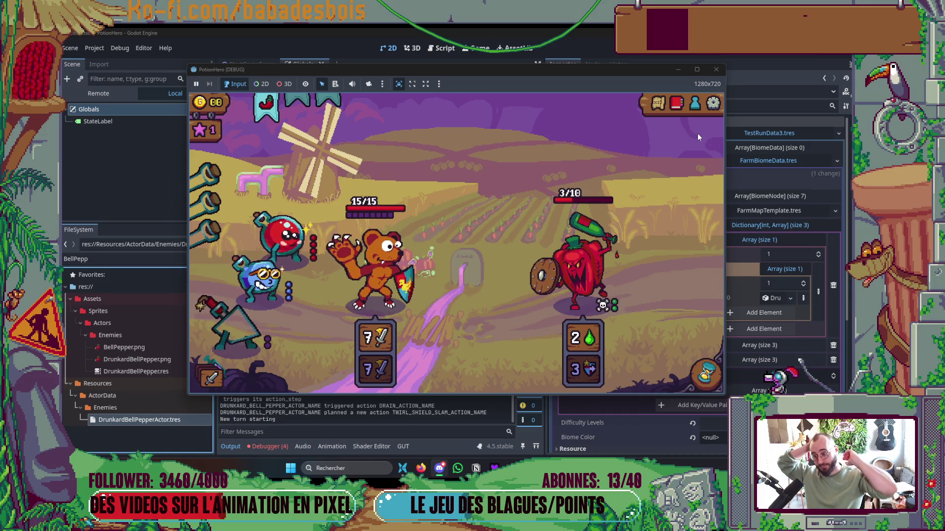
click(716, 69)
key(alt+Tab)
key(Tab)
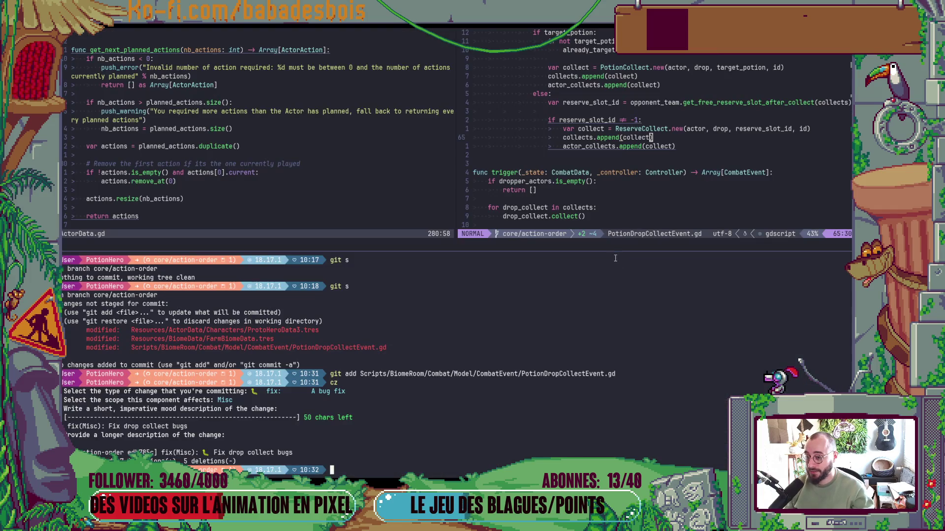
Collapse Enemies Pools Template, Settings and Current Biome in the Globals inspector, then reopen Team Data
key(alt+Tab)
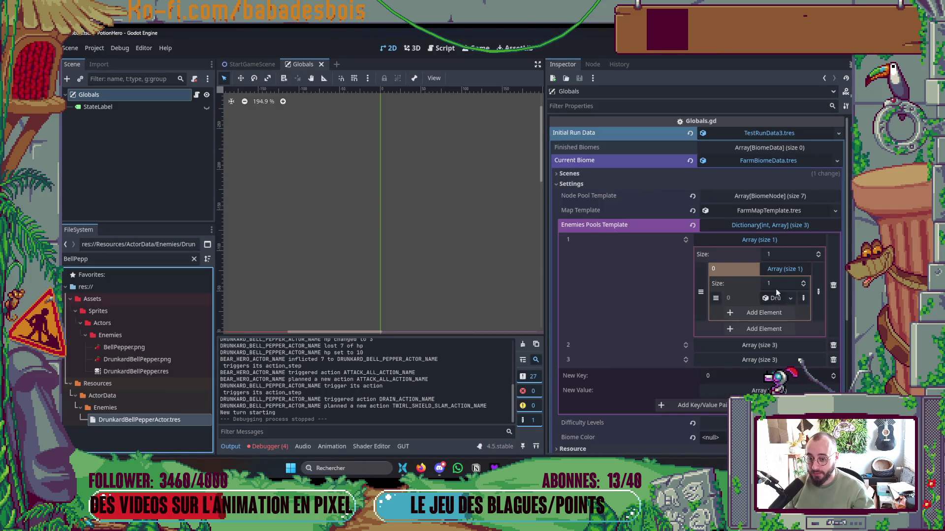
click(772, 240)
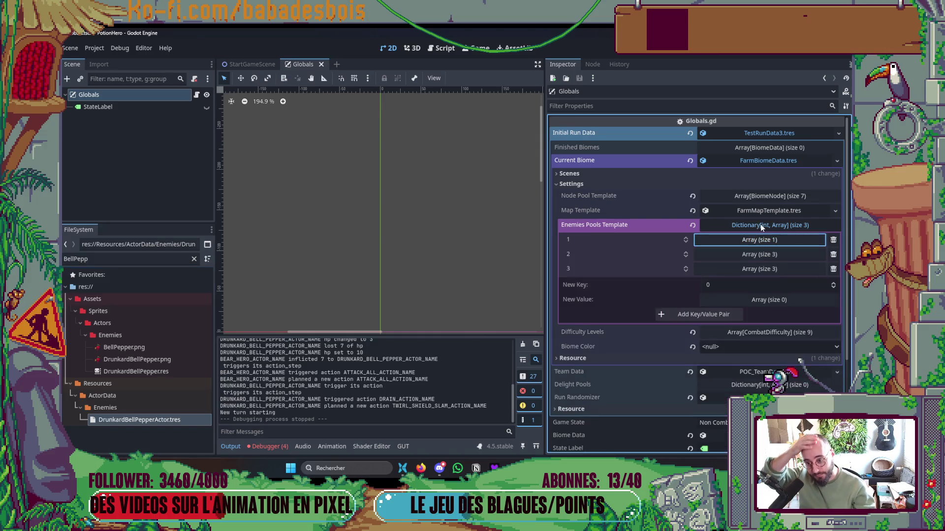
click(768, 225)
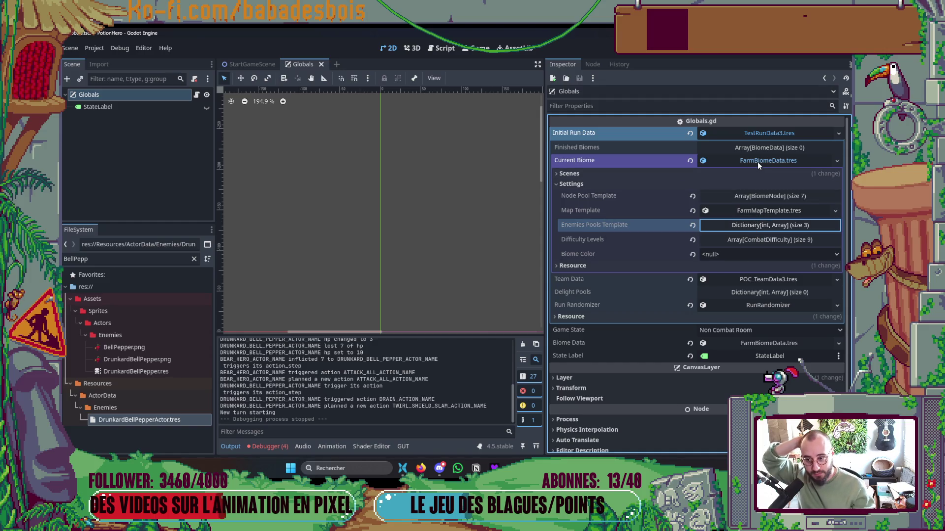
click(700, 183)
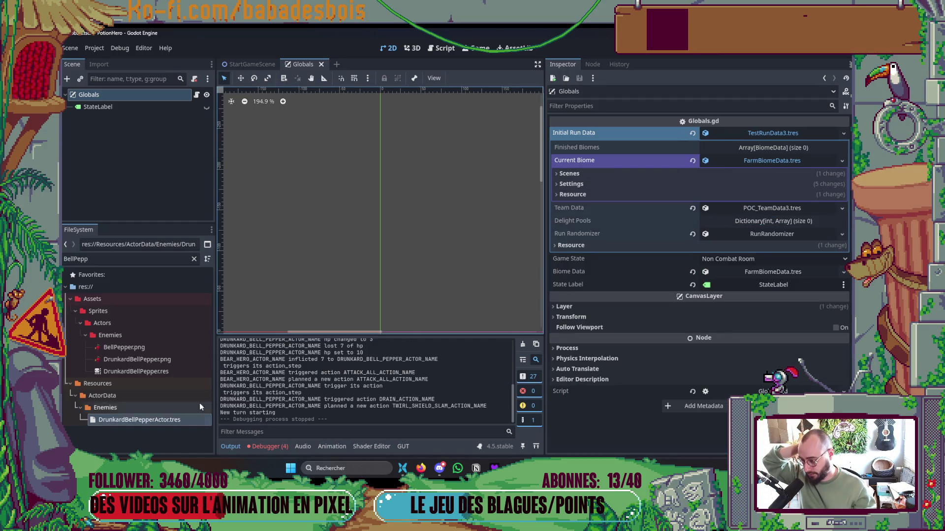
click(765, 160)
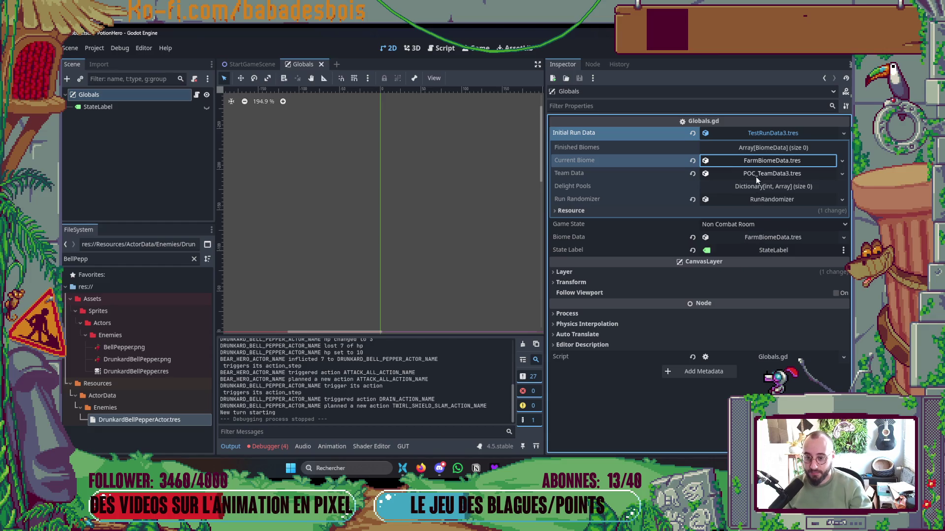
click(754, 172)
Expand ProtoHeroData3 under Team Data > Actors to reveal its Possible Actions list
click(766, 240)
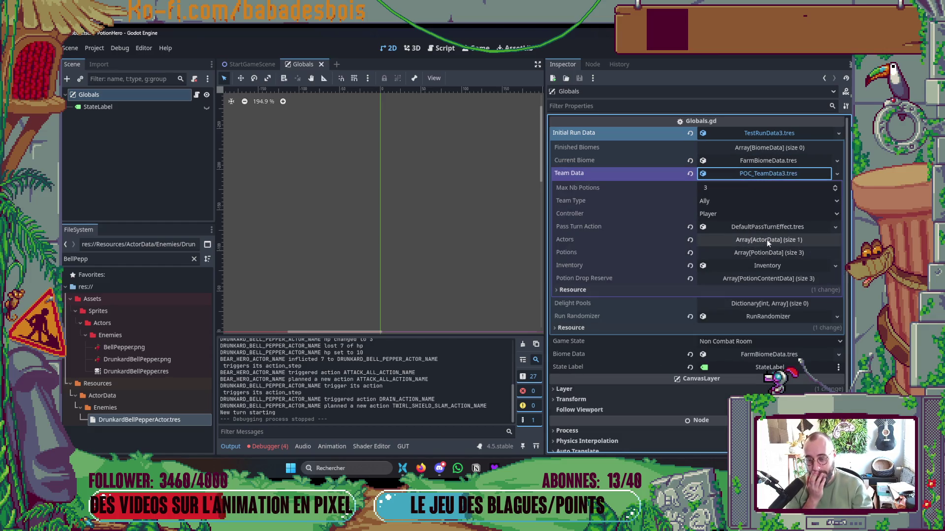
click(759, 271)
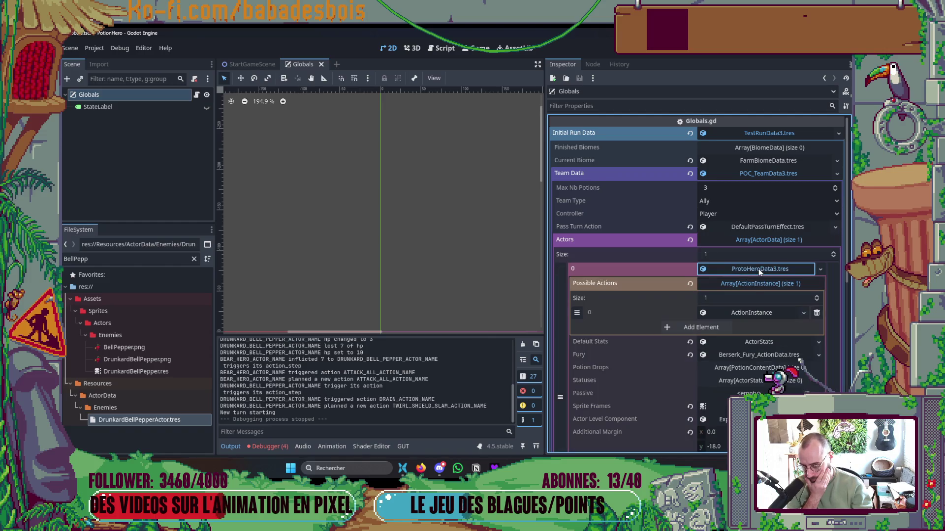
click(759, 271)
click(758, 268)
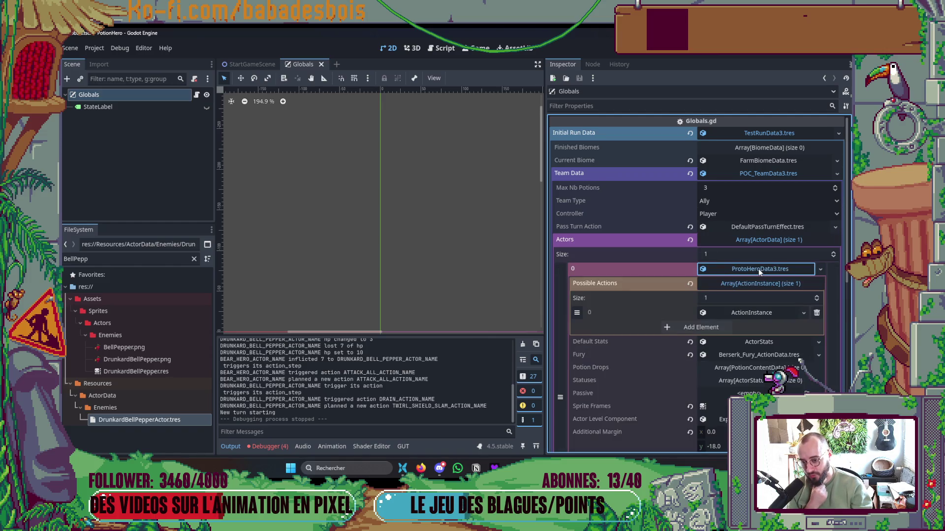
scroll(757, 267, down, 2)
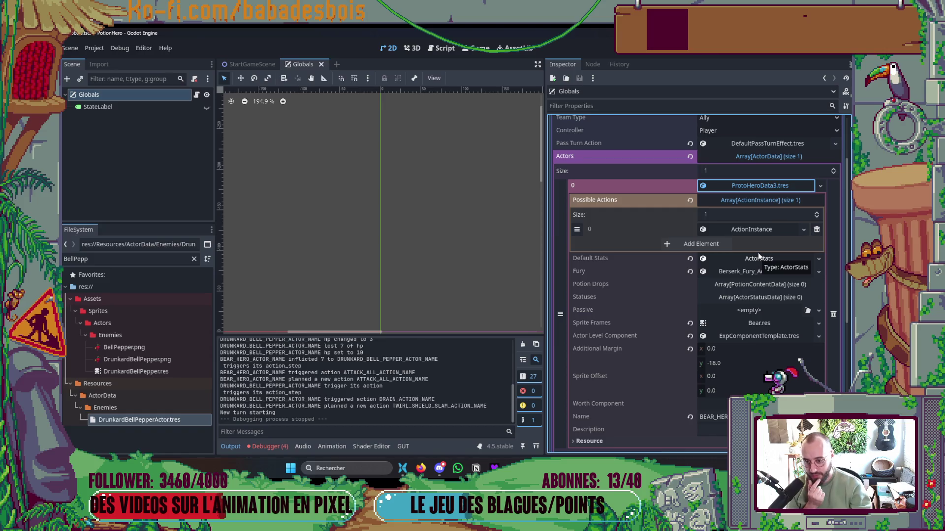
click(745, 198)
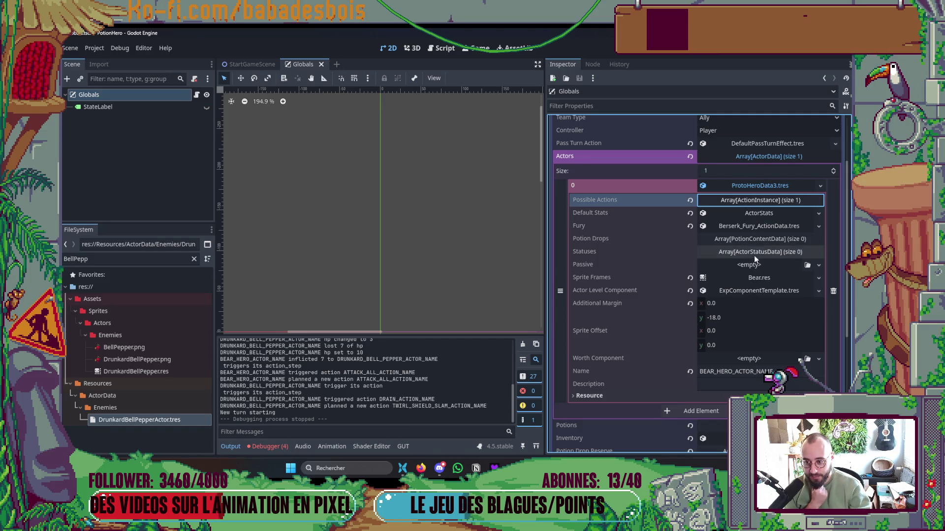
click(753, 201)
Set the first possible action's Modifier to 1
click(763, 230)
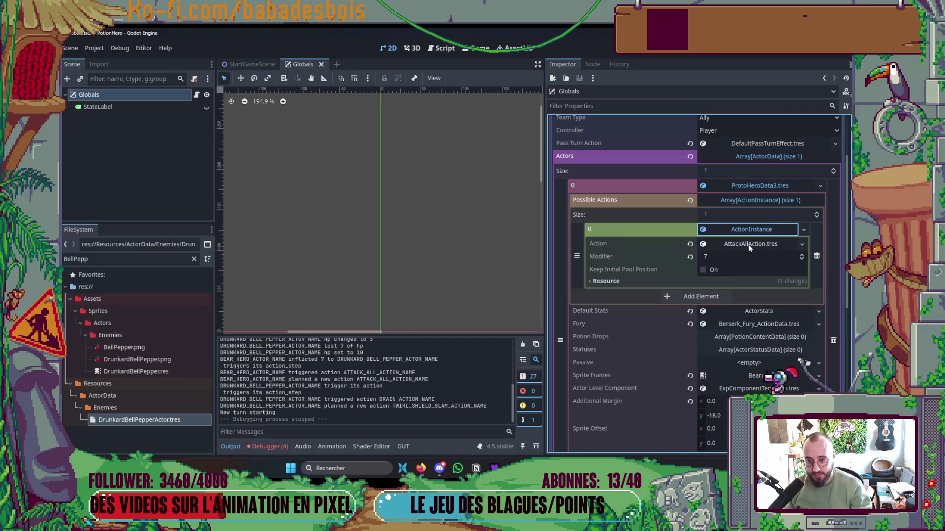
click(733, 256)
text(1)
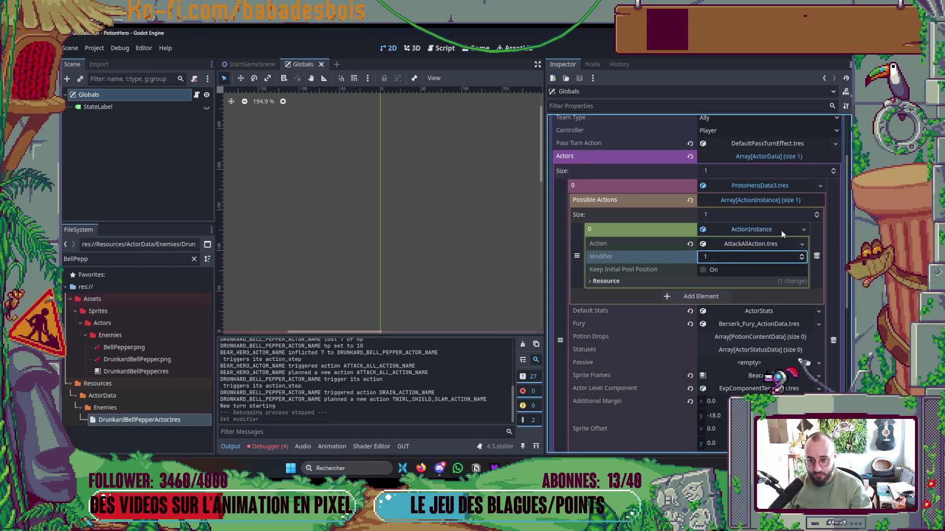
click(793, 234)
Add a second possible action as a new ActionInstance assigned DrainAction.tres
click(701, 244)
click(742, 244)
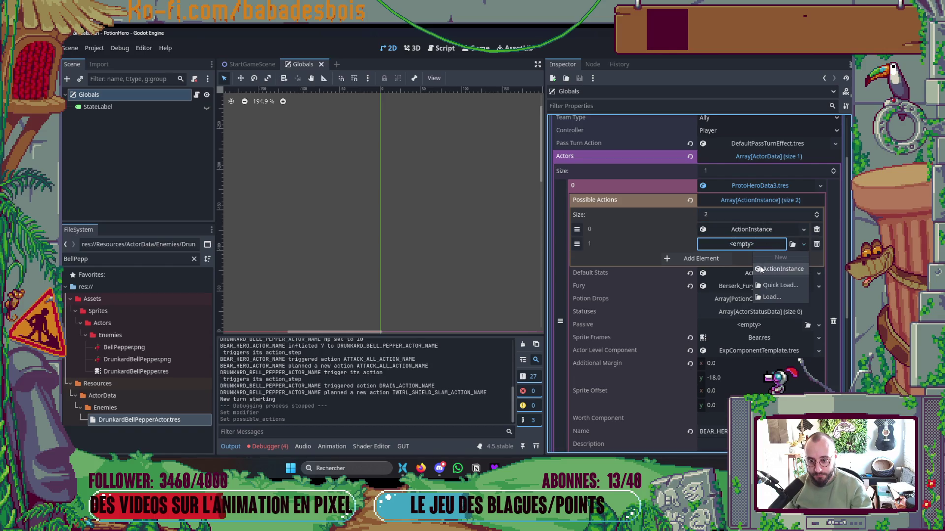
click(760, 269)
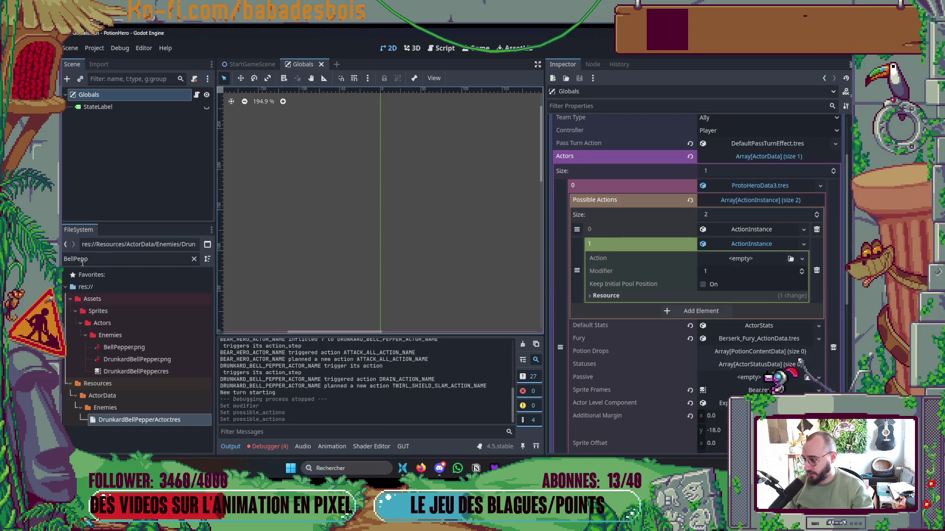
double_click(77, 260)
text(Drain)
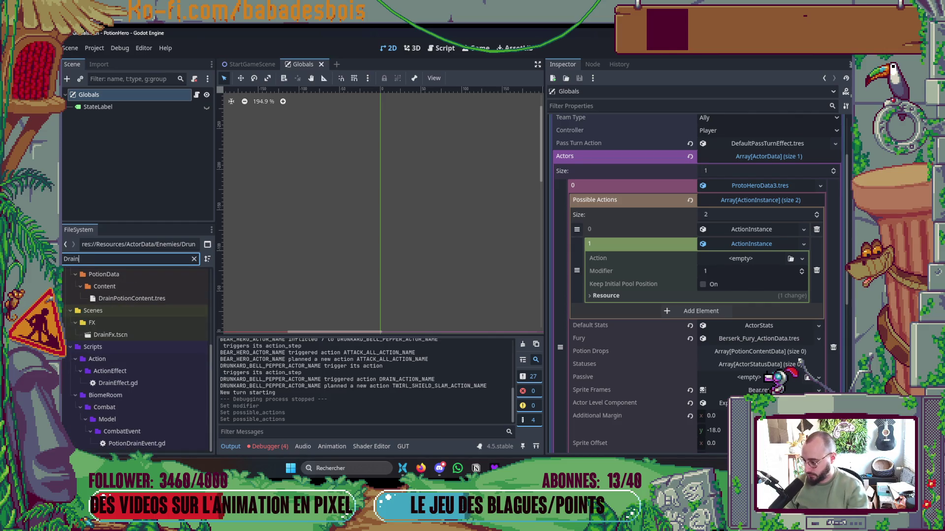
scroll(150, 404, up, 3)
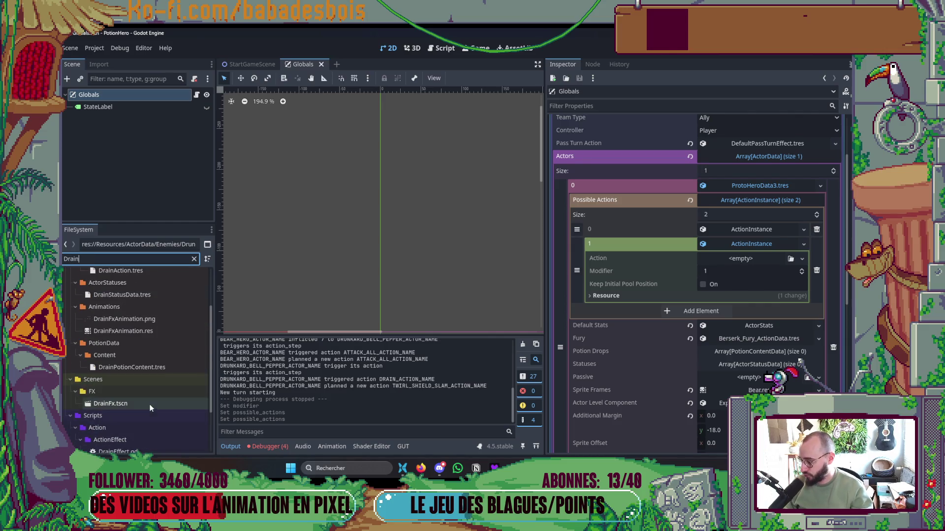
scroll(152, 400, up, 1)
drag(123, 292, 741, 258)
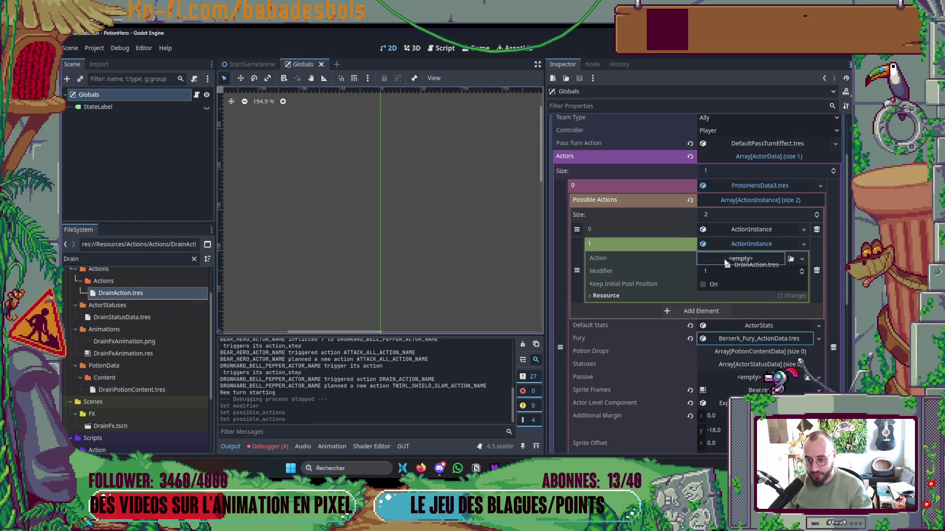
Save the changes and launch the game with F5 for testing
key(ctrl+s)
key(F5)
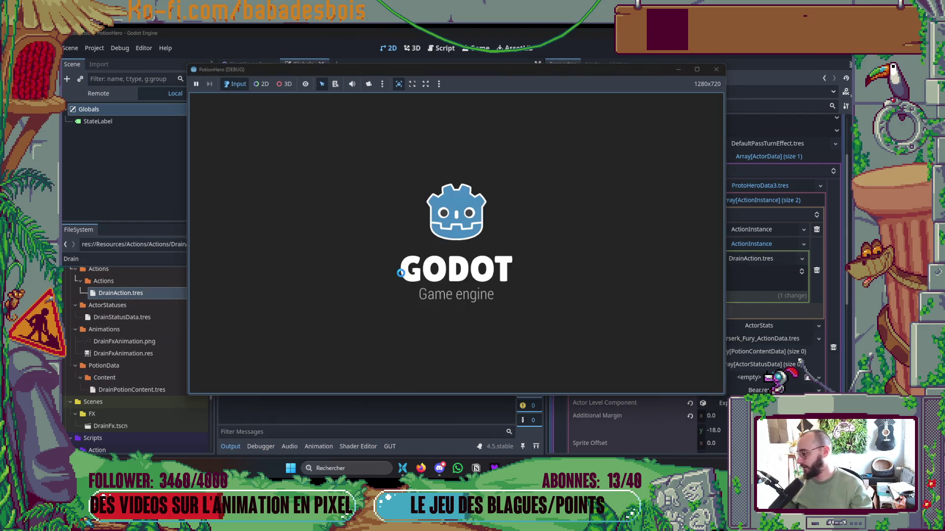
scroll(736, 246, down, 3)
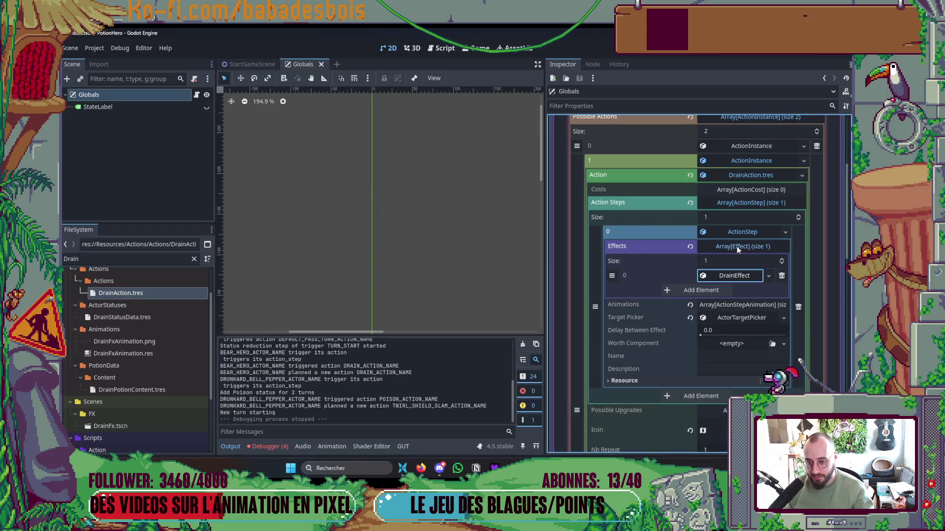
key(alt+Tab)
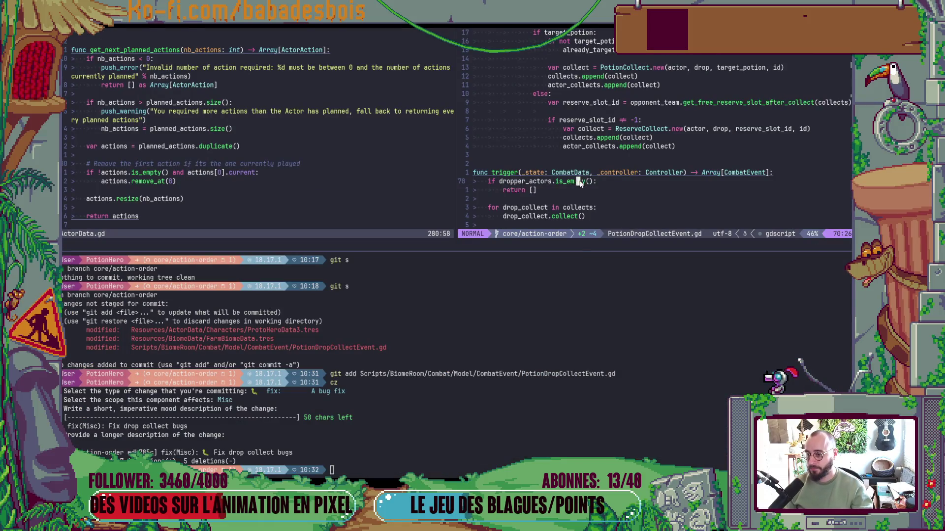
Search 'DrainEffect' in Neovim's file finder and open DrainEffect.gd, then return to Godot
key(ctrl+backslash)
key(space)
key(f)
key(f)
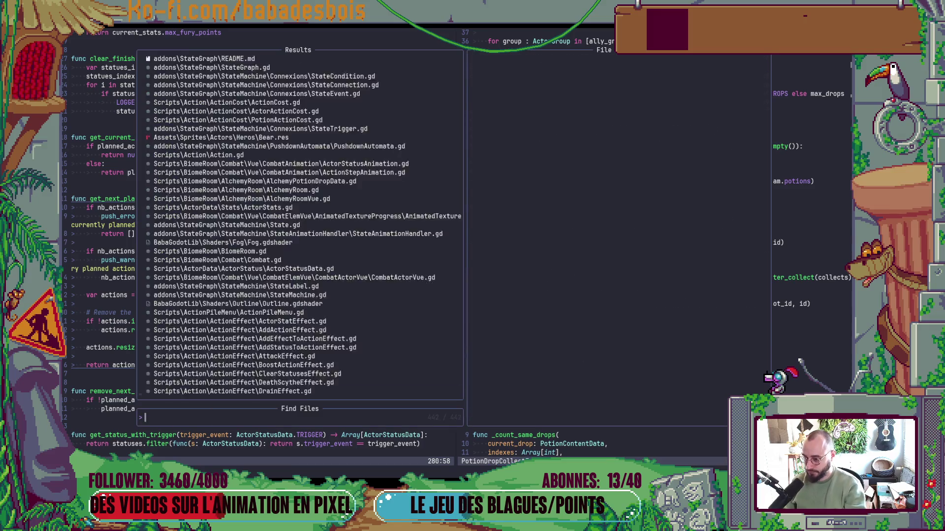
text(Drai)
text(nEffect)
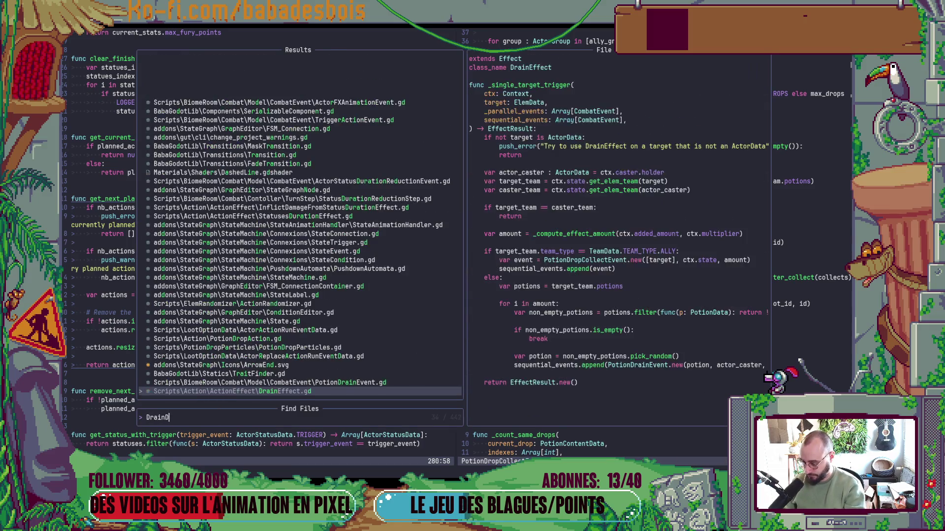
key(Return)
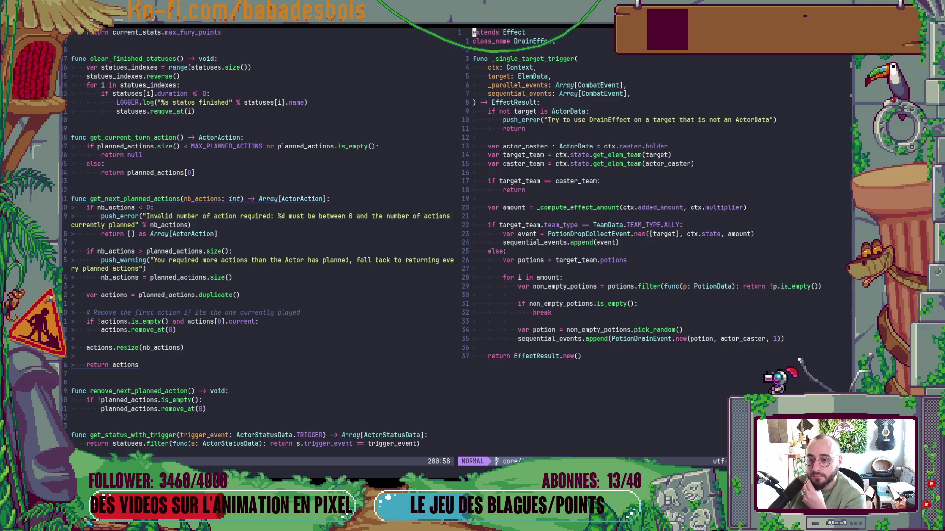
key(alt+Tab)
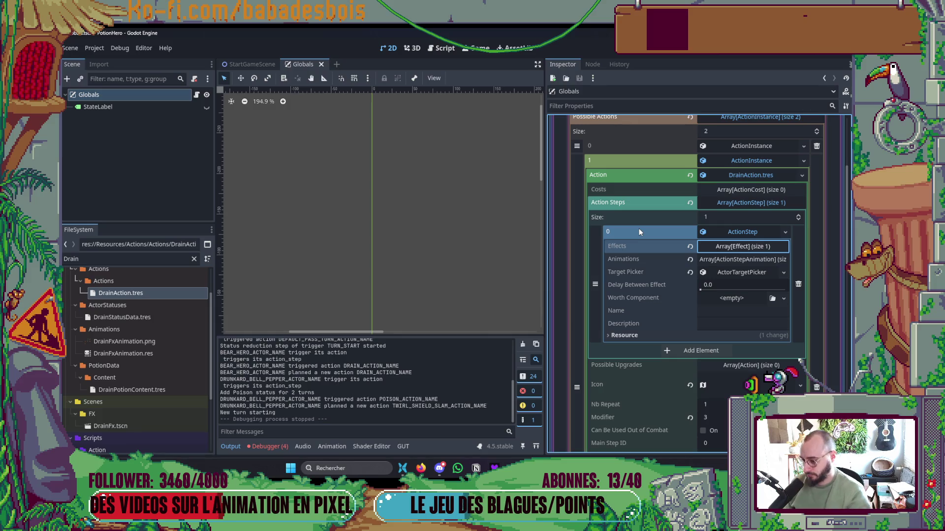
Review the debugger errors at TeamVue.gd line 121 and LevelUpScreen.gd line 65, consulting is_ancestor_of docs
click(266, 446)
click(276, 343)
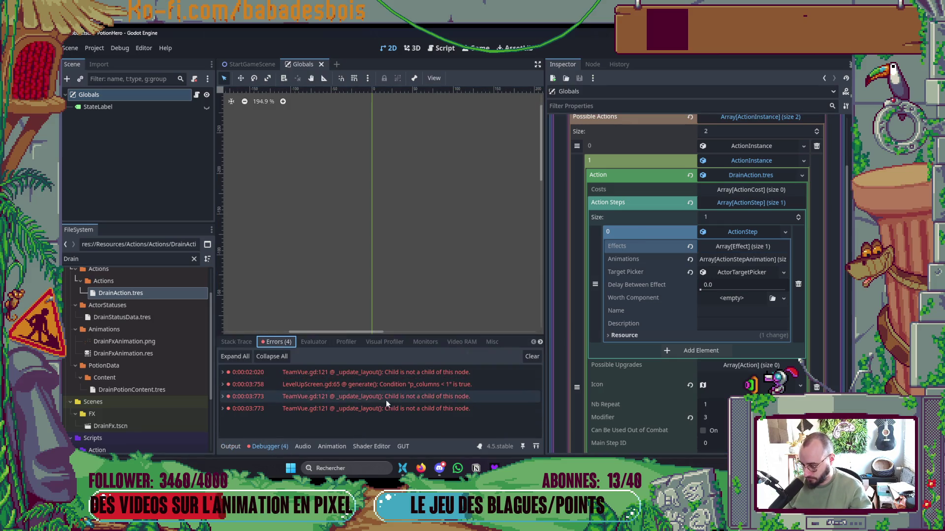
click(426, 402)
mouse_move(427, 402)
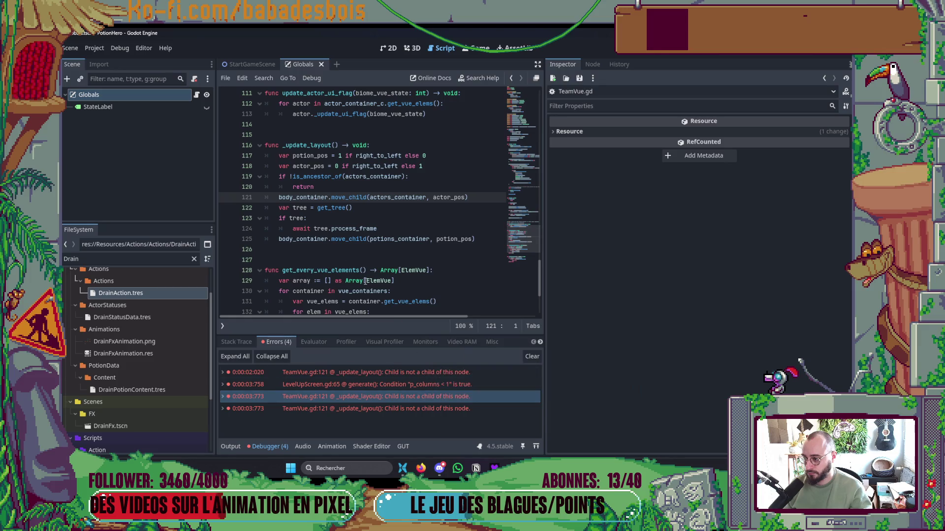
ctrl+click(329, 178)
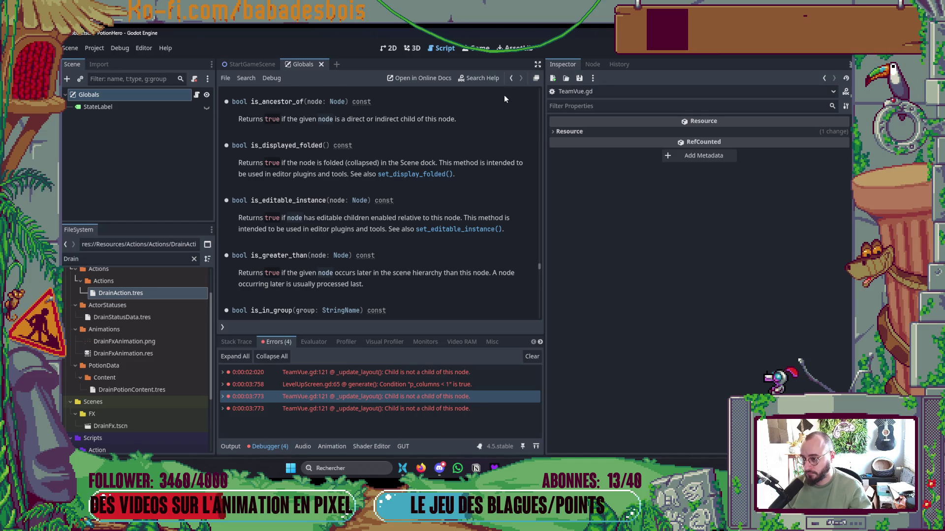
click(511, 79)
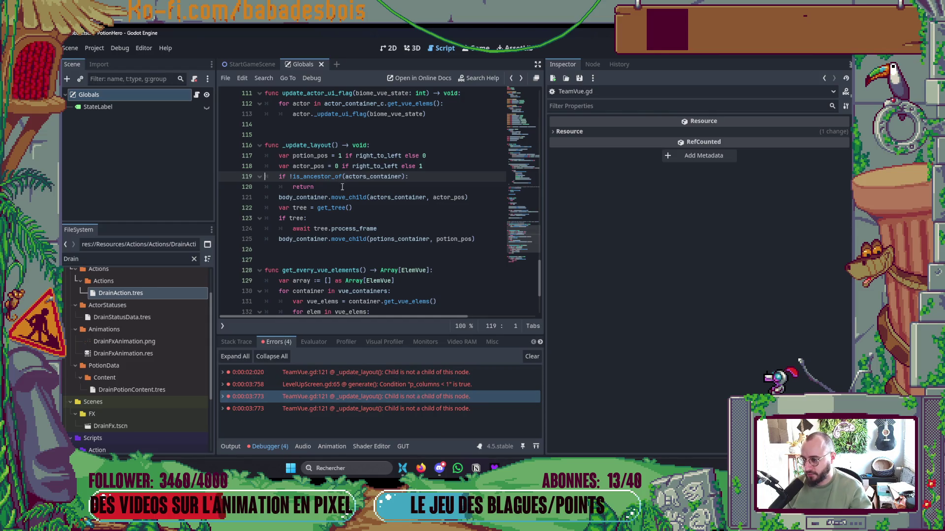
click(356, 375)
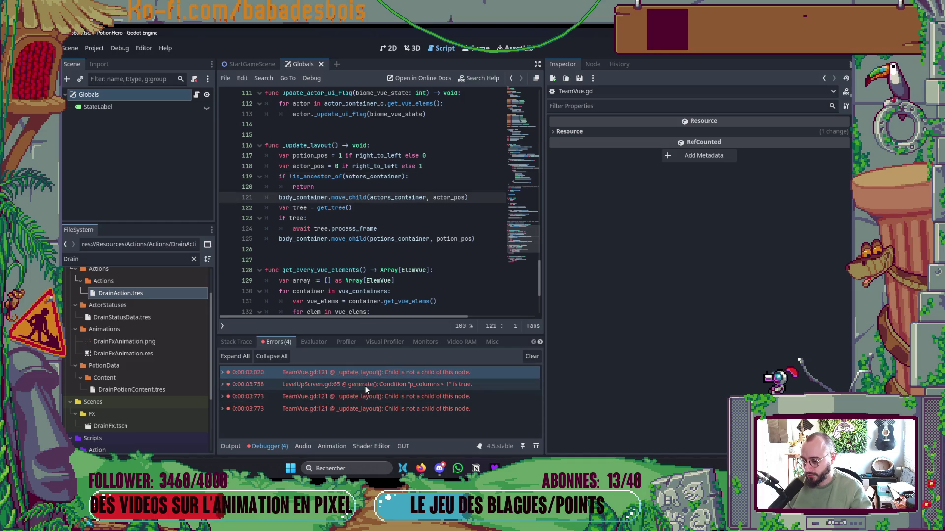
click(365, 386)
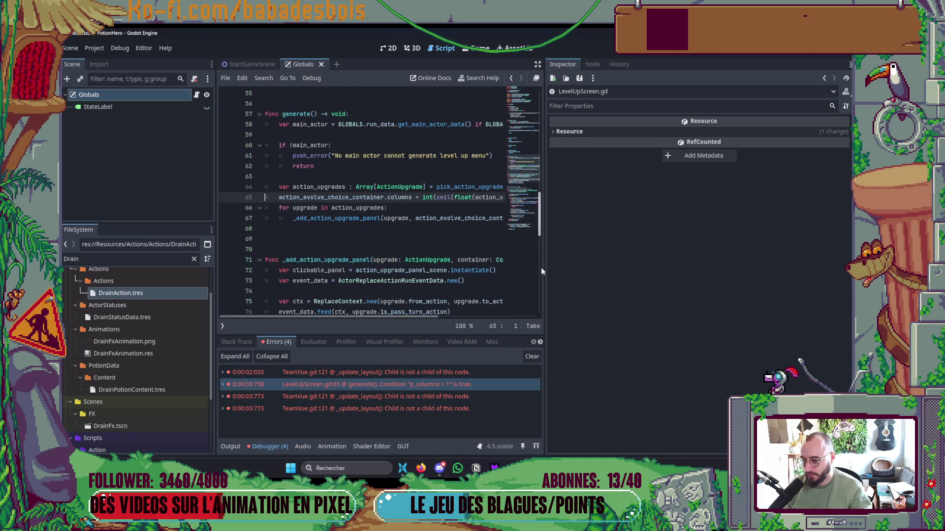
click(396, 400)
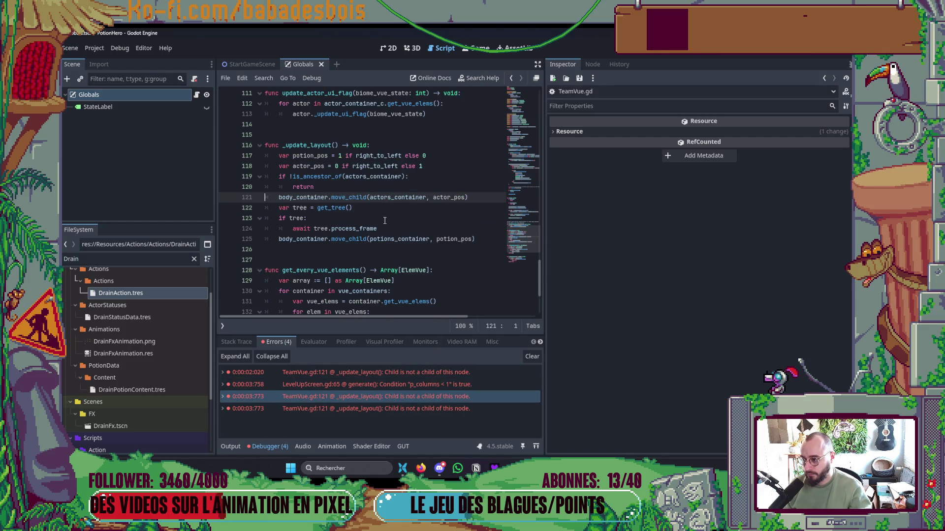
Add 'or !is_inside_tree()' to the early-return condition on TeamVue.gd line 119
click(405, 177)
text(or )
text(is)
text(_in)
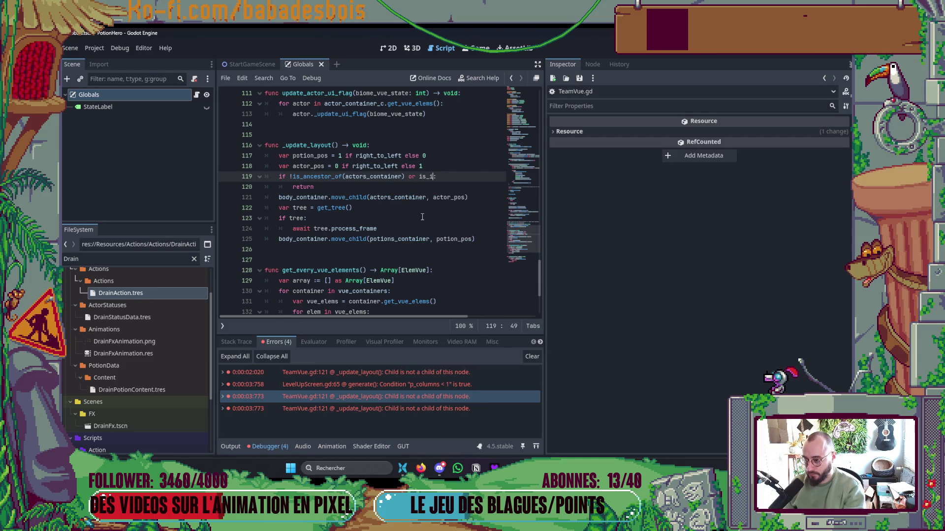
key(Return)
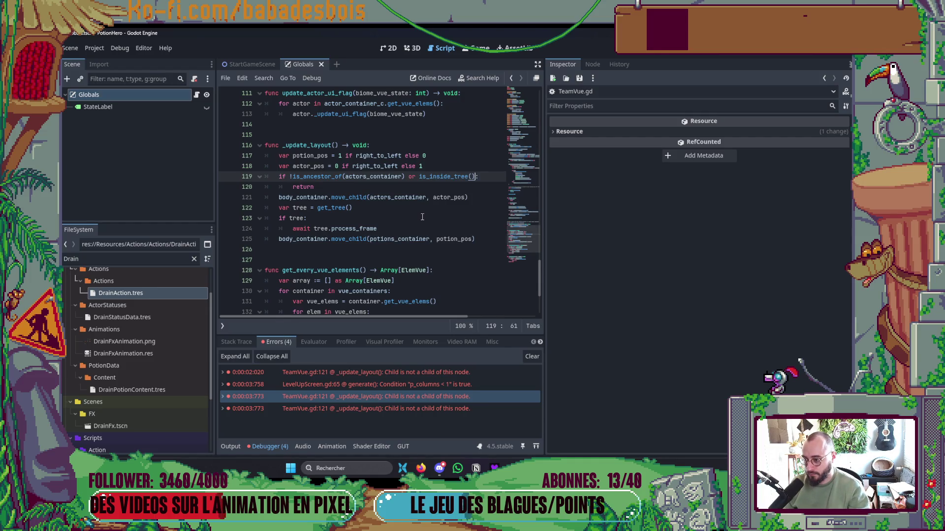
text(!)
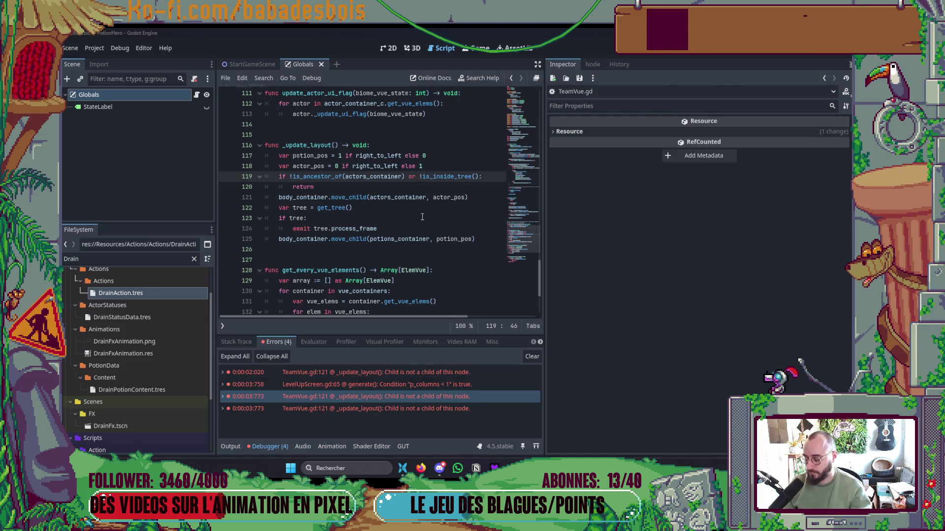
Run the game, check the debugger errors, and end a turn in the game window
key(F5)
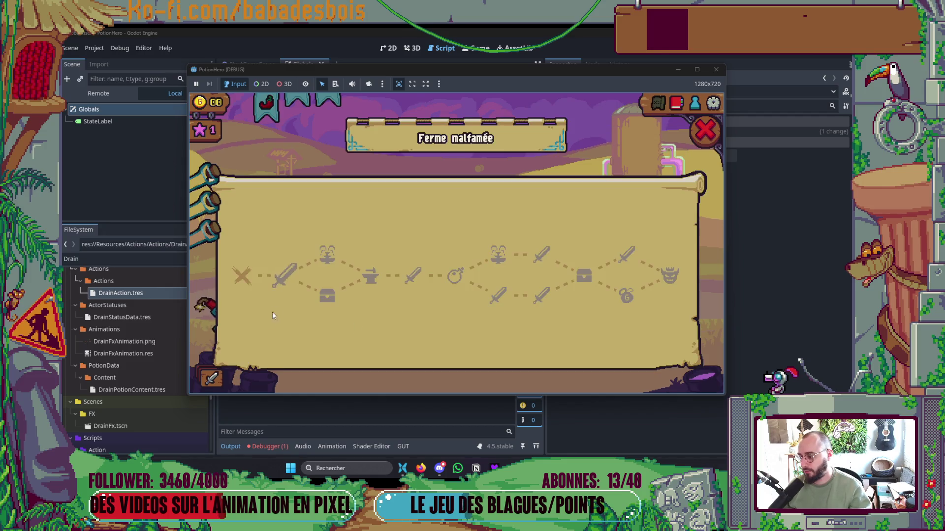
click(266, 445)
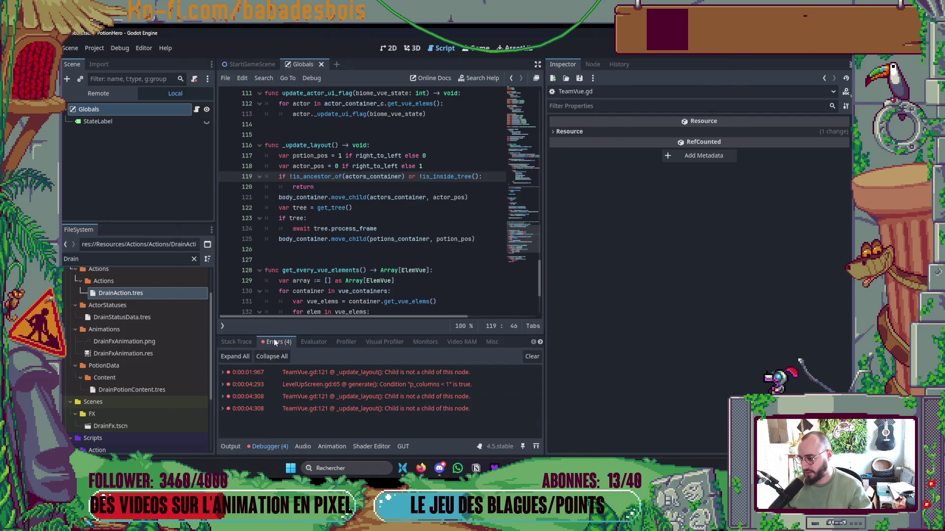
mouse_move(622, 468)
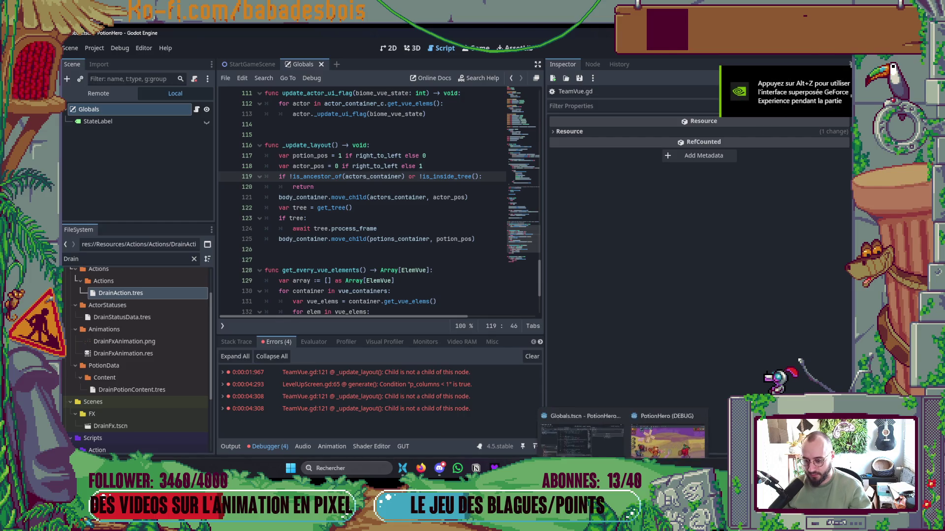
click(667, 444)
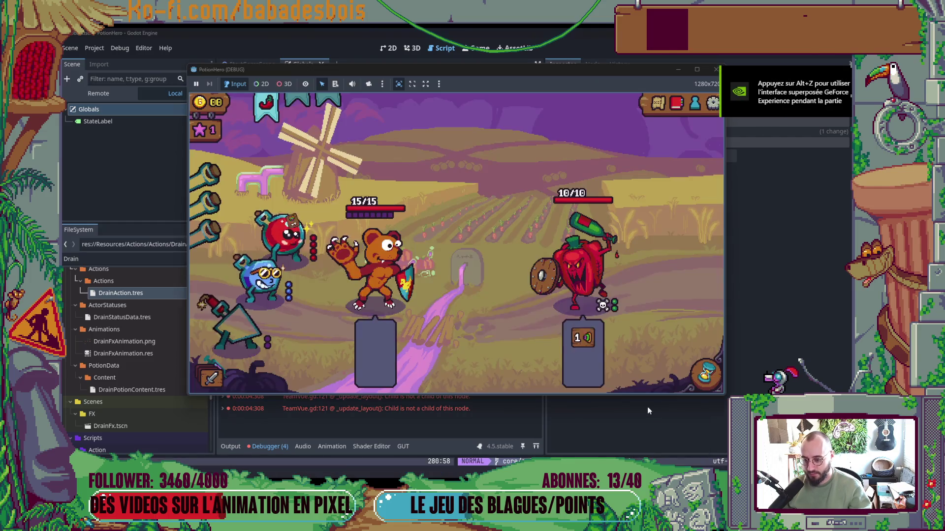
click(692, 376)
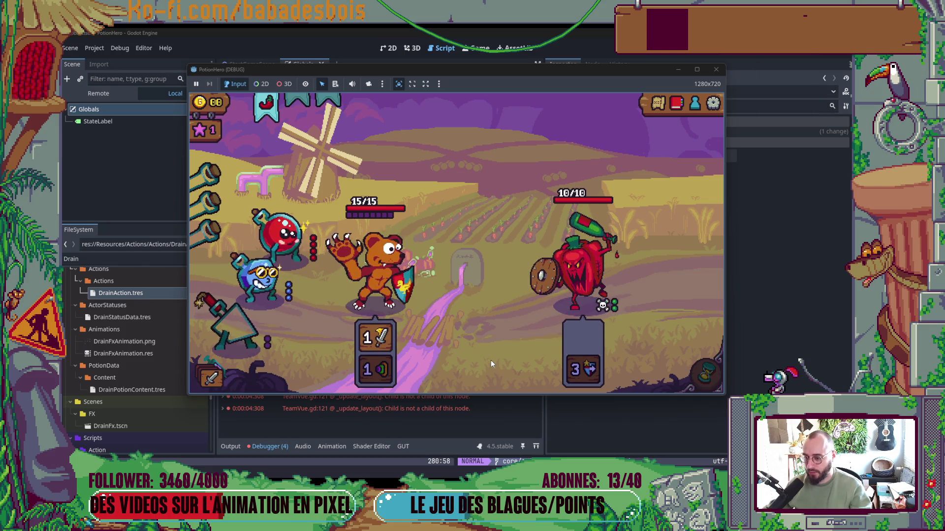
key(alt+Tab)
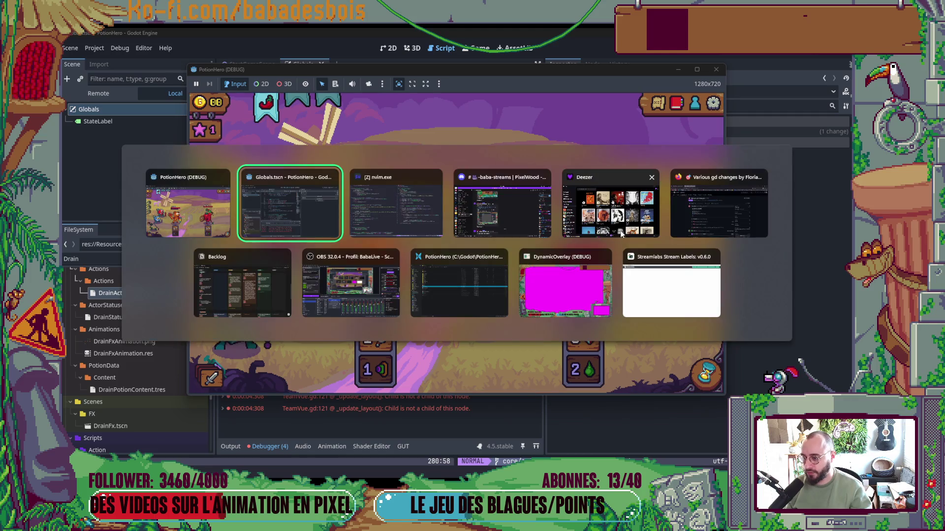
key(alt+Tab)
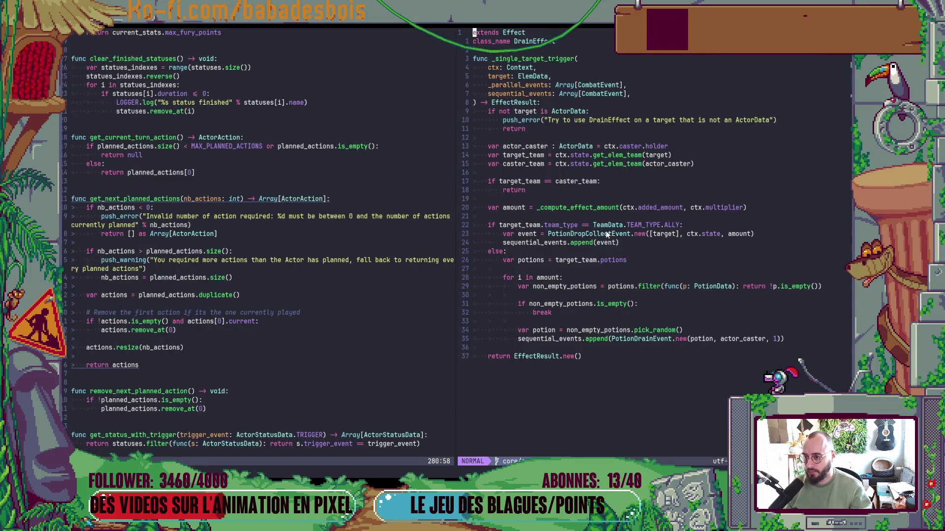
key(alt+Tab)
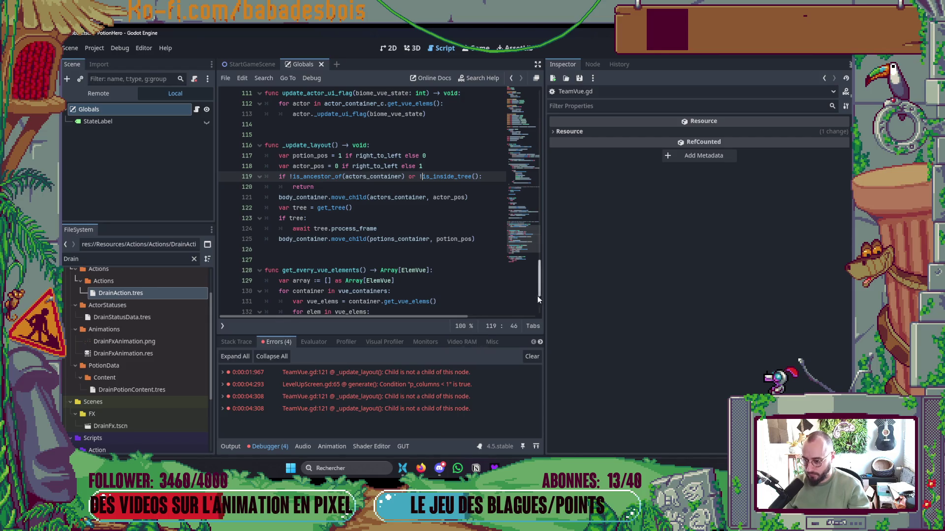
Widen the script area and open DrainEffect.gd through Quick Open using 'draineff'
drag(544, 300, 762, 300)
click(550, 279)
key(ctrl+alt+o)
text(draineff)
key(Return)
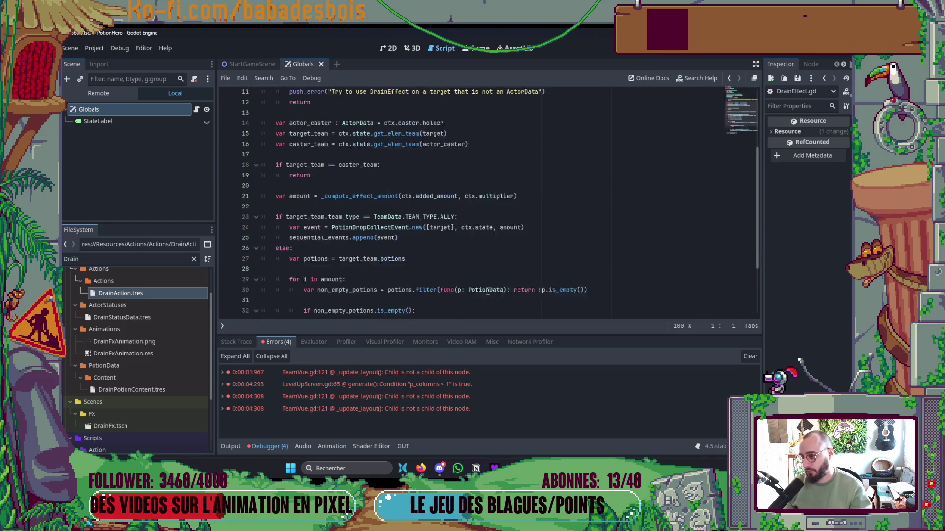
Inspect the line 15 target_team assignment and set a breakpoint on line 18's team check
scroll(276, 160, up, 4)
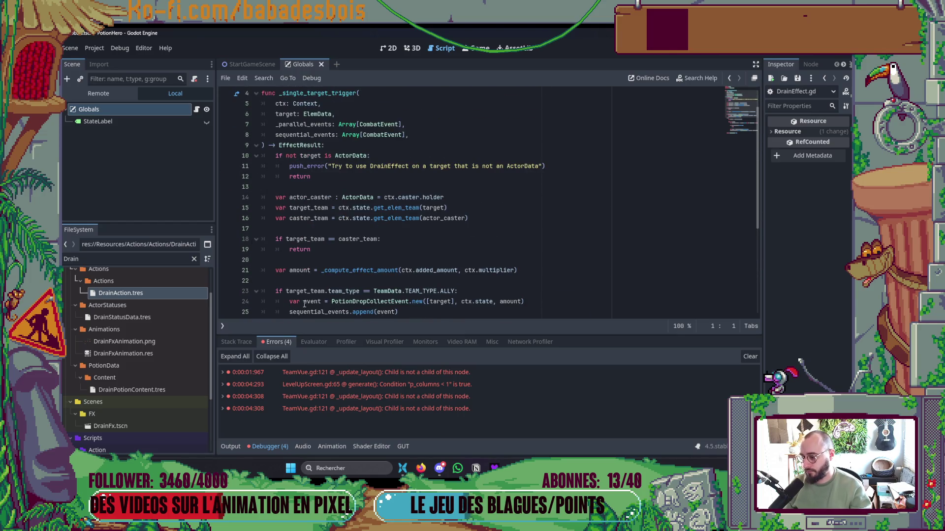
click(323, 157)
click(347, 208)
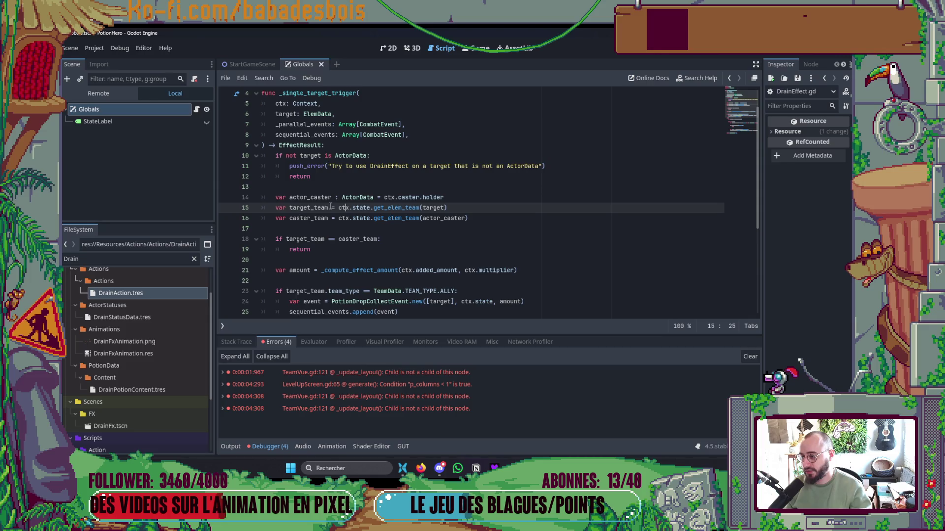
scroll(366, 236, down, 2)
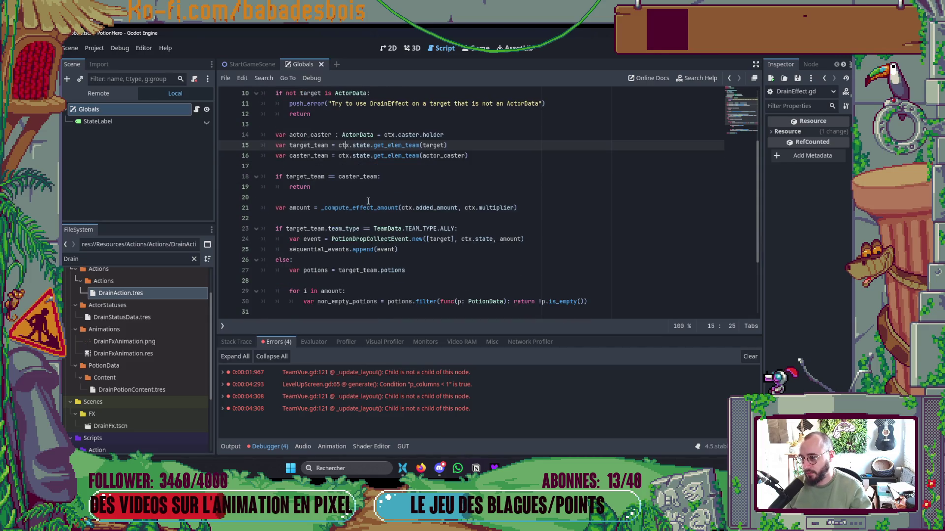
click(407, 179)
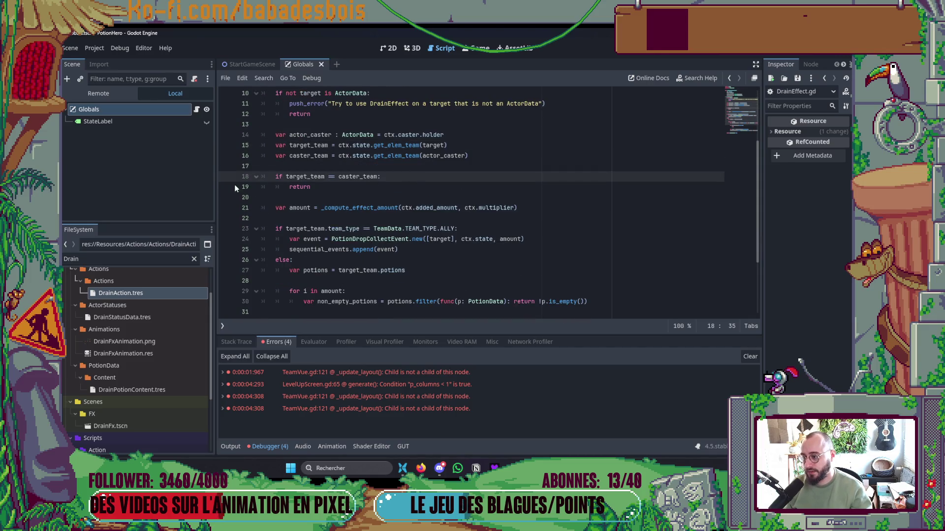
End the turn twice in the running game to hit the breakpoint
key(alt+Tab)
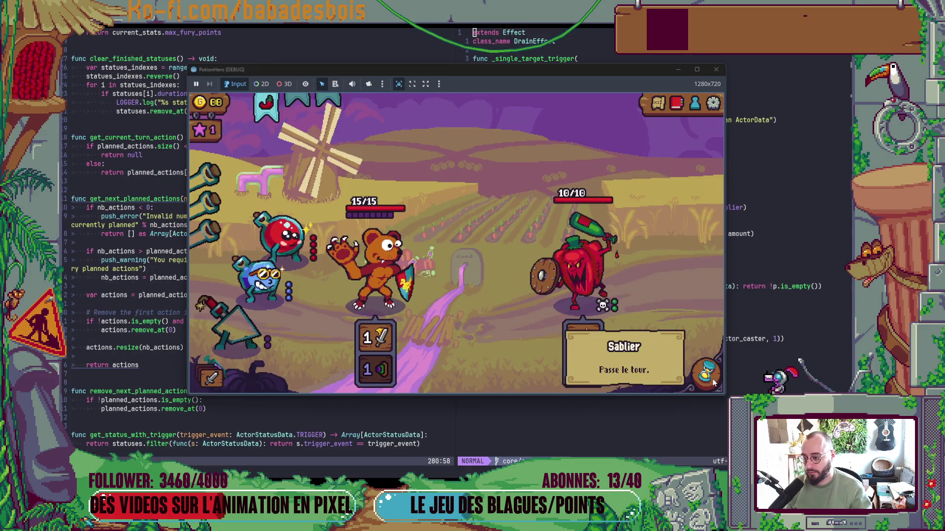
click(707, 378)
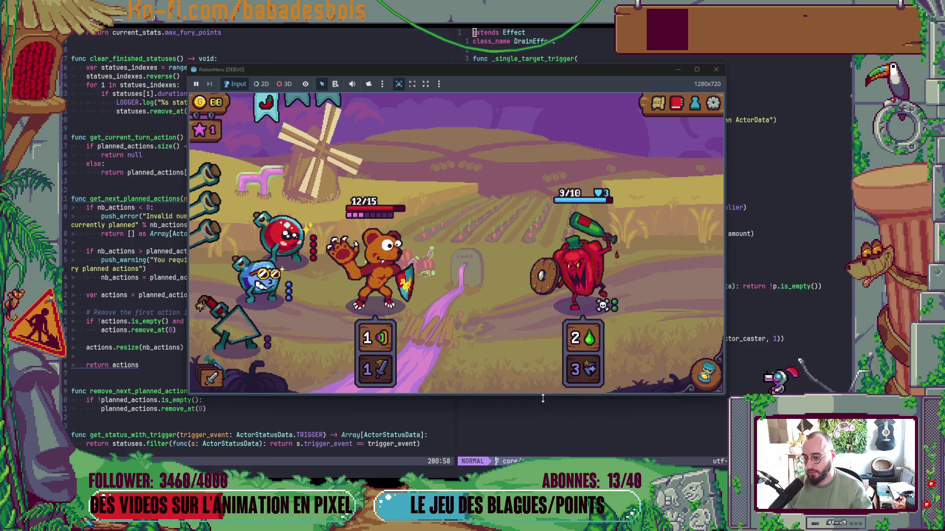
mouse_move(575, 372)
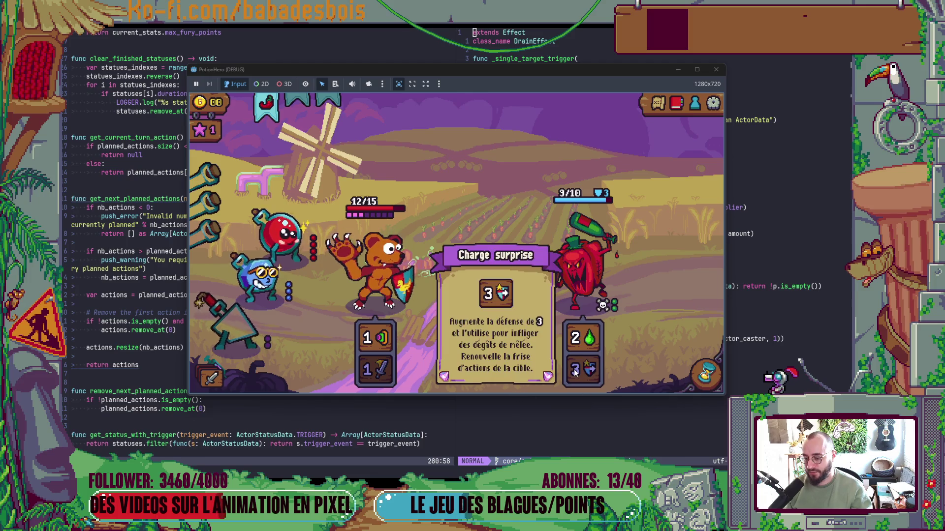
mouse_move(382, 376)
click(706, 374)
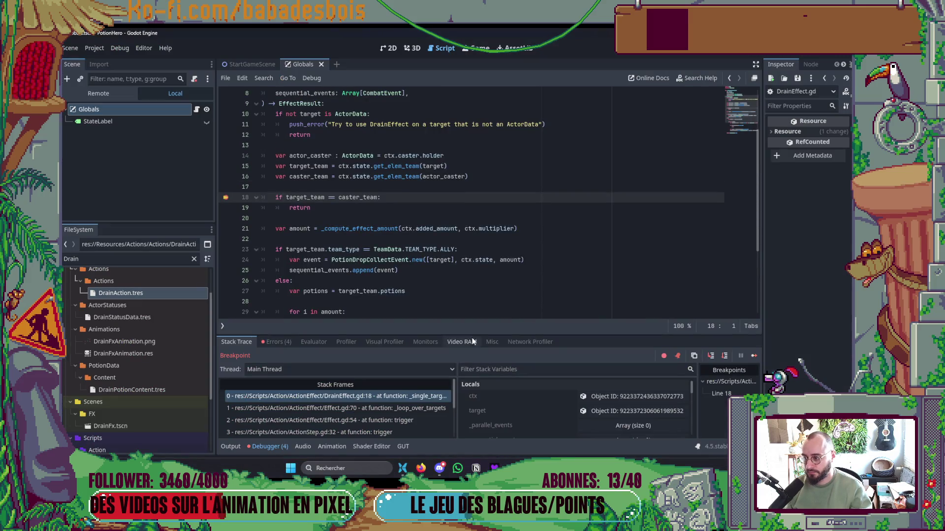
Review the paused DrainEffect code and step over into the else branch of the team-type check
scroll(622, 421, down, 2)
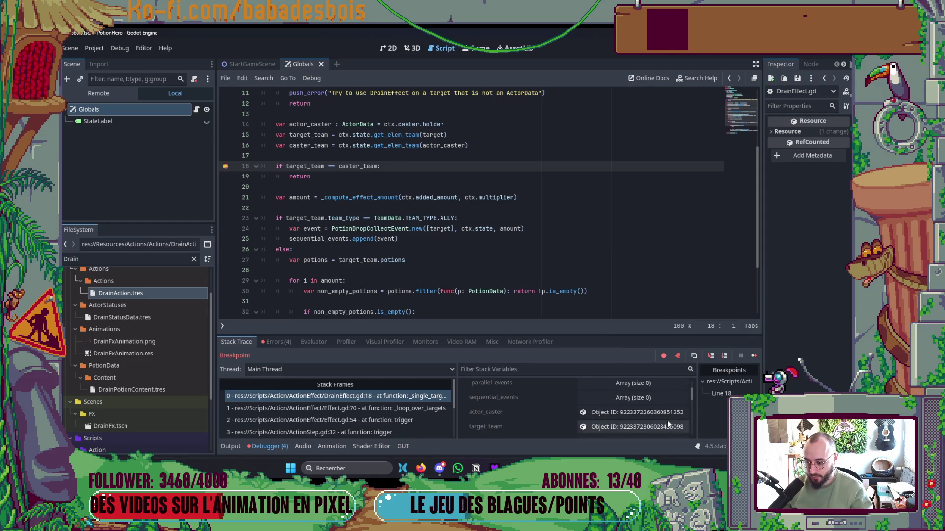
scroll(667, 418, down, 1)
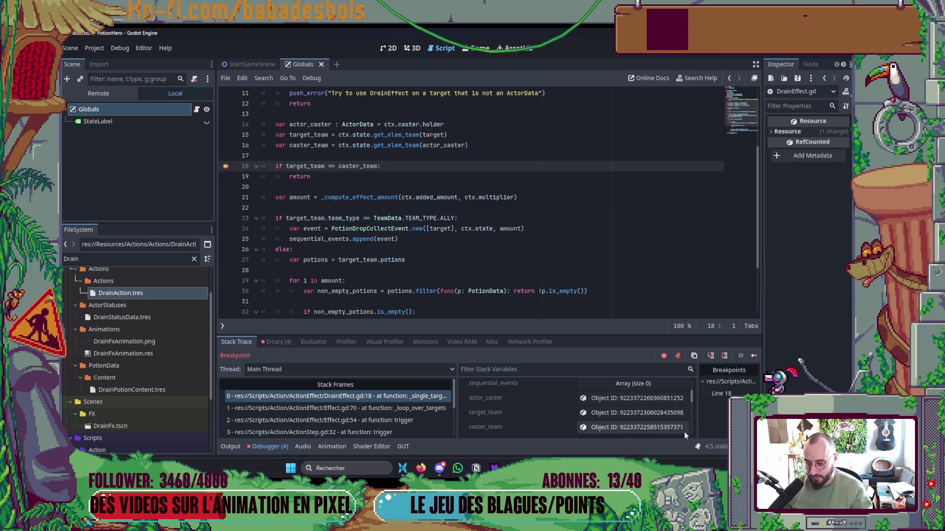
scroll(345, 213, down, 1)
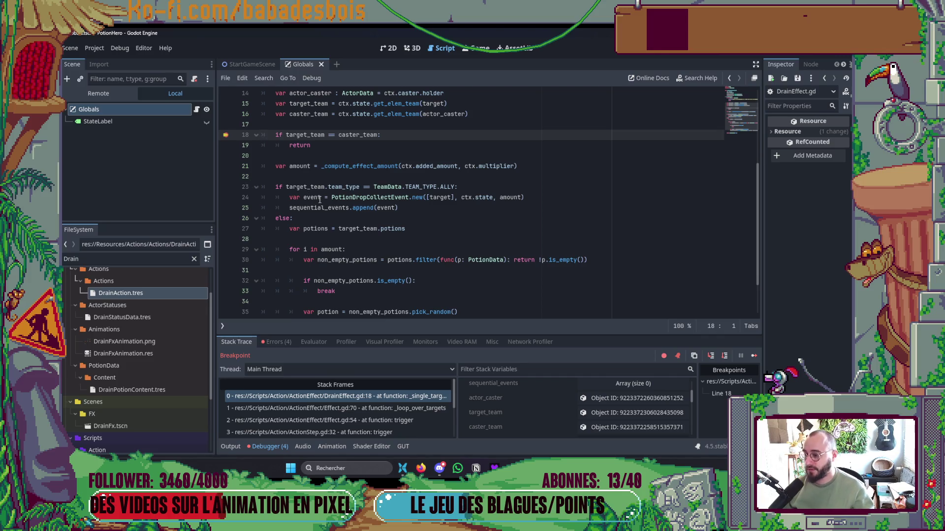
scroll(320, 199, down, 2)
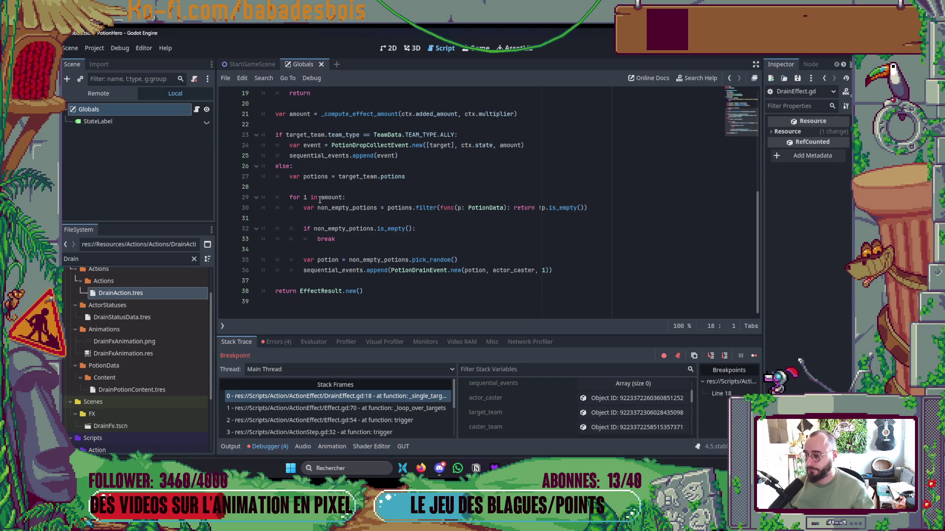
scroll(321, 199, up, 5)
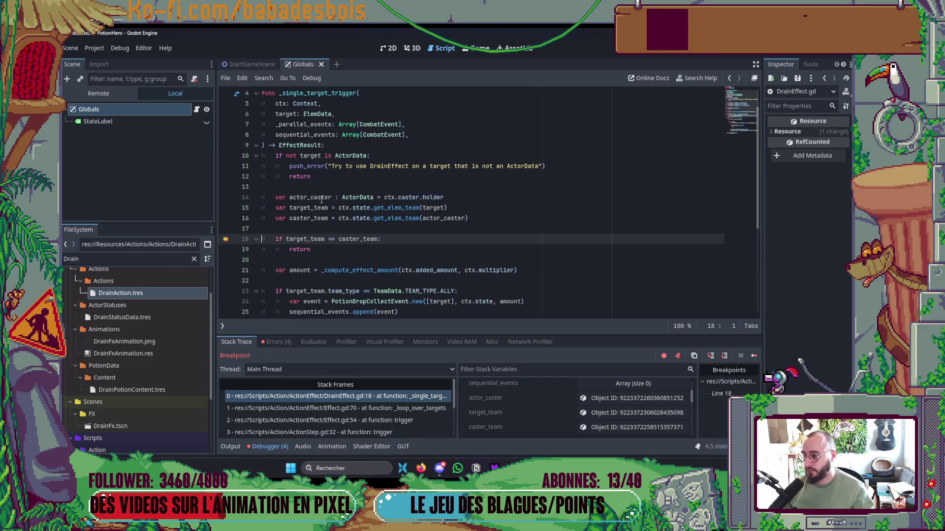
scroll(322, 199, down, 5)
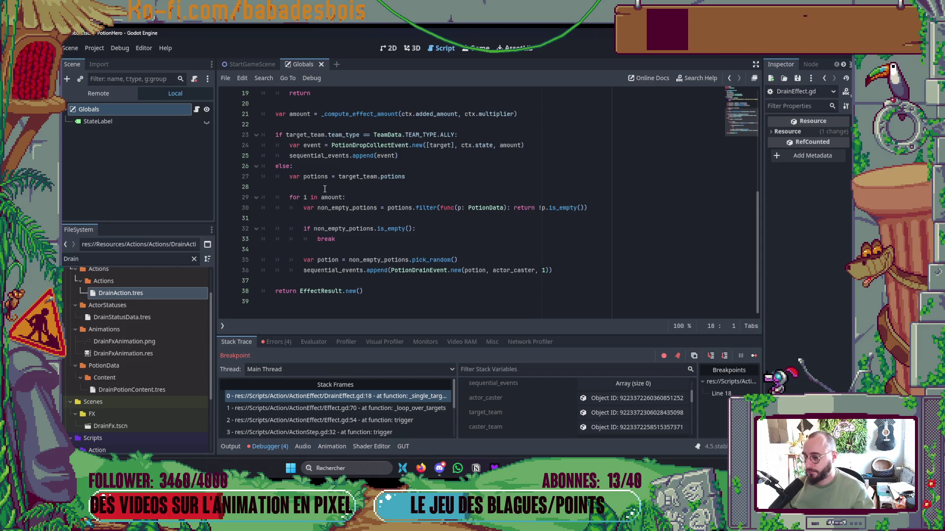
scroll(324, 189, up, 2)
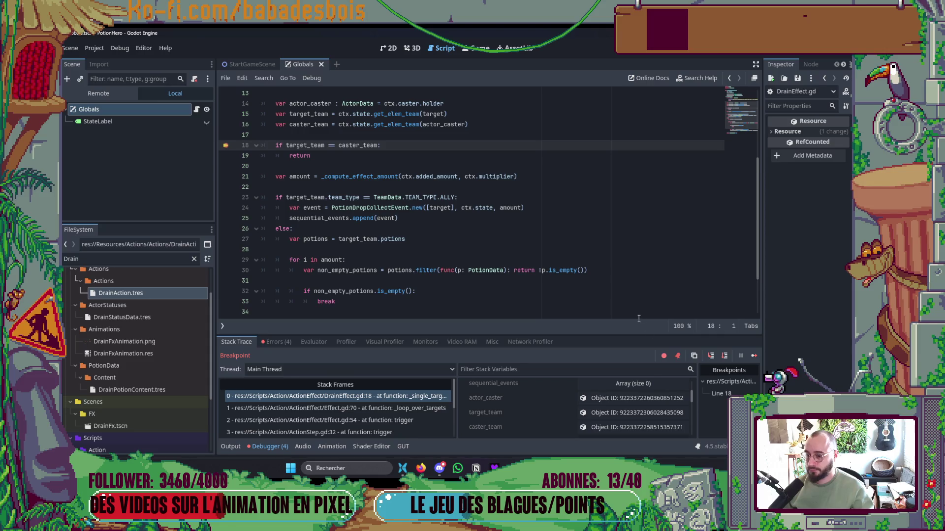
click(724, 355)
click(724, 355)
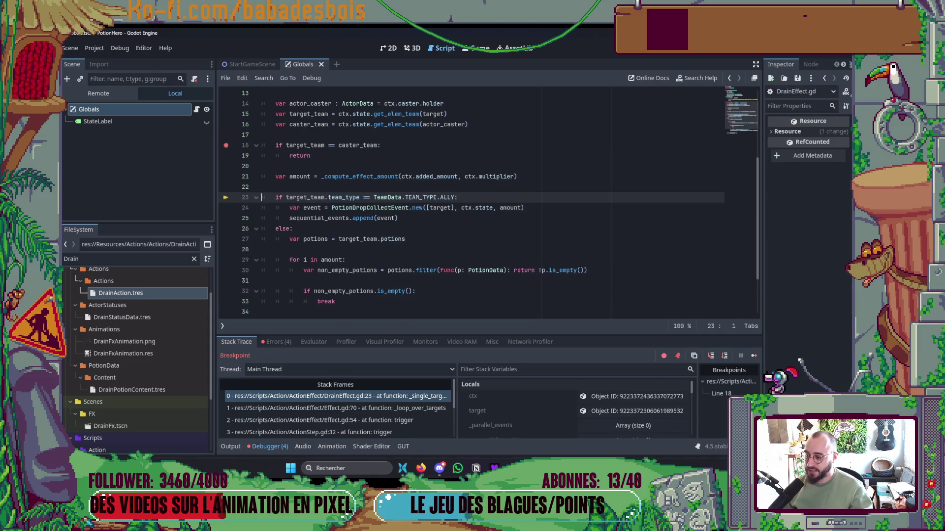
click(724, 355)
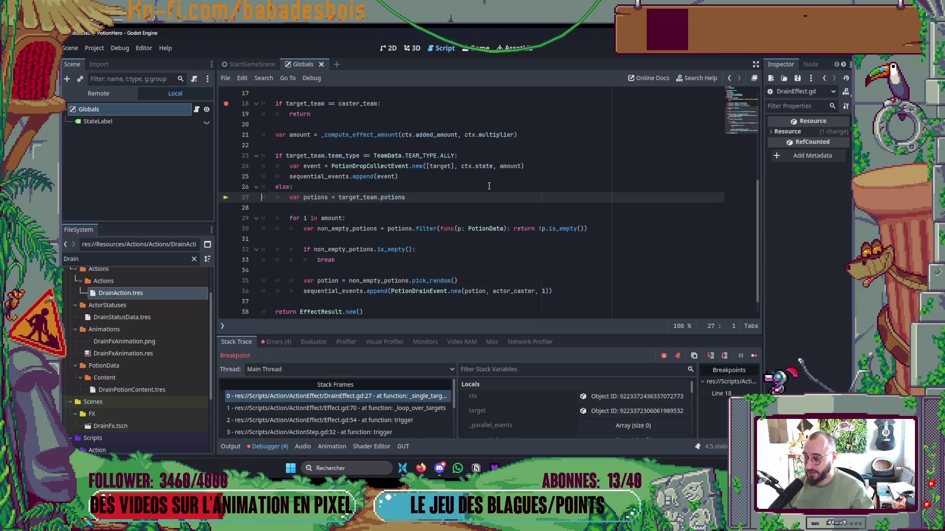
Step through the drain-amount potion loop until execution reaches the break on line 33
scroll(385, 222, down, 1)
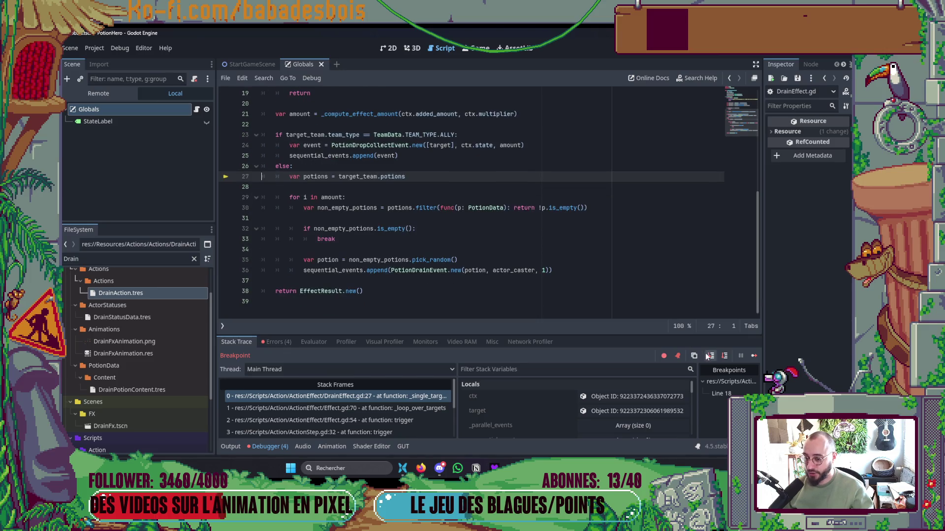
click(724, 356)
click(725, 358)
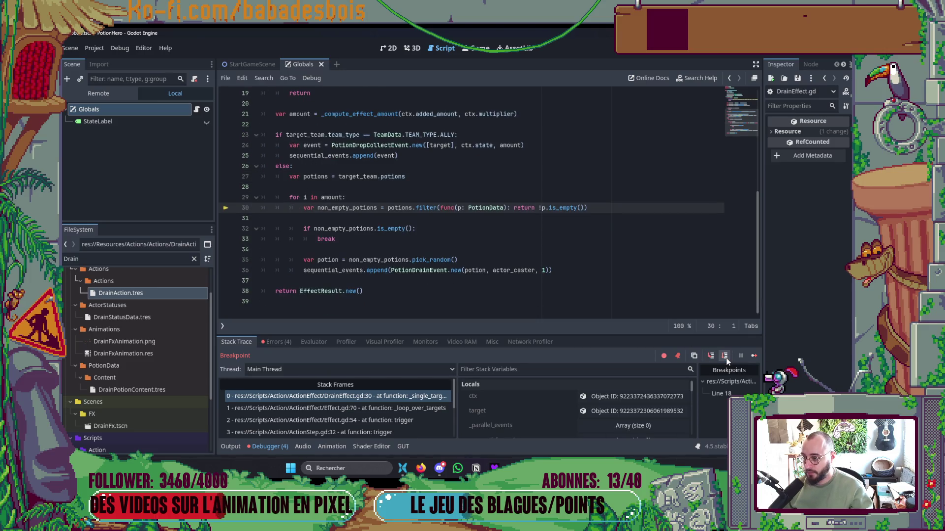
click(726, 358)
click(725, 358)
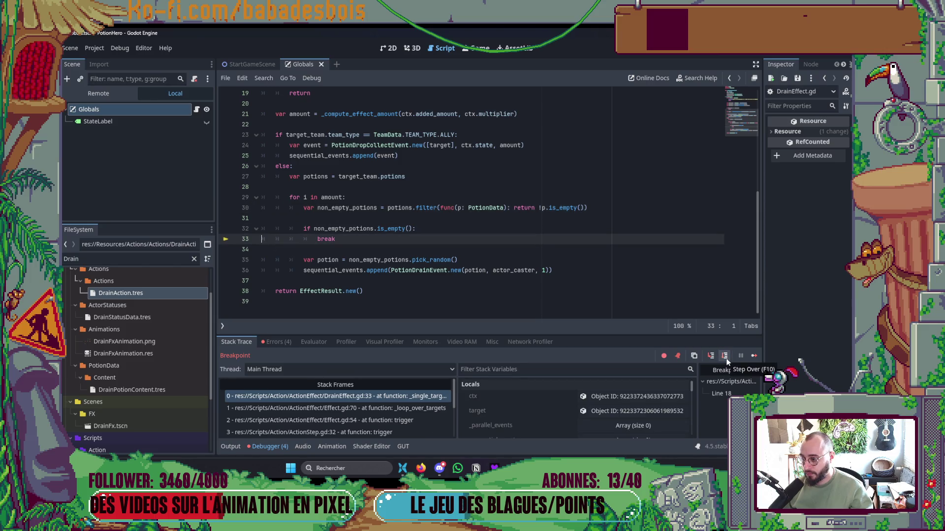
mouse_move(353, 231)
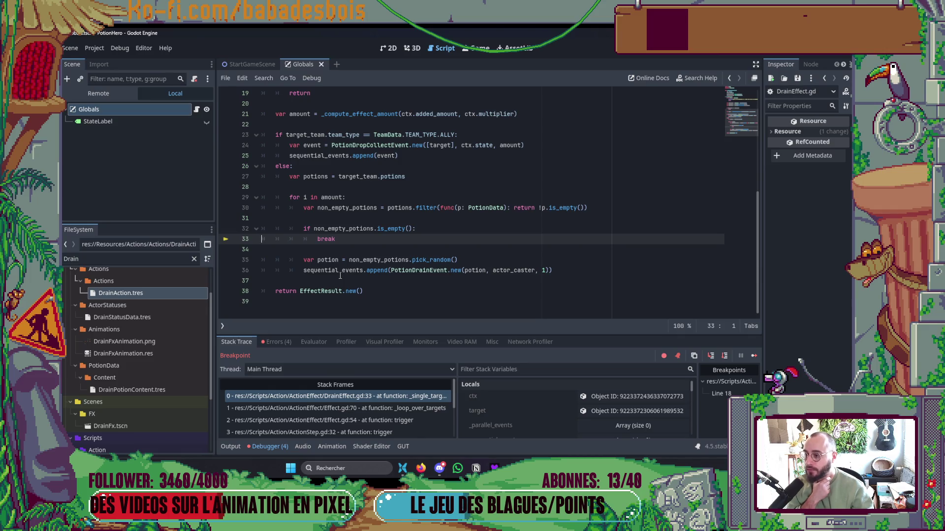
mouse_move(340, 276)
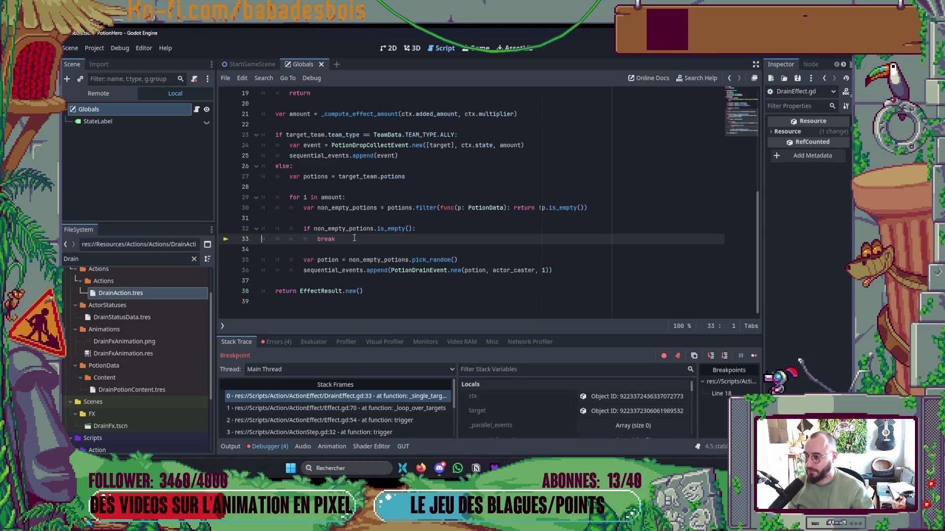
key(alt+Tab)
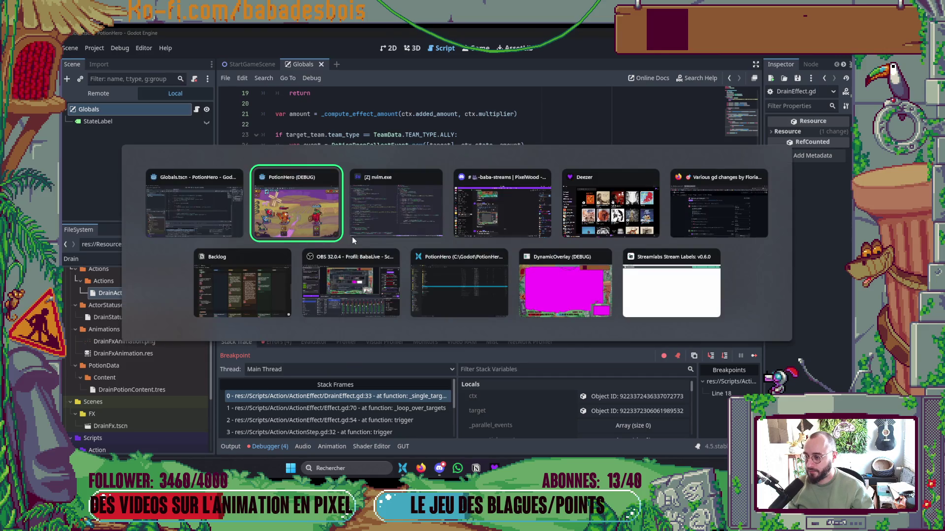
key(alt+Tab)
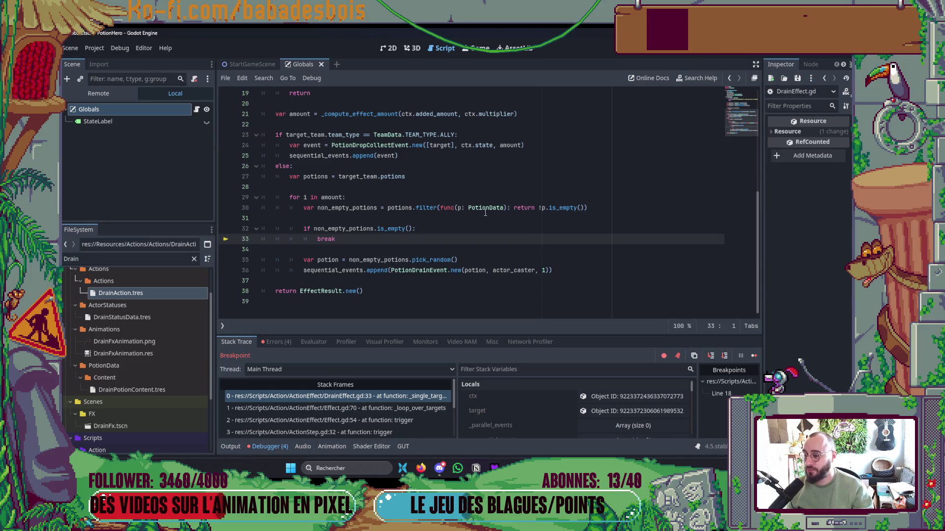
key(F12)
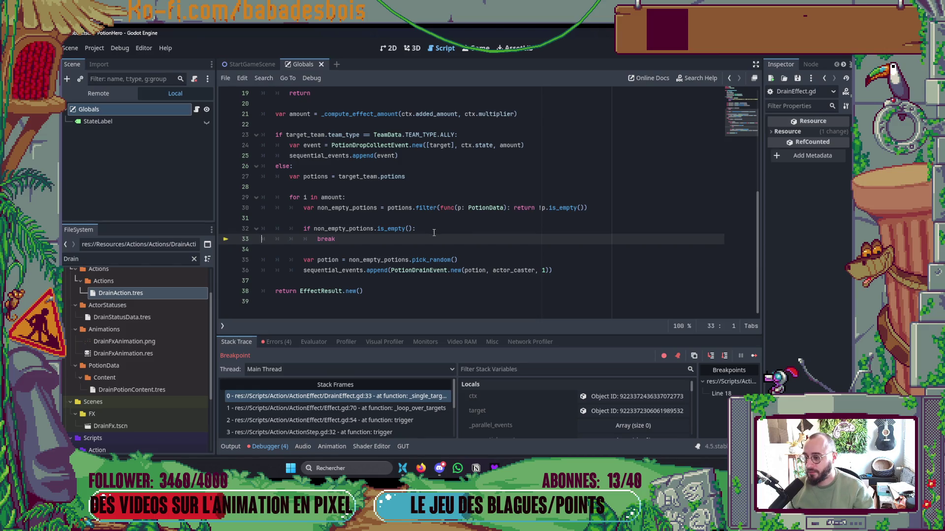
ctrl+click(422, 270)
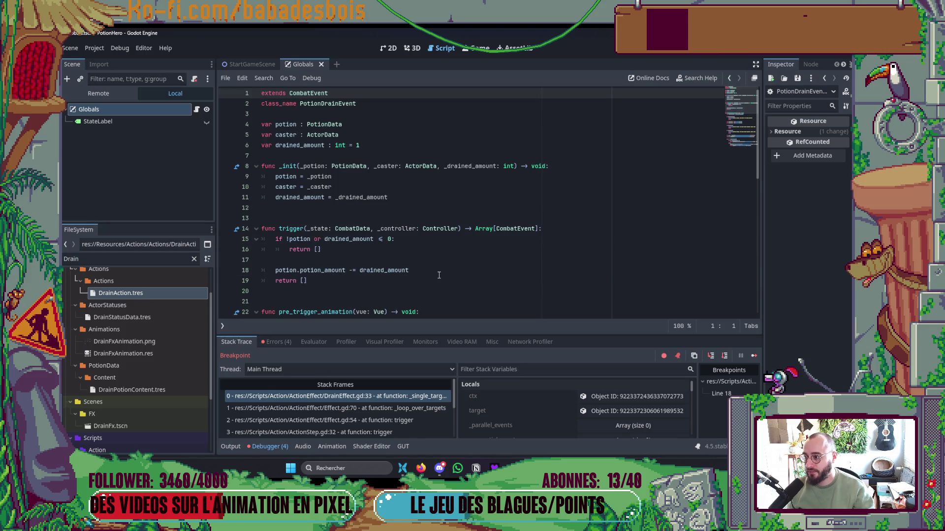
scroll(439, 275, down, 2)
scroll(438, 268, down, 9)
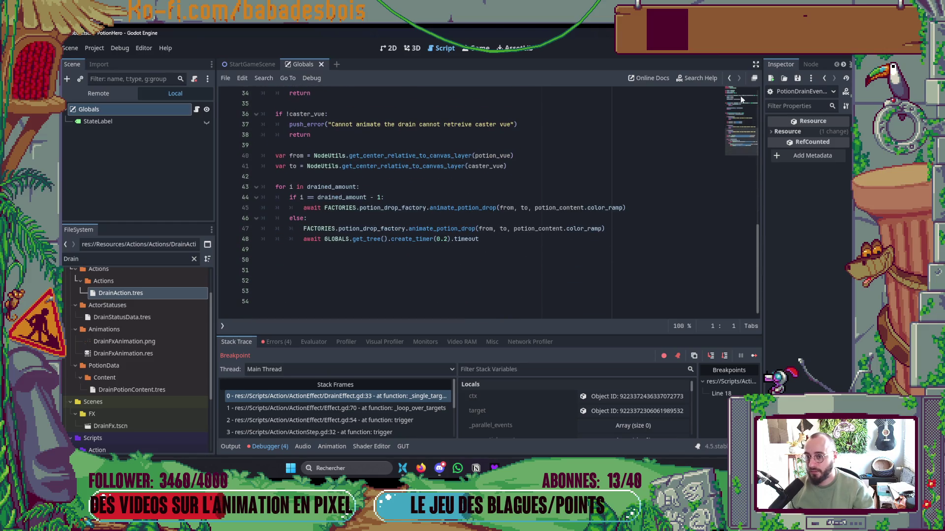
click(729, 78)
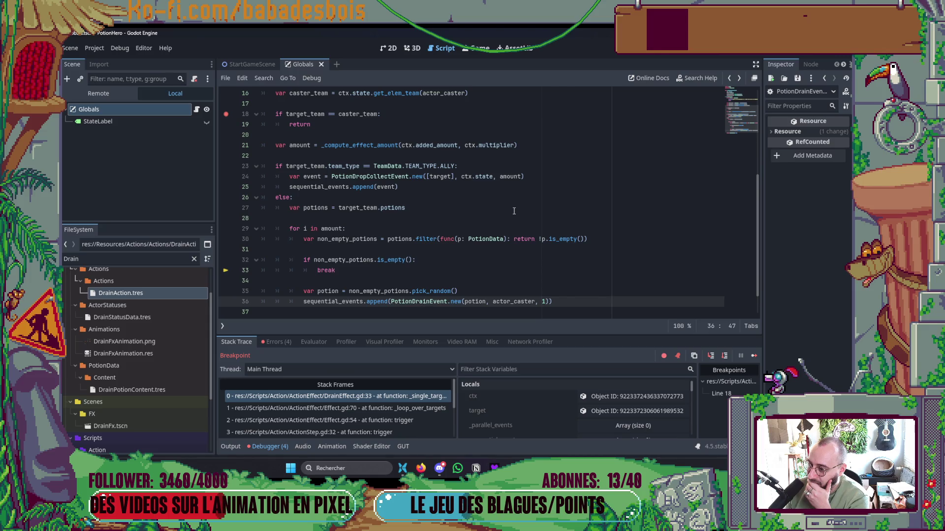
Clear the line 18 breakpoint, stop debugging, change ALLY to ENEMY on line 23, and rerun
click(227, 114)
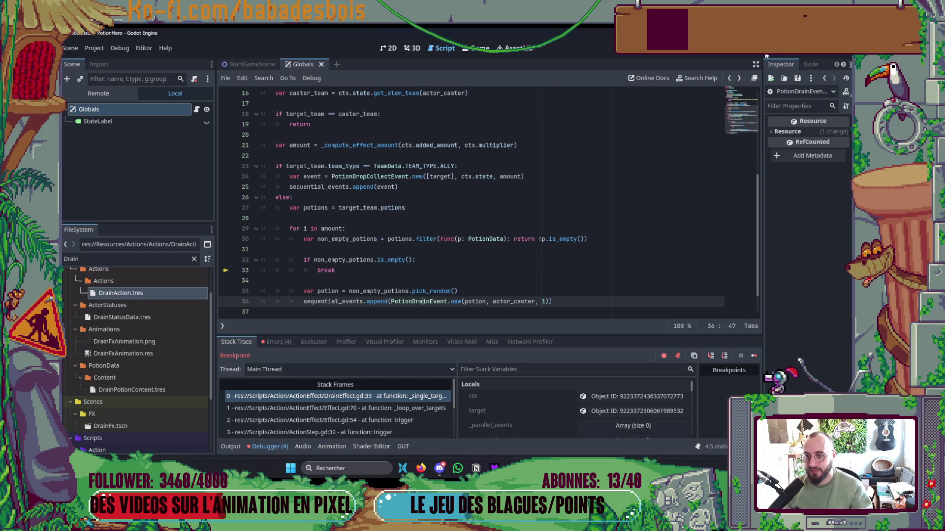
click(765, 55)
double_click(455, 170)
text(ENEMY)
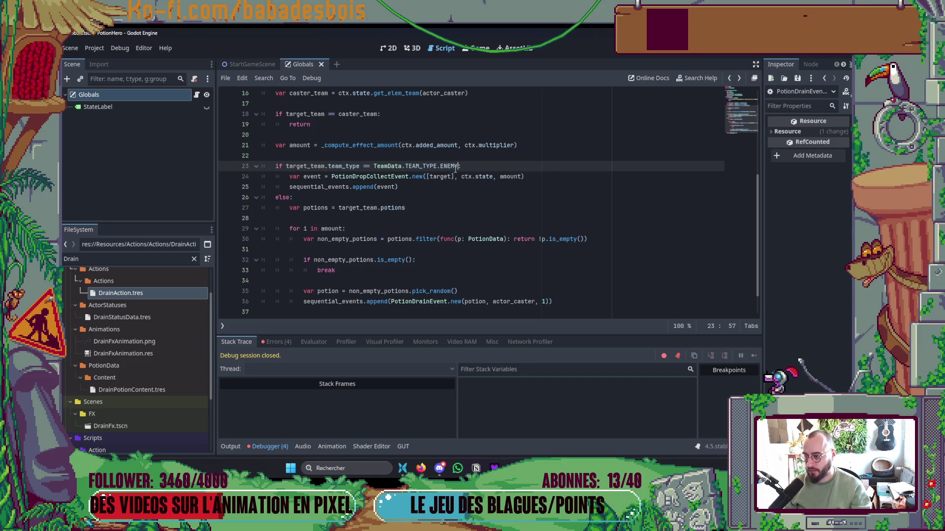
click(507, 228)
key(F5)
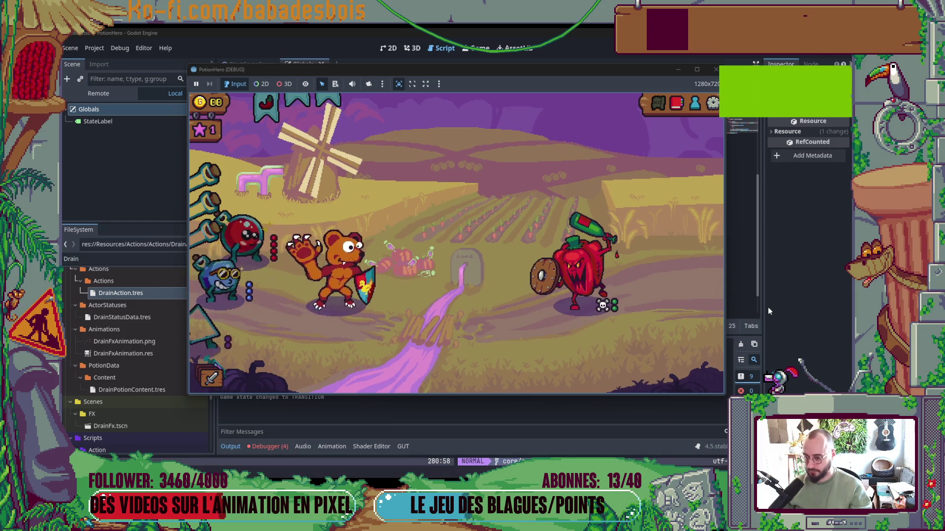
Have the bear attack the pepper down to 9/10, end the turn, then pass with the hourglass
click(702, 374)
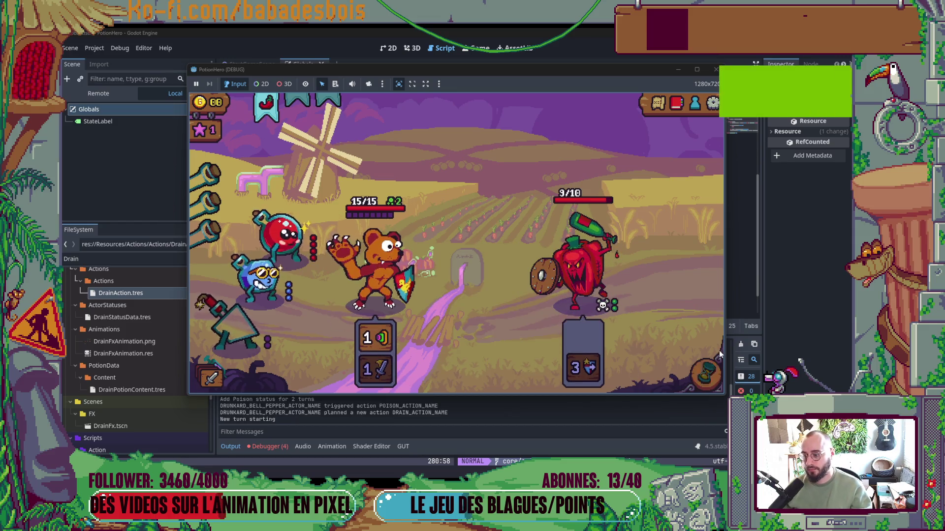
click(705, 374)
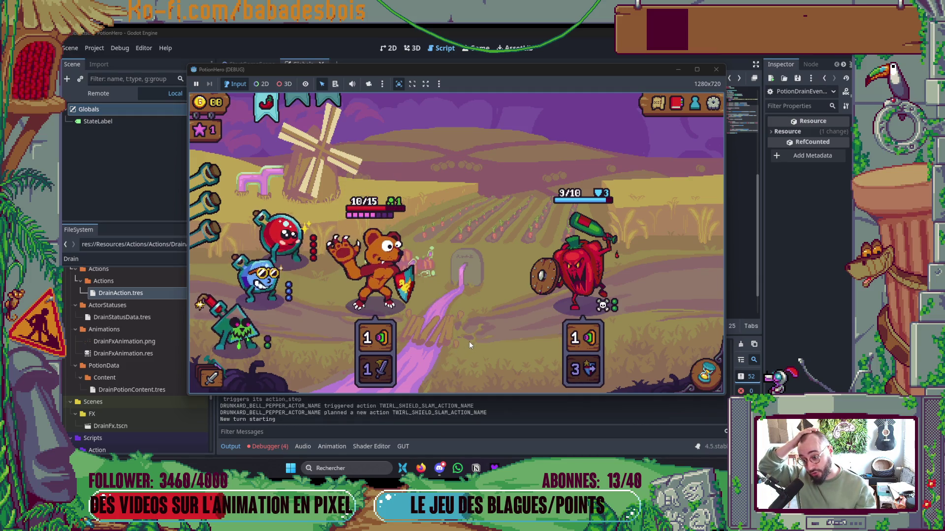
mouse_move(587, 374)
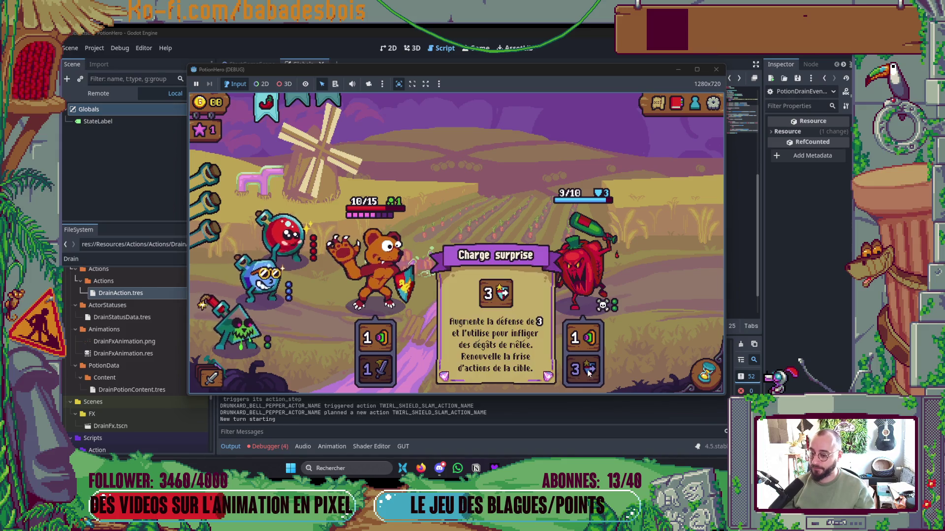
click(704, 375)
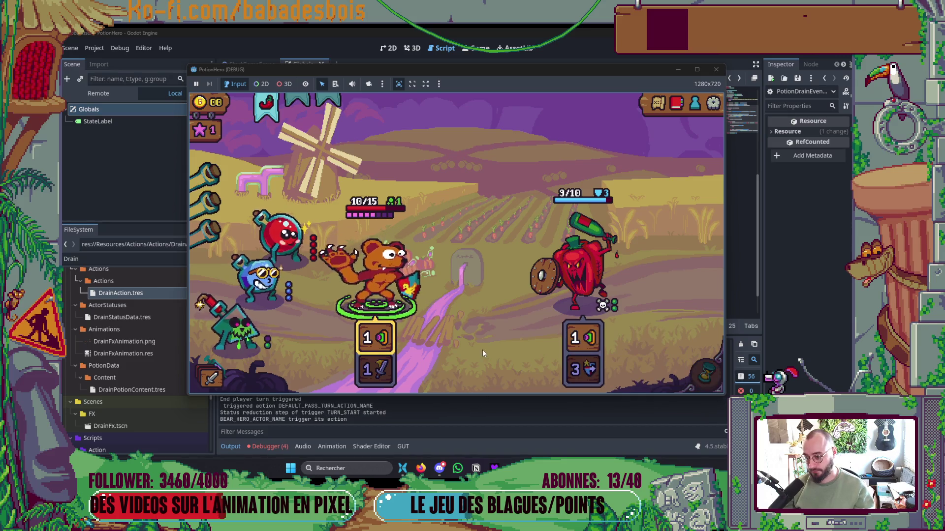
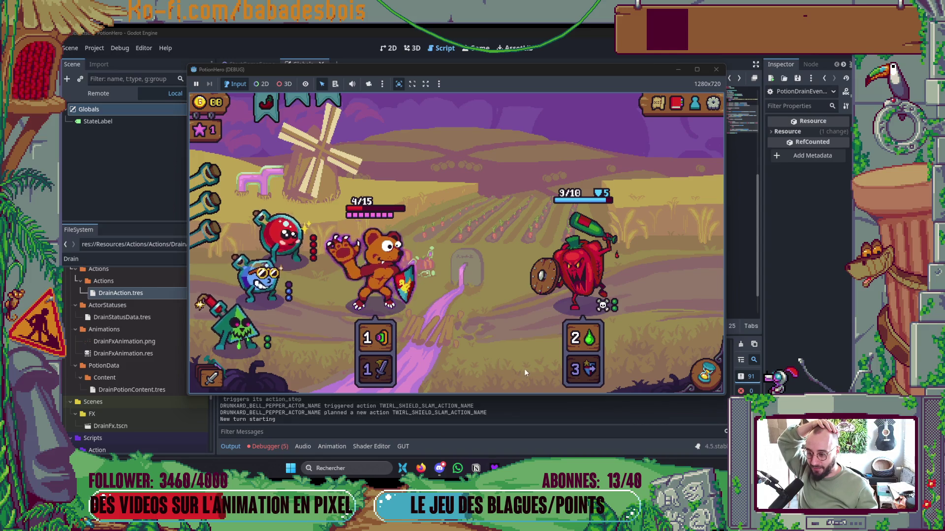
End the hero's turn, let the enemy's drain action fire, then stop the test run
mouse_move(379, 343)
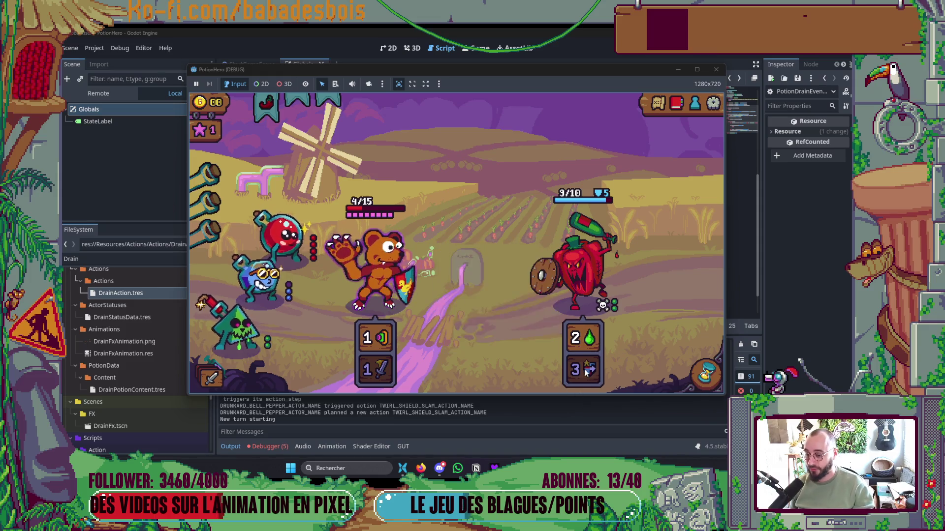
mouse_move(589, 376)
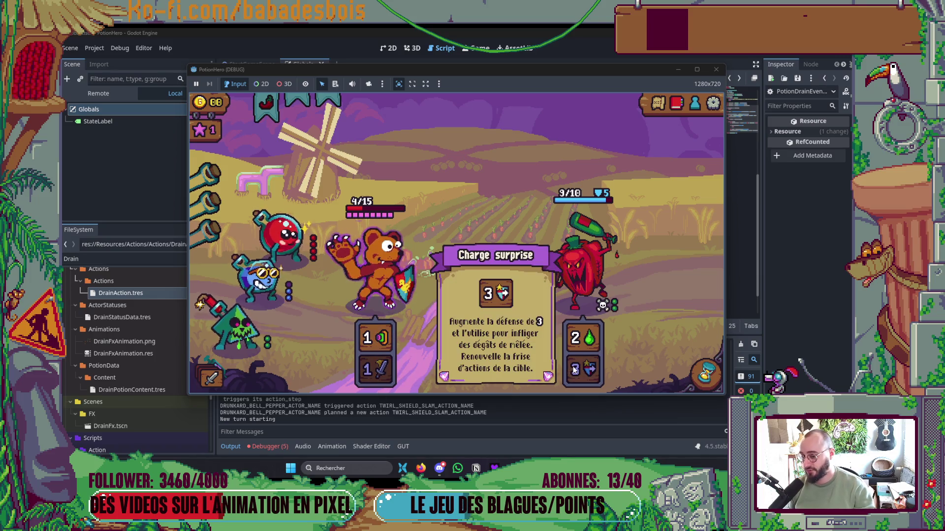
click(721, 373)
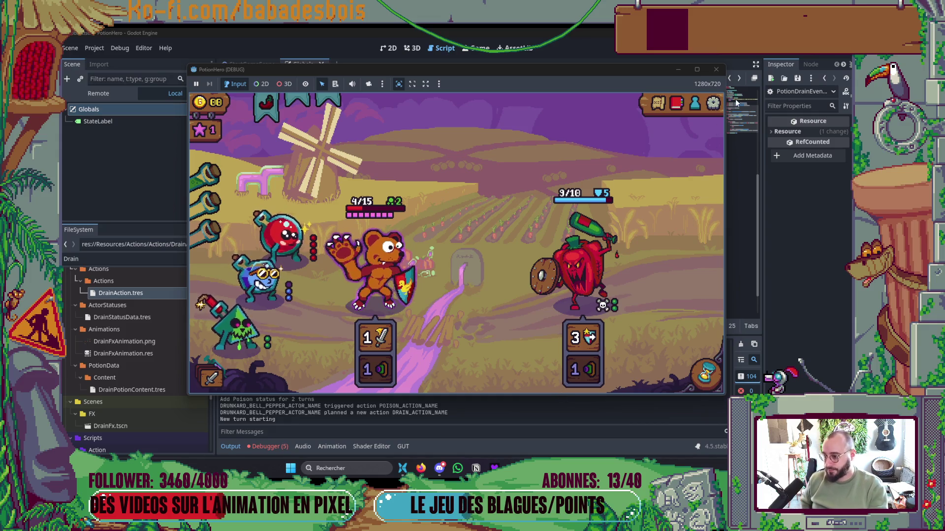
key(F8)
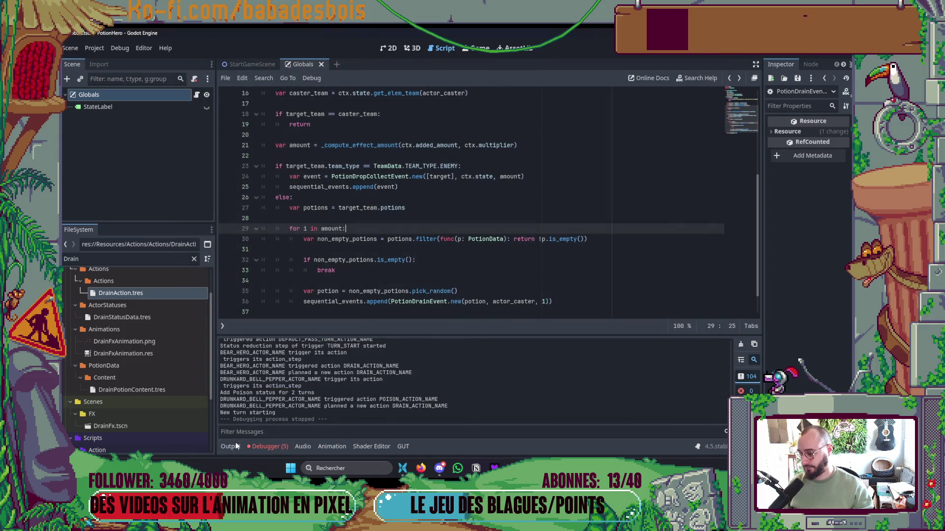
Jump from the Debugger's Errors list to the code behind the TeamVue.gd:121 error
click(270, 446)
click(277, 342)
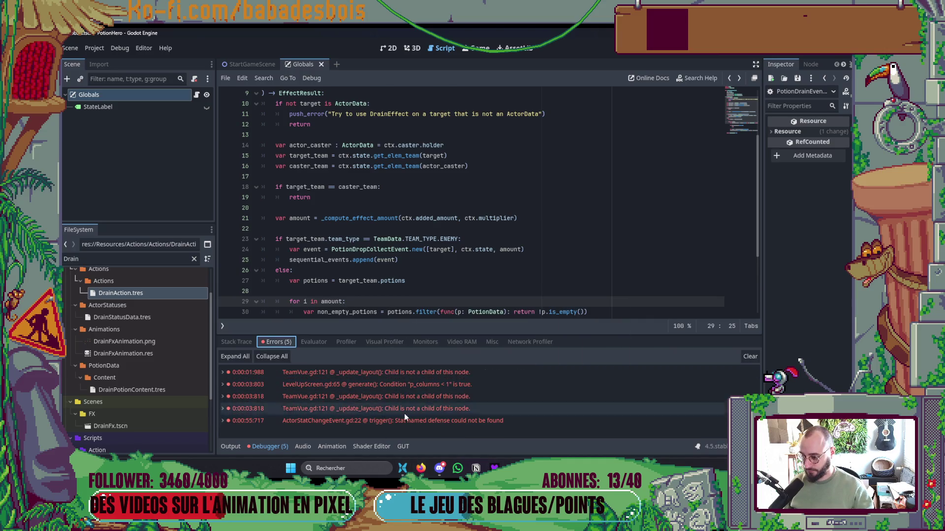
double_click(416, 398)
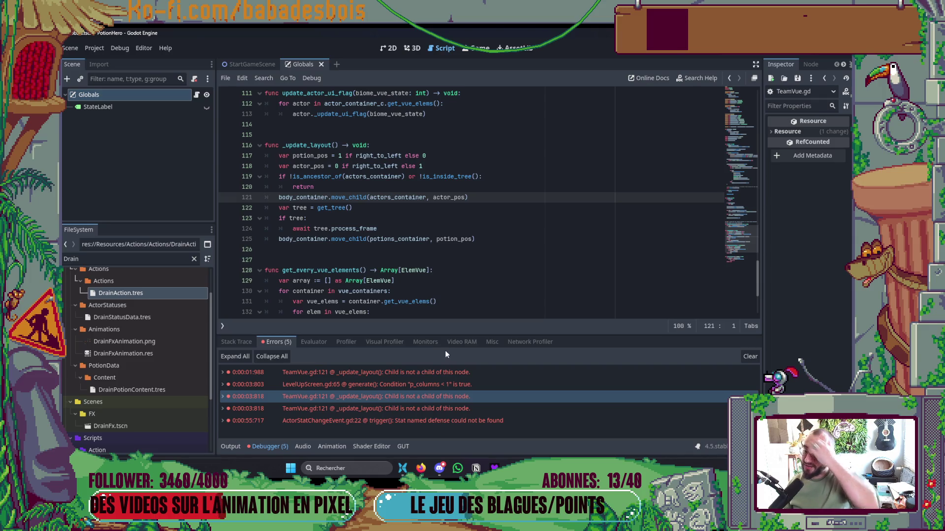
Change line 119's ancestry check to call body_container.is_ancestor_of
click(297, 180)
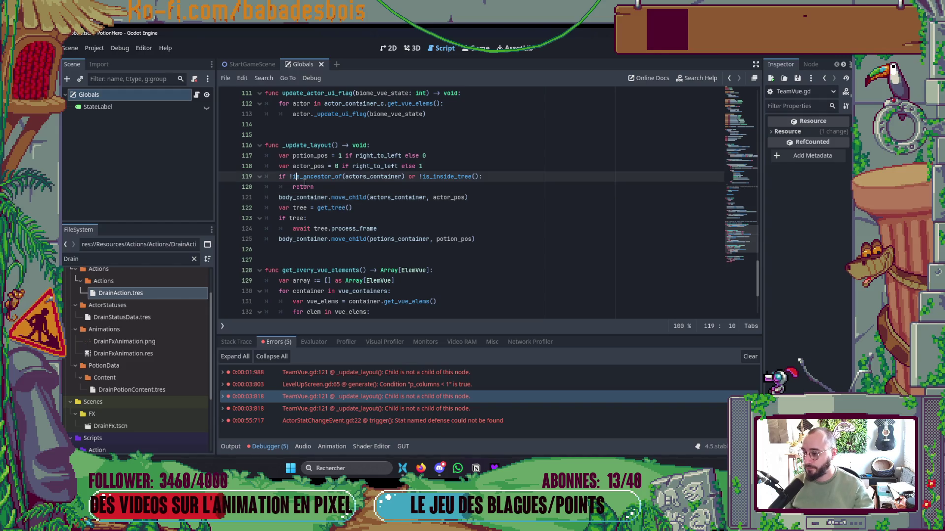
key(BackSpace)
text(body)
key(Tab)
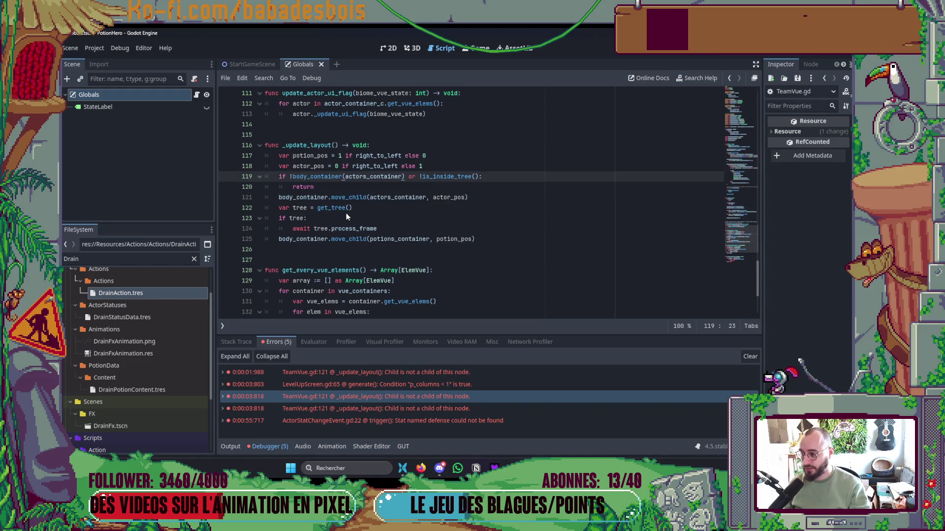
text(.is)
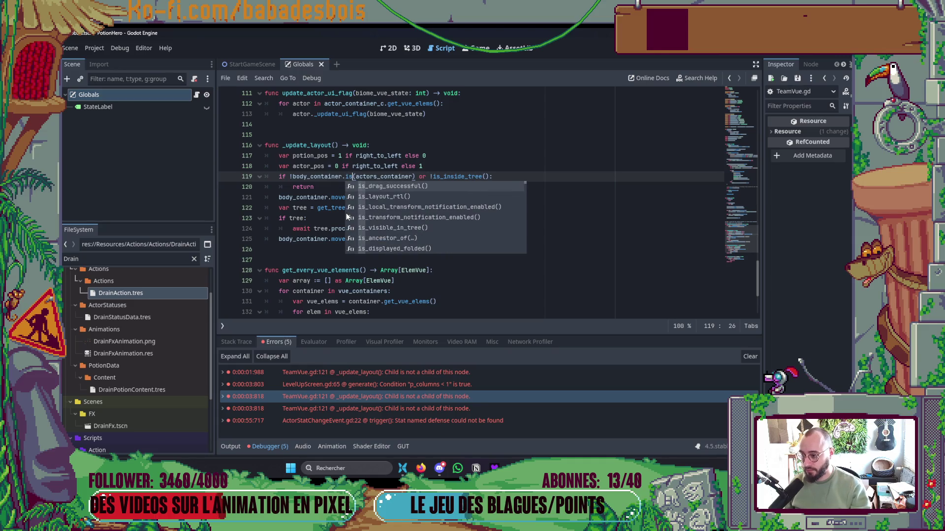
text(_anc)
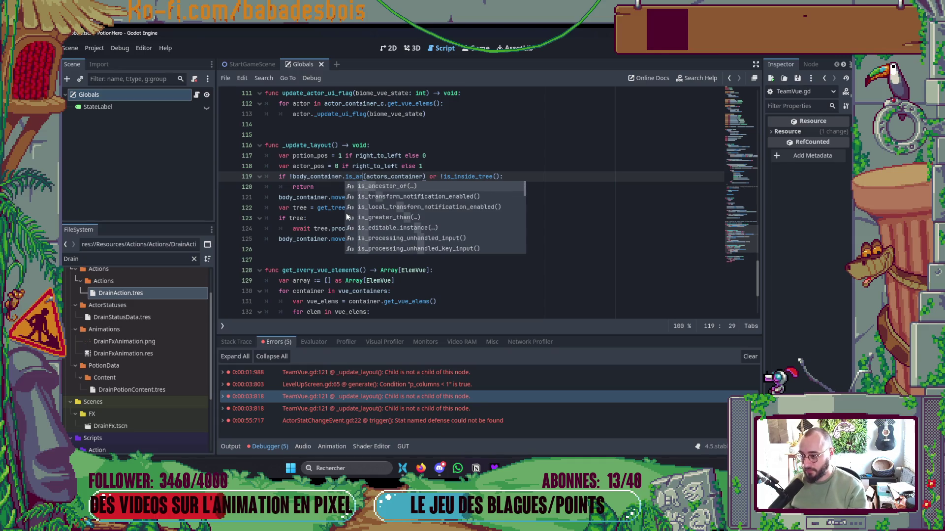
key(Tab)
key(Down)
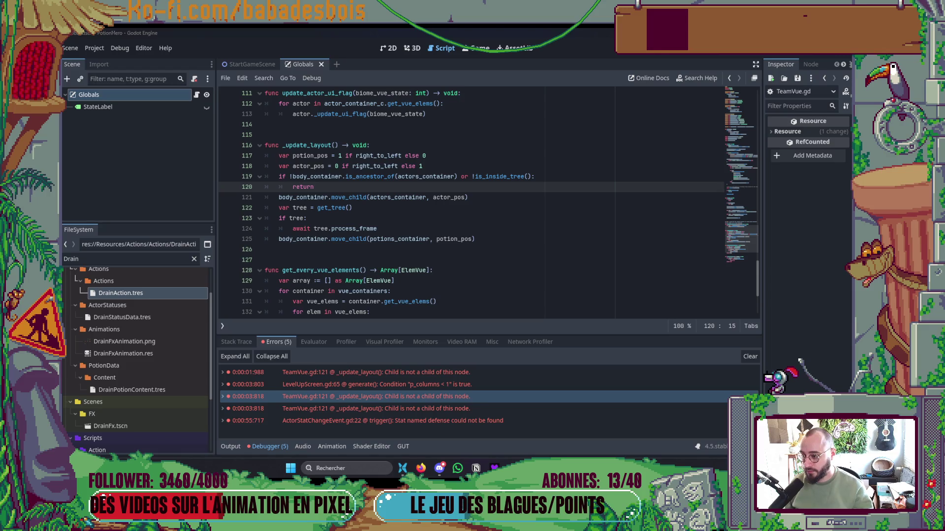
Make the tree check use body_container.is_inside_tree and relaunch the game with F5
click(474, 176)
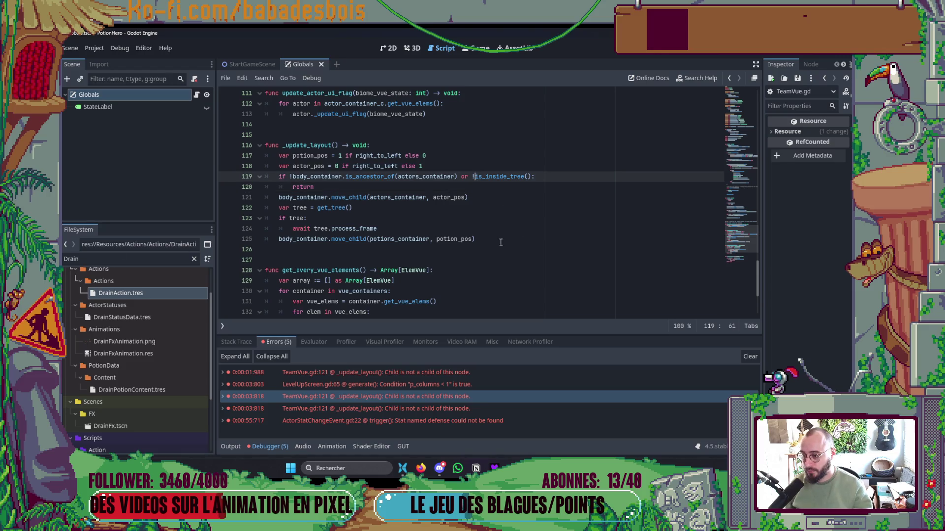
text(bo)
key(Tab)
text(.i)
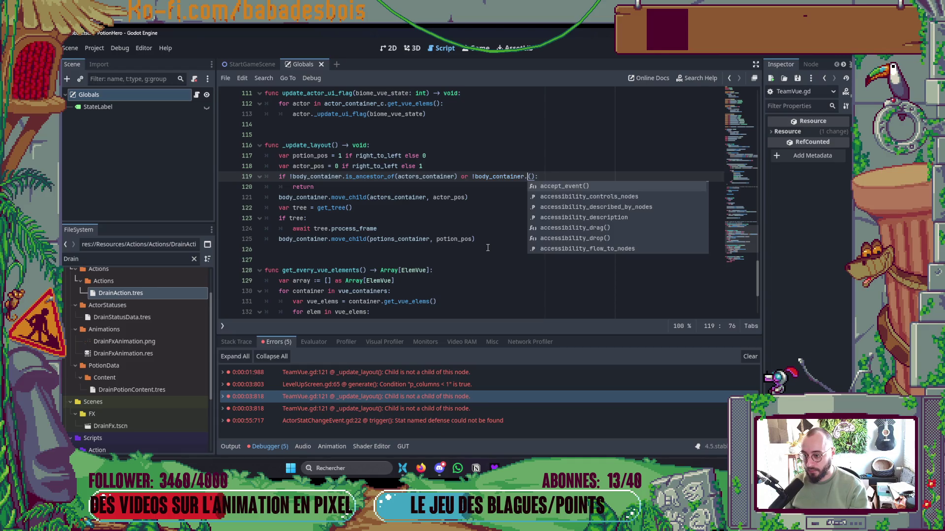
text(s)
key(Down)
key(Down)
text(_in)
key(Tab)
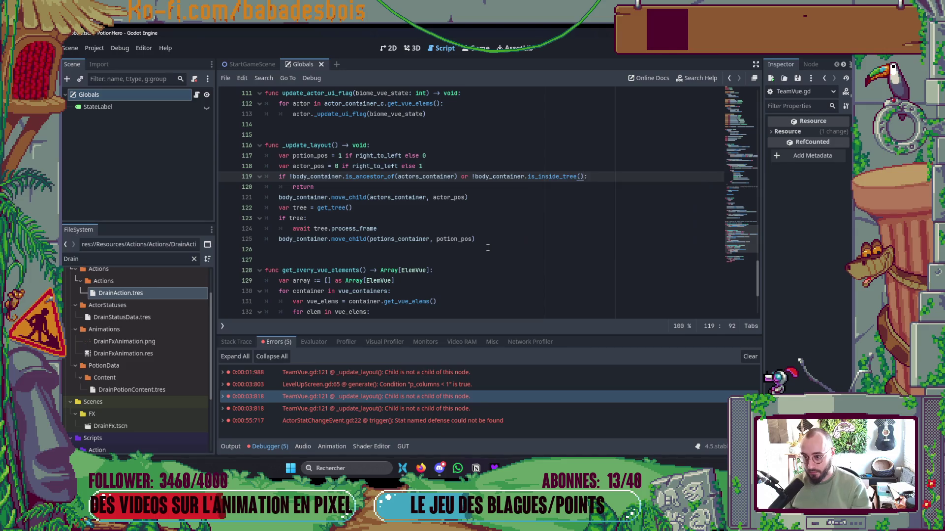
click(488, 247)
key(F5)
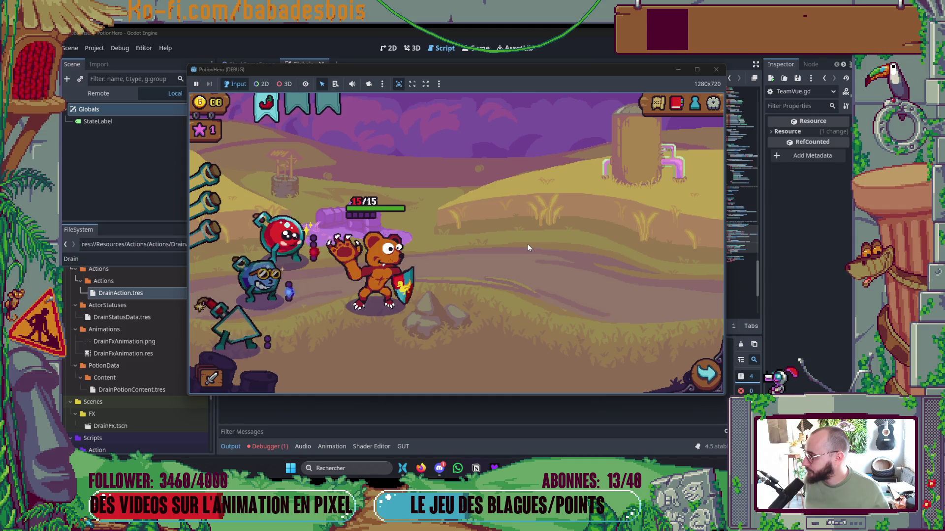
Travel to the Ferme malfamée room, then inspect the TeamVue.gd:121 'Child is not a child' errors
click(705, 374)
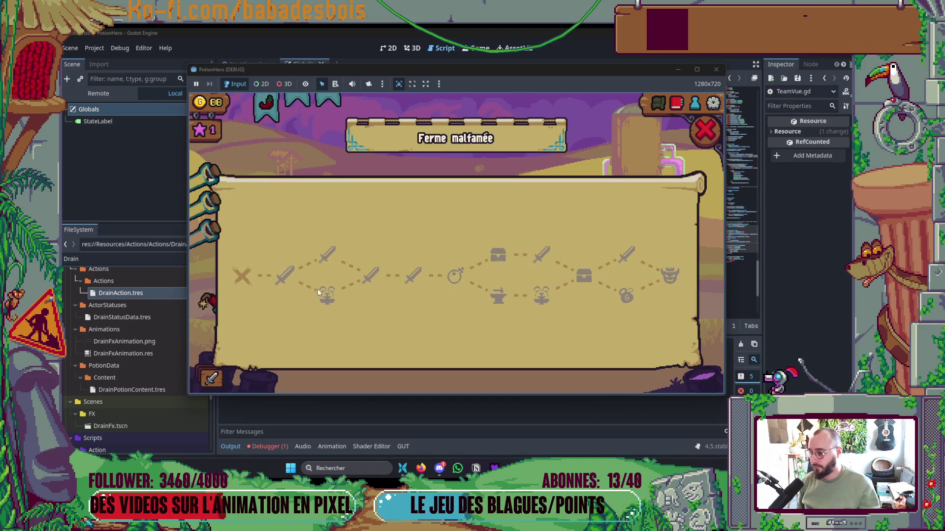
click(285, 274)
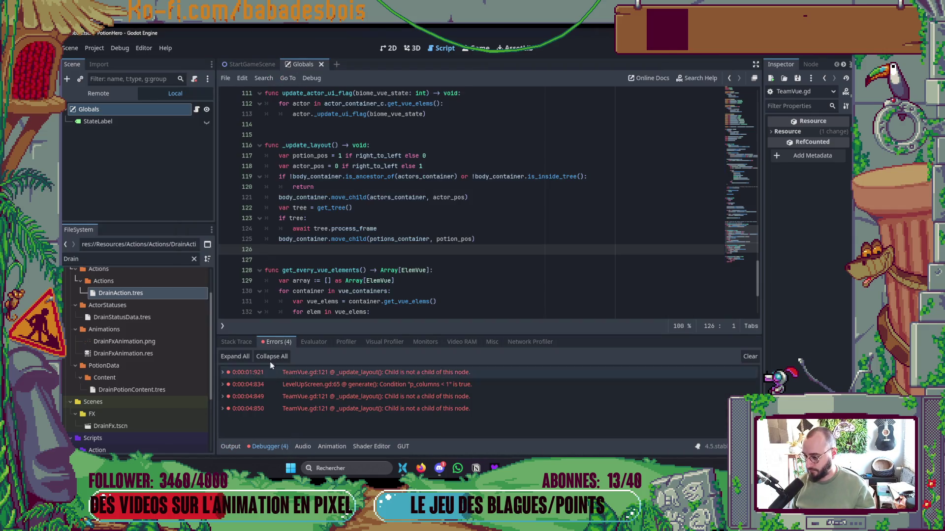
click(399, 400)
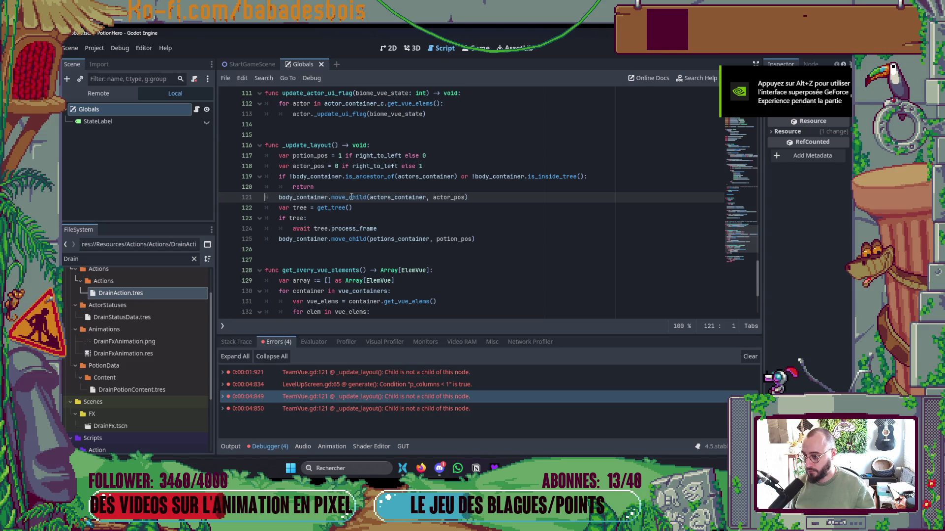
mouse_move(352, 196)
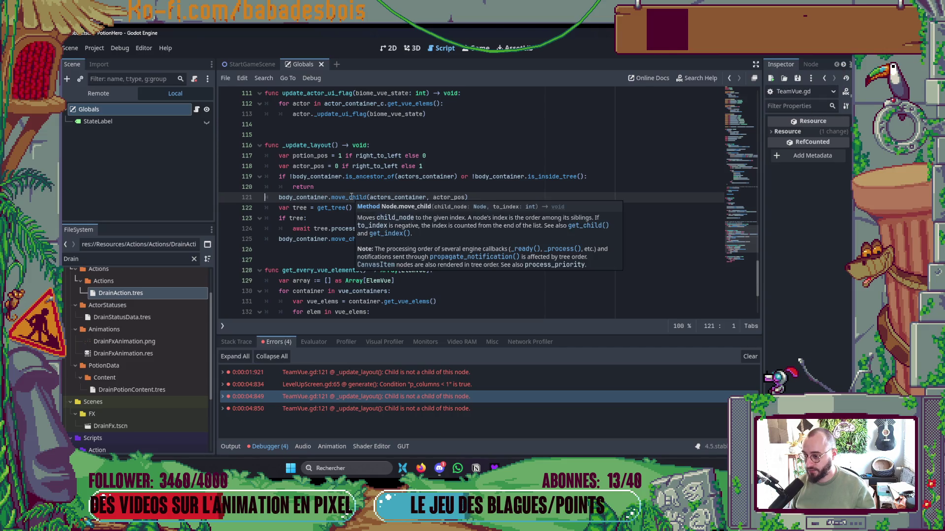
mouse_move(403, 198)
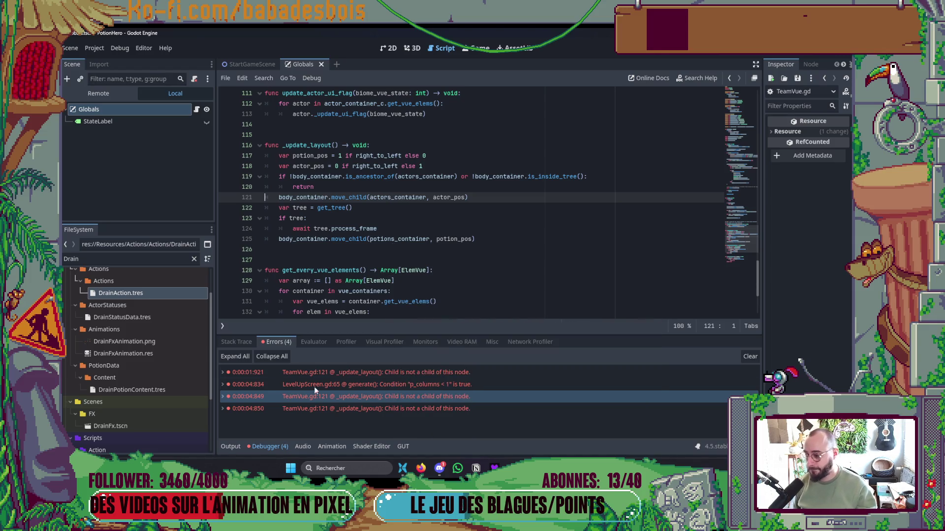
click(336, 408)
click(352, 372)
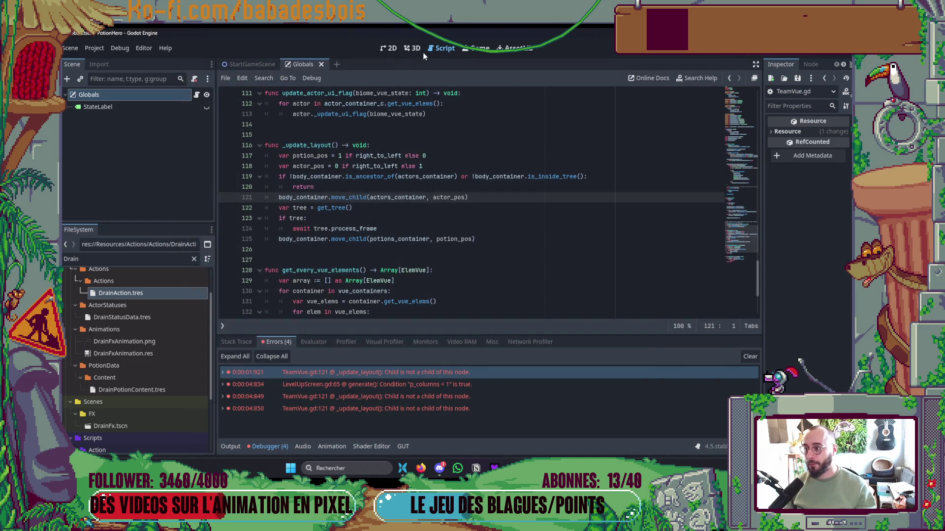
Relaunch the game from the 2D workspace, enter the pepper combat room, then stop the run
click(388, 48)
key(F5)
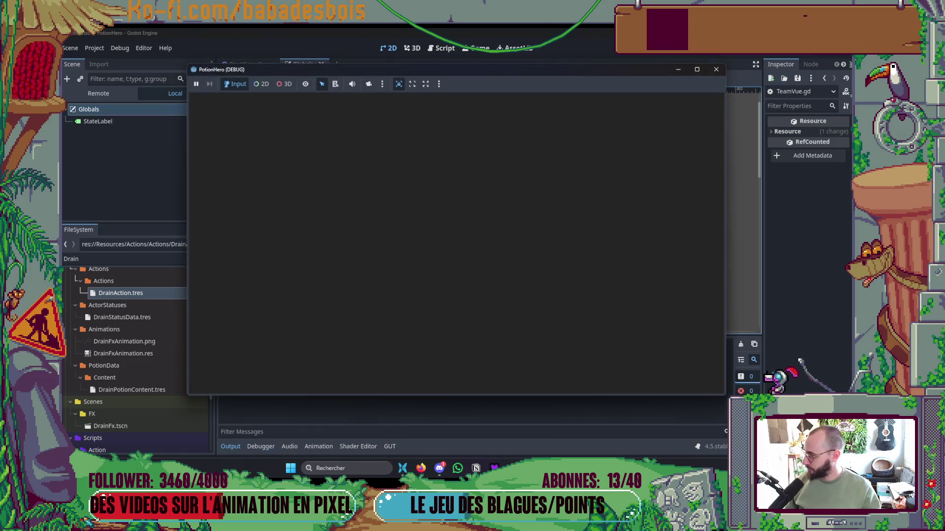
key(alt+Tab)
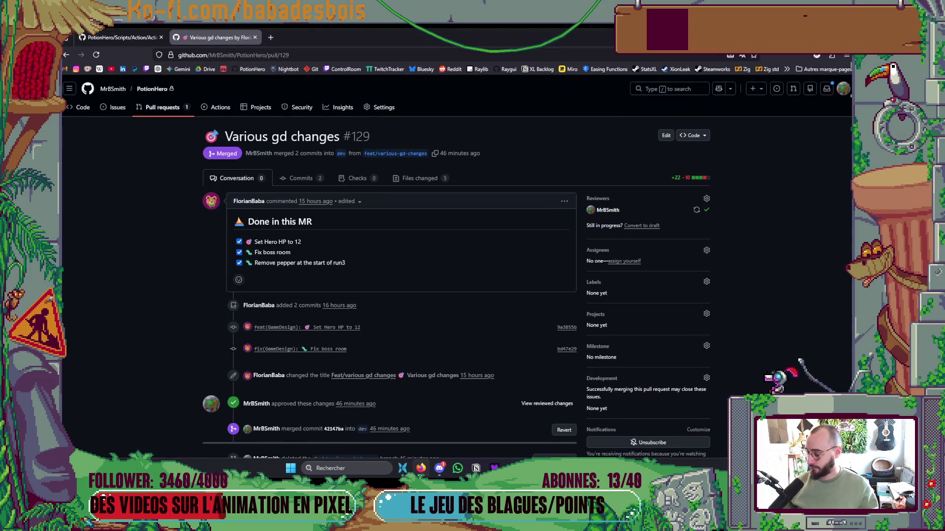
key(alt+Tab)
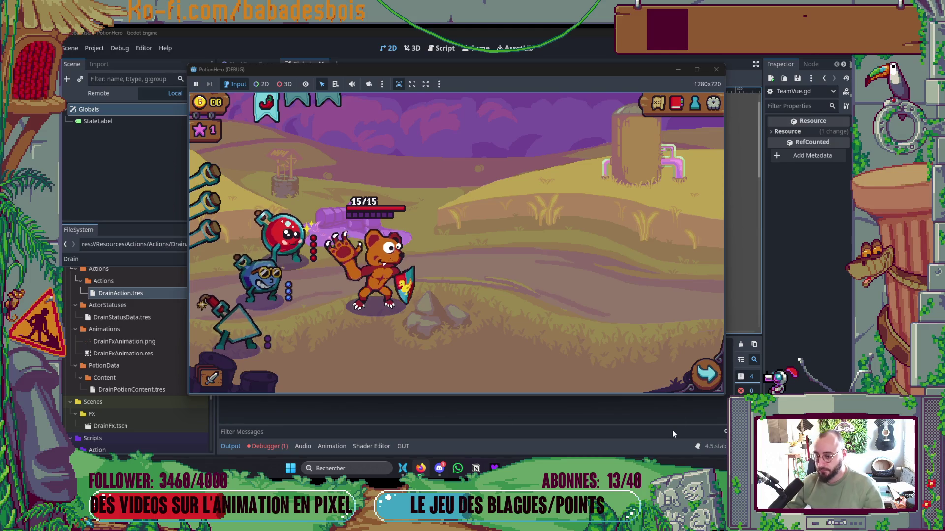
click(714, 384)
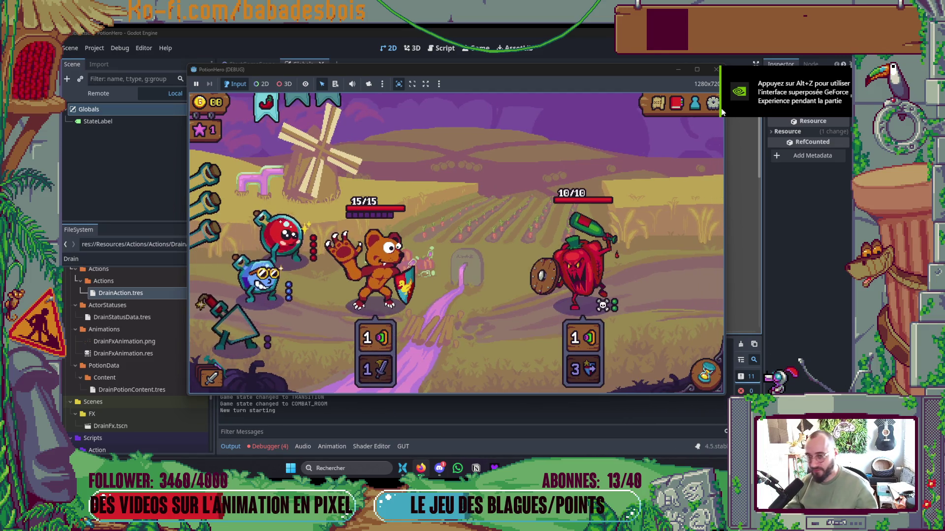
click(716, 69)
key(alt+Tab)
key(alt+Tab)
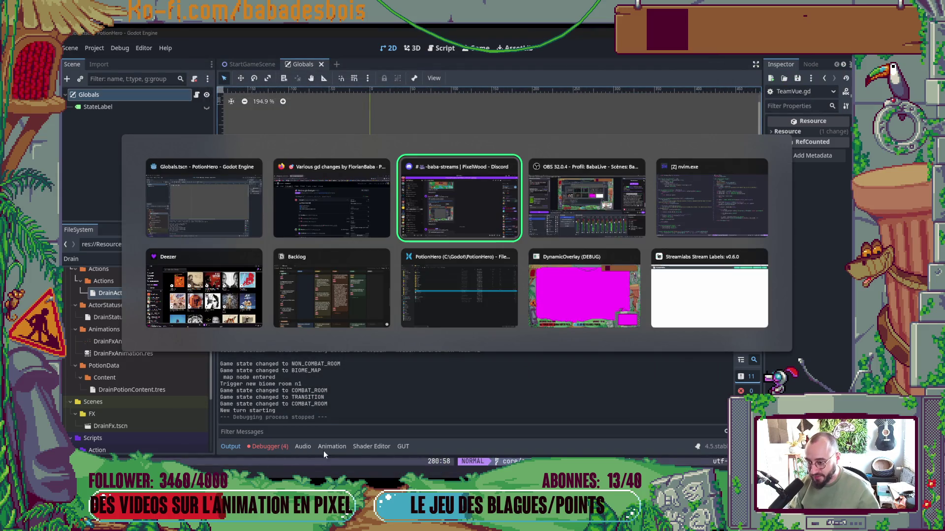
Move the Le bonus lichette card into En review on the Backlog sprint board
click(341, 298)
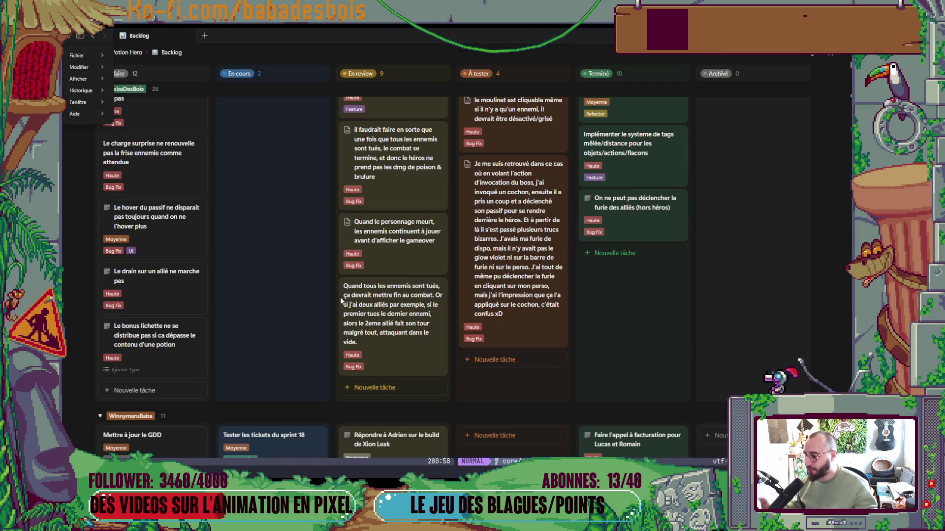
mouse_move(181, 359)
mouse_down()
mouse_move(274, 295)
mouse_move(285, 300)
mouse_move(302, 240)
mouse_move(295, 290)
mouse_move(422, 275)
mouse_move(404, 276)
mouse_up()
scroll(285, 299, up, 5)
scroll(302, 241, up, 2)
scroll(307, 371, down, 8)
mouse_move(173, 346)
mouse_down()
mouse_move(364, 269)
mouse_move(383, 252)
mouse_move(386, 212)
mouse_up()
scroll(364, 269, up, 6)
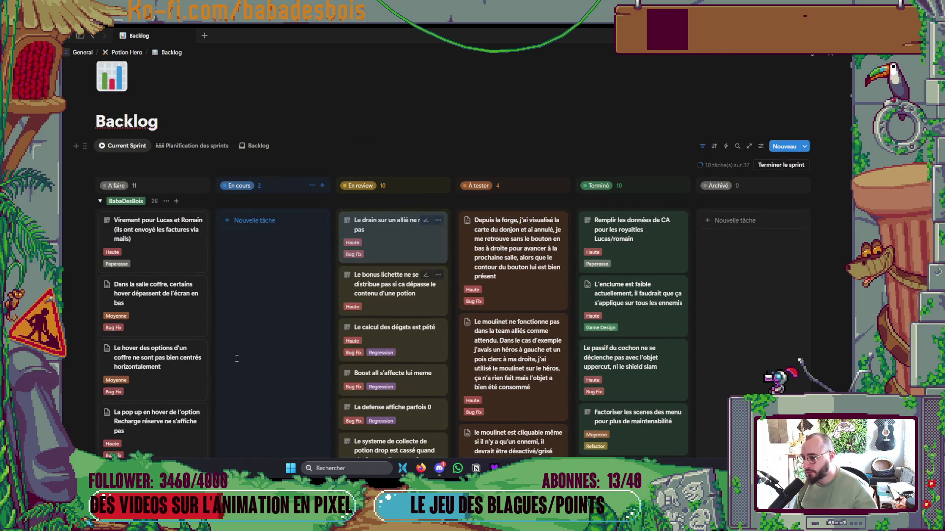
scroll(275, 319, down, 6)
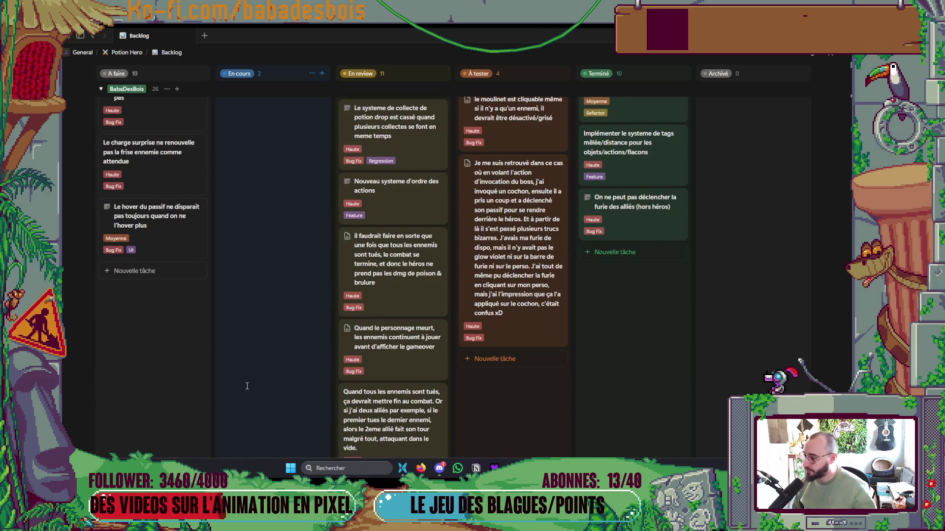
scroll(175, 350, up, 1)
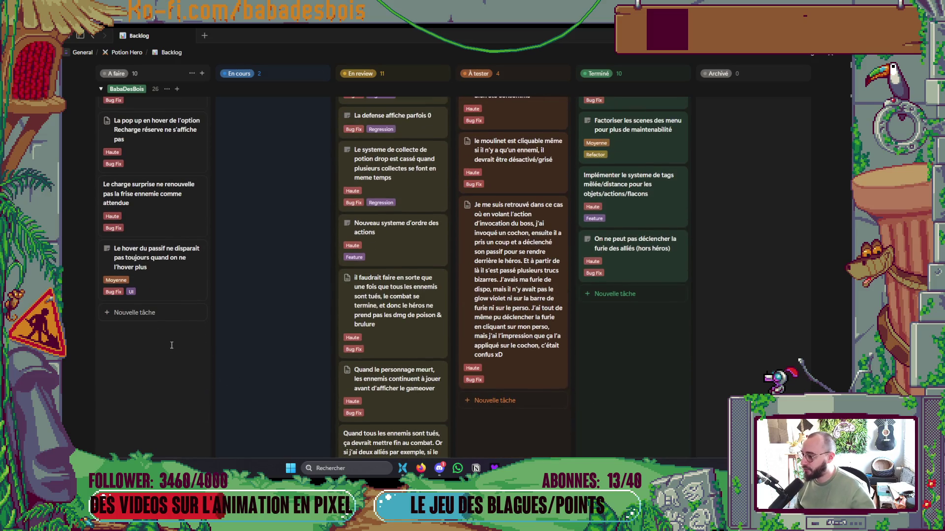
Move Le charge surprise into En cours, review the sprint columns, then return to the editors
mouse_move(183, 231)
mouse_down()
mouse_move(329, 165)
mouse_move(296, 197)
mouse_move(305, 213)
mouse_up()
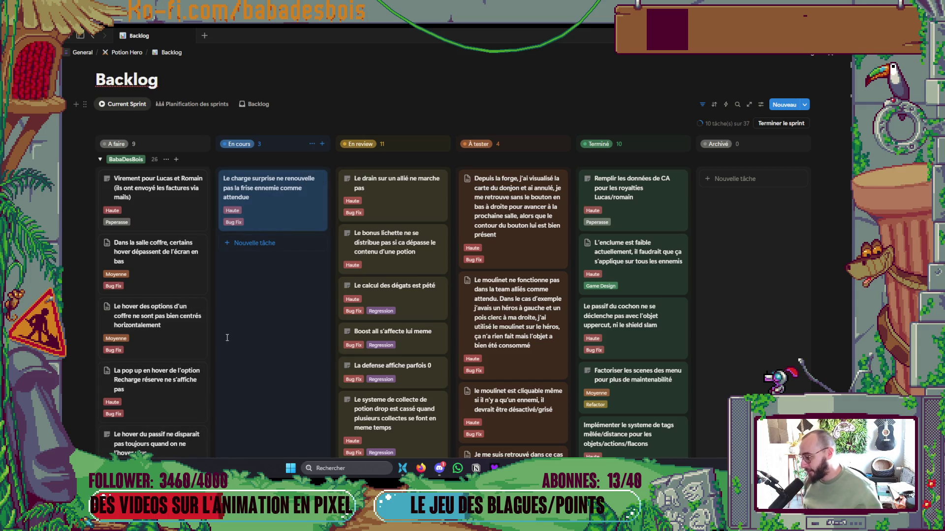
scroll(187, 315, down, 4)
scroll(237, 246, up, 3)
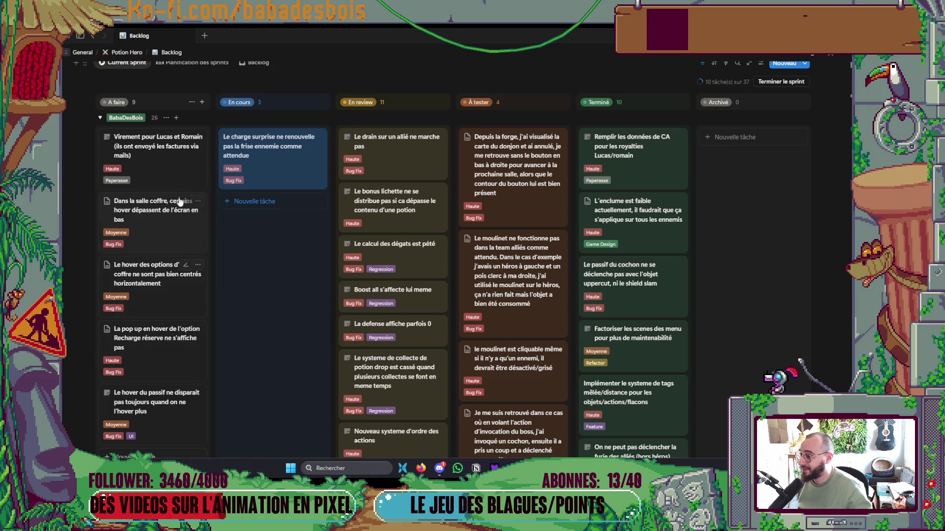
scroll(219, 305, down, 2)
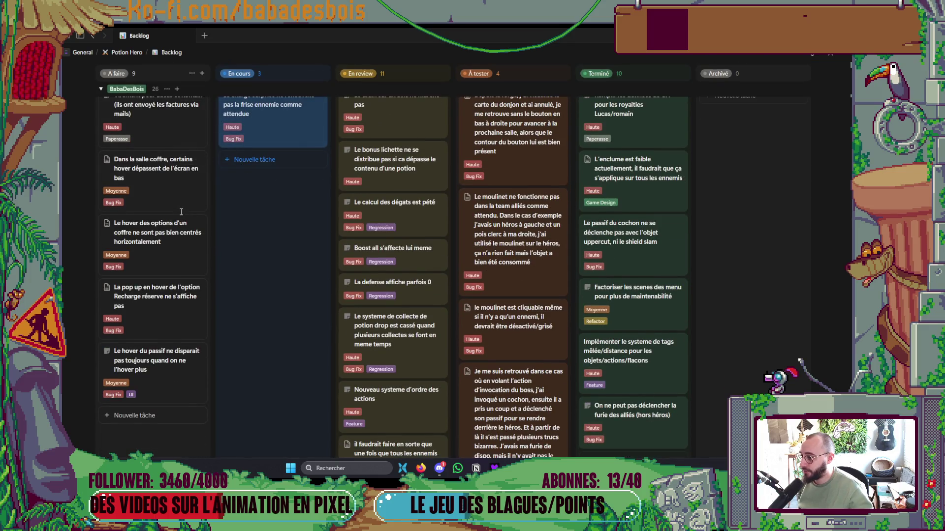
scroll(199, 167, up, 4)
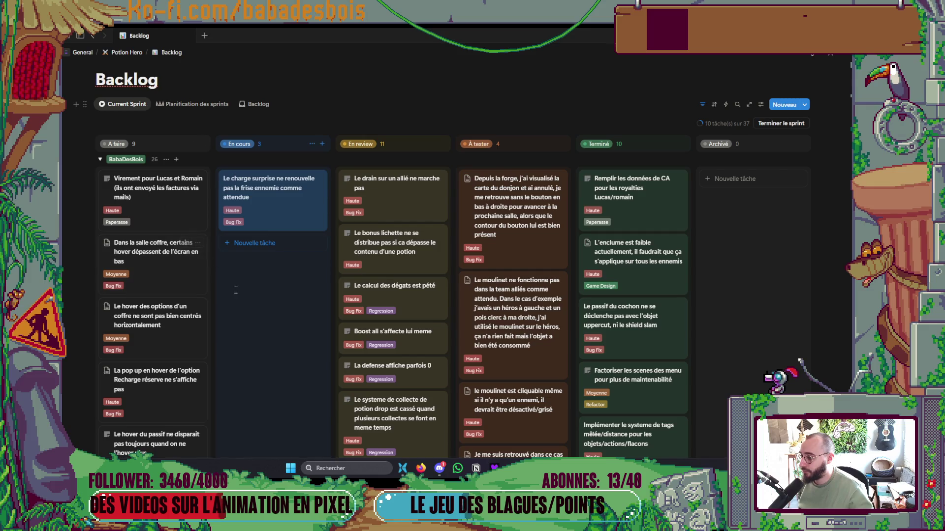
scroll(220, 249, down, 5)
scroll(222, 246, up, 2)
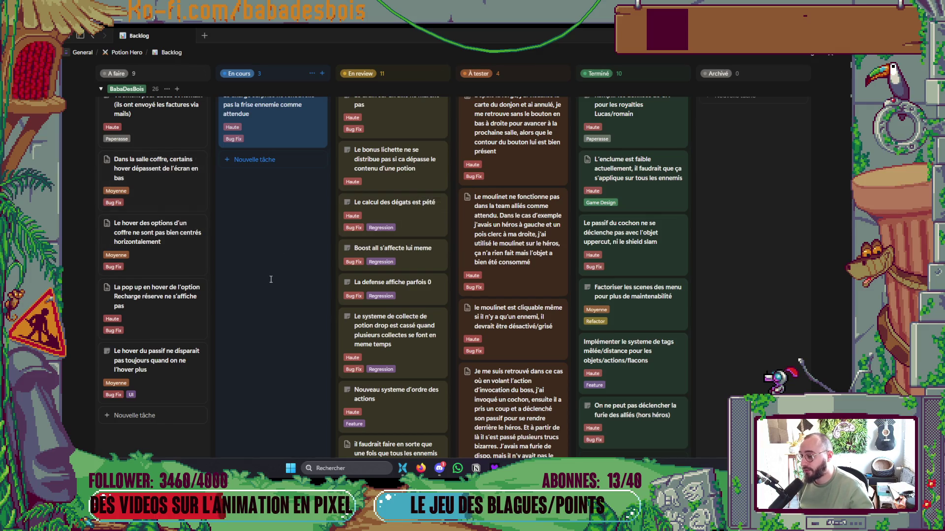
scroll(202, 320, down, 1)
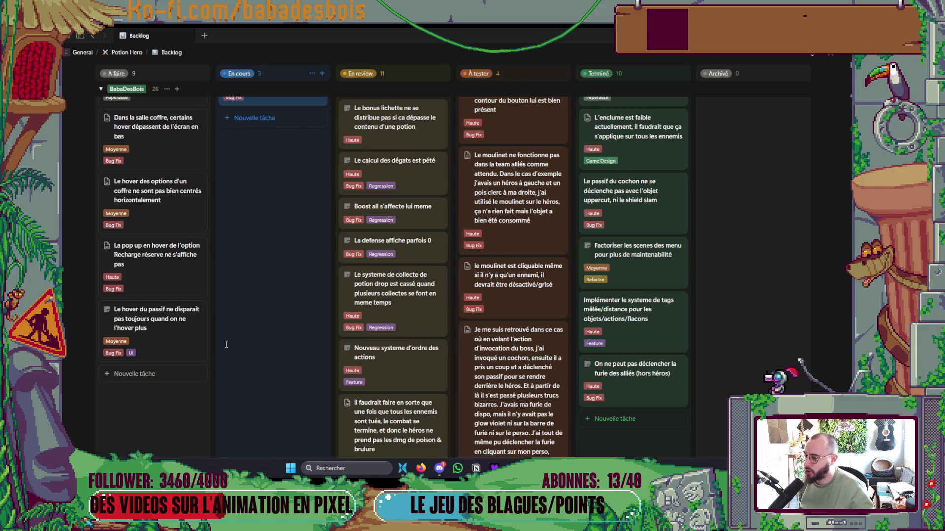
scroll(192, 331, down, 1)
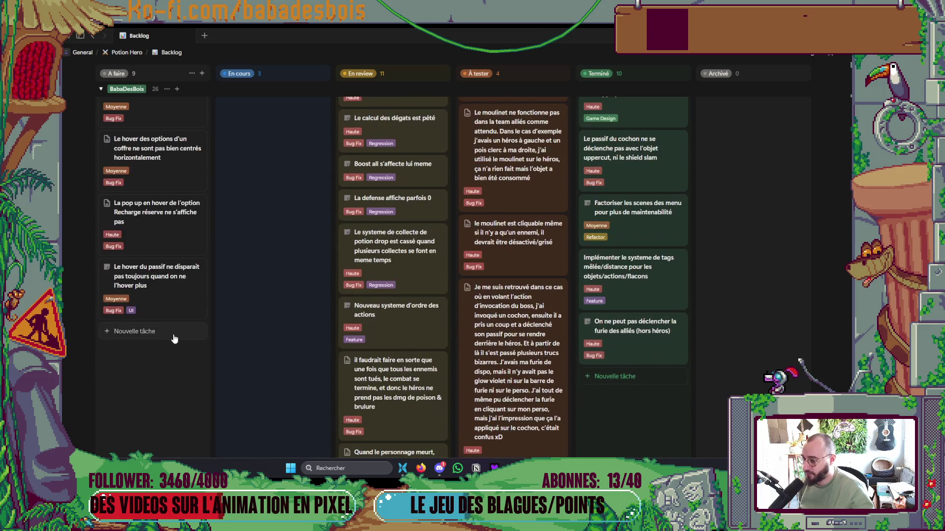
scroll(173, 338, down, 9)
scroll(185, 323, up, 8)
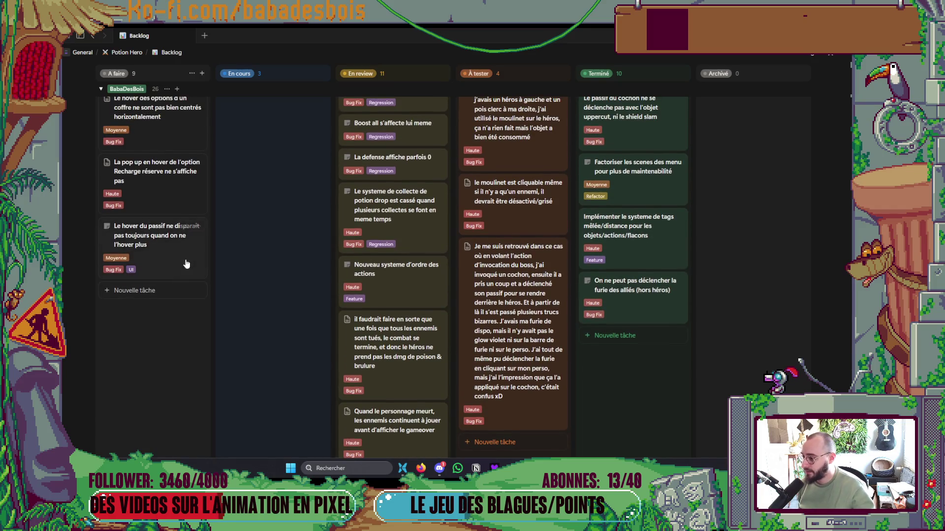
scroll(206, 299, up, 5)
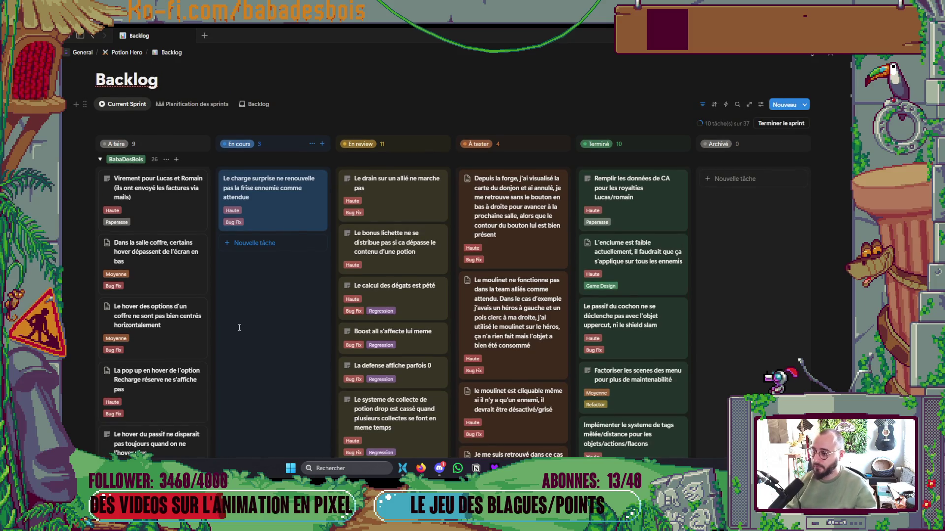
key(alt+Tab)
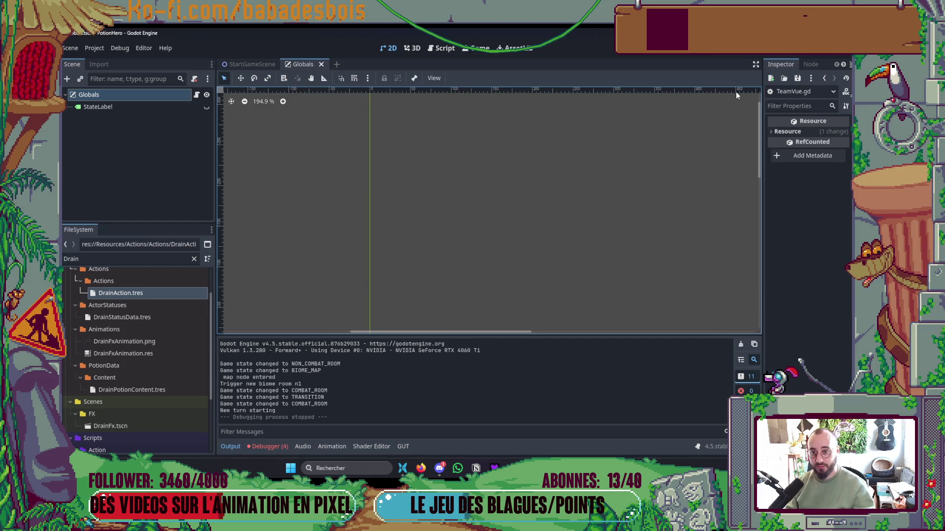
key(alt+Tab)
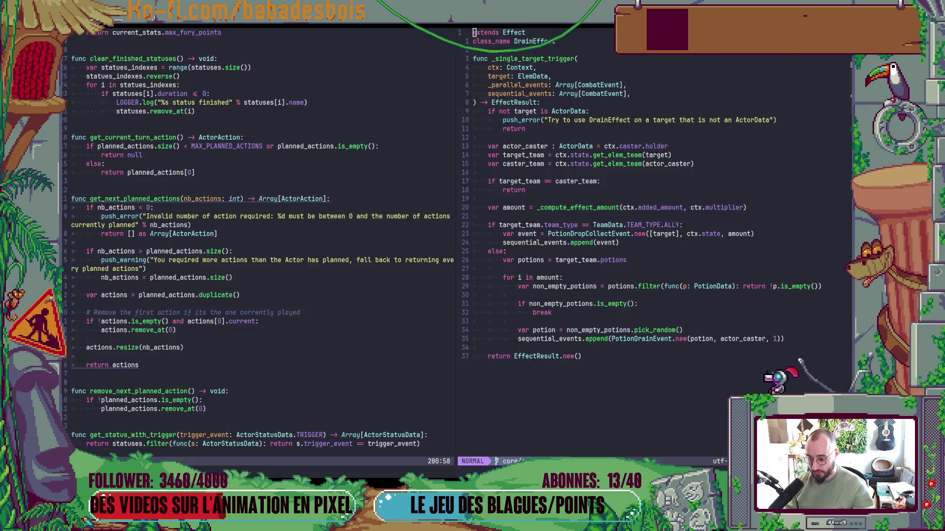
Run 'git s' in the terminal to list the five unstaged modified files
key(alt+Tab)
text(git s)
key(Return)
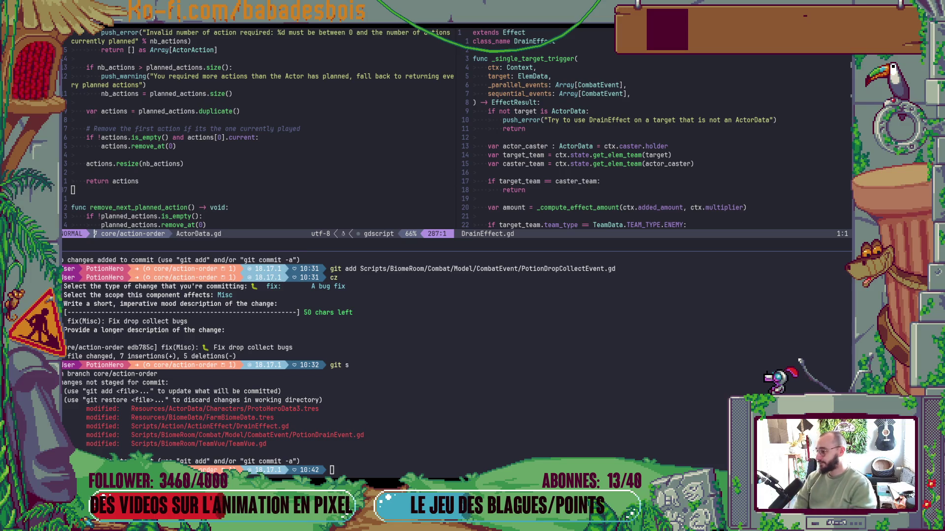
Refresh git status and review the git diff of DrainEffect.gd
text(git s)
key(Return)
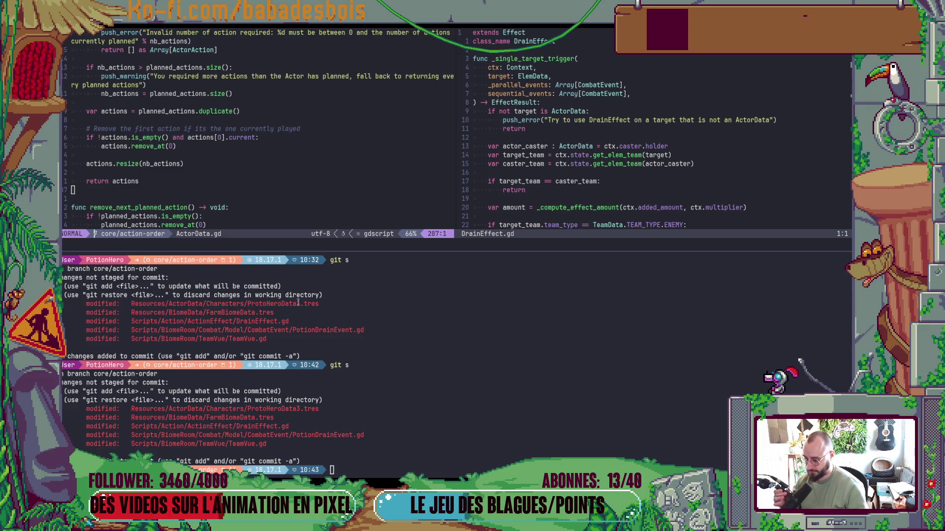
text(git diff)
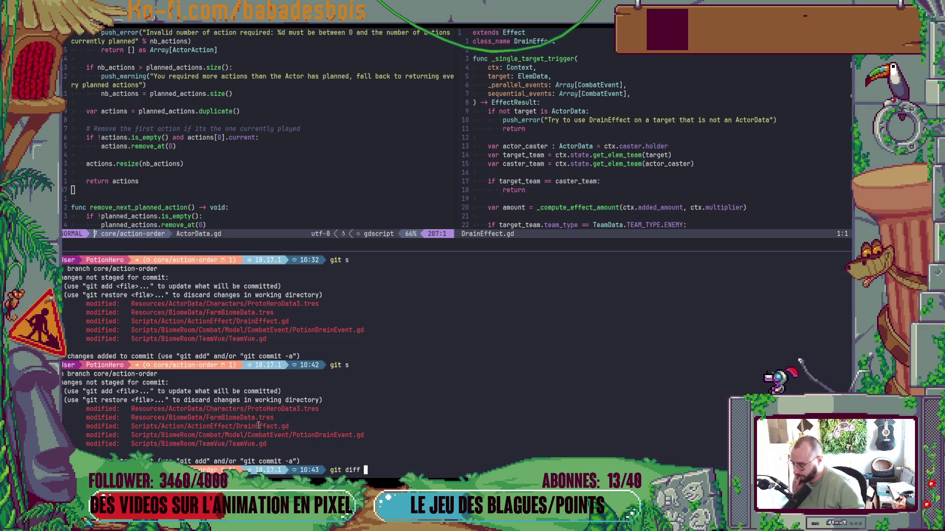
double_click(256, 426)
key(ctrl+c)
middle_click(256, 426)
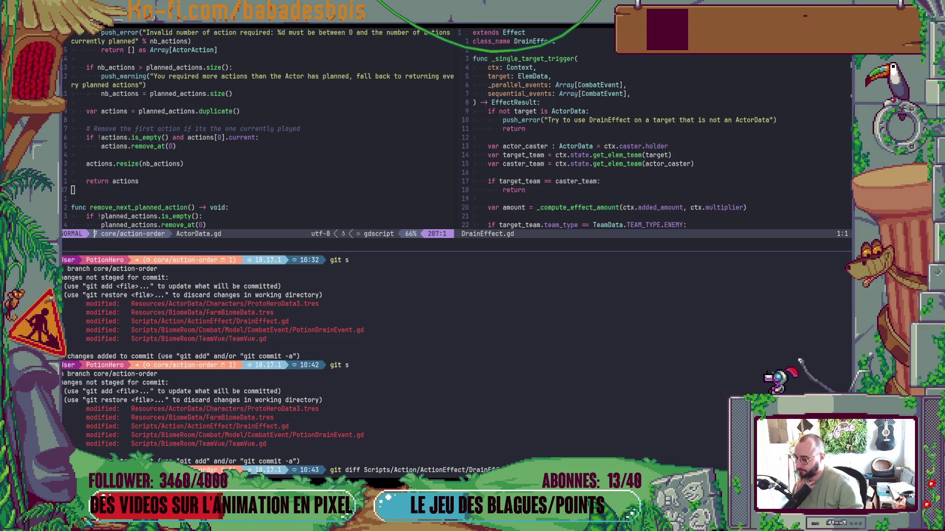
key(Return)
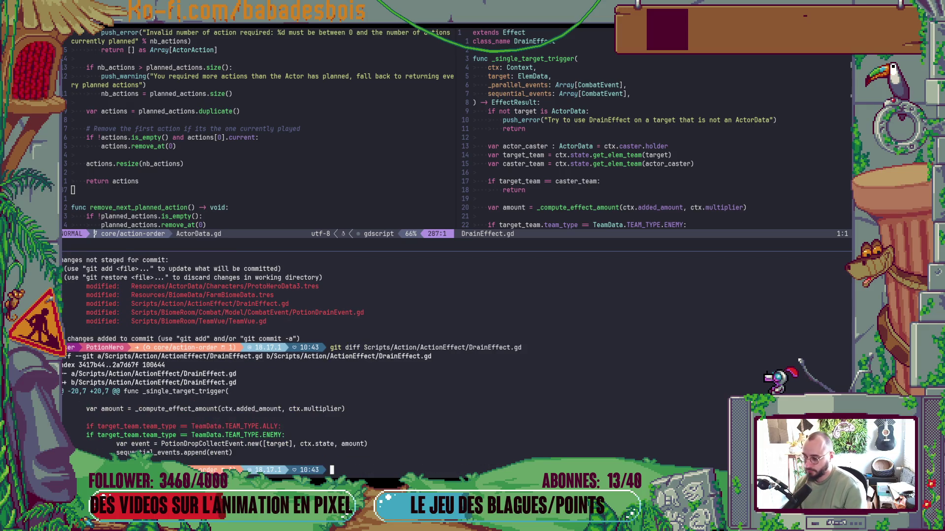
Stage DrainEffect.gd and PotionDrainEvent.gd with git add
text(git add)
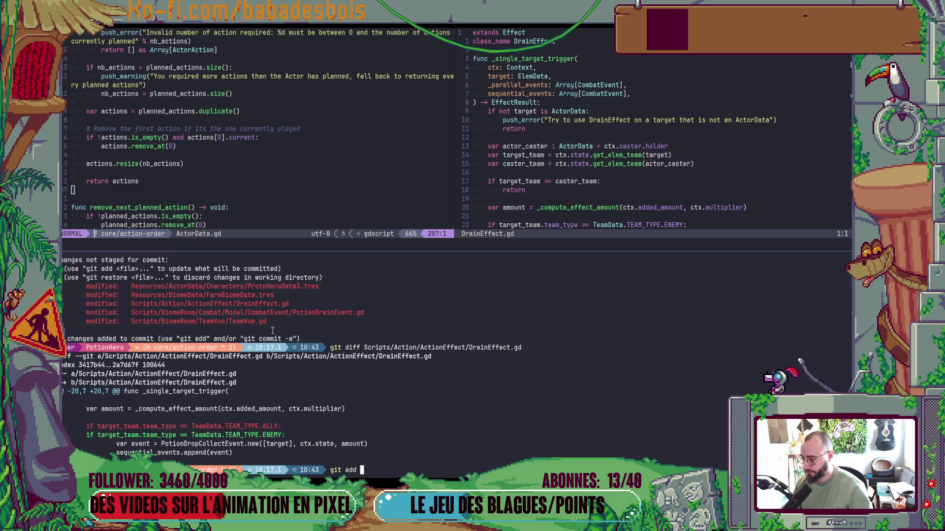
double_click(272, 304)
middle_click(272, 304)
key(Return)
text(git add)
double_click(354, 303)
middle_click(353, 304)
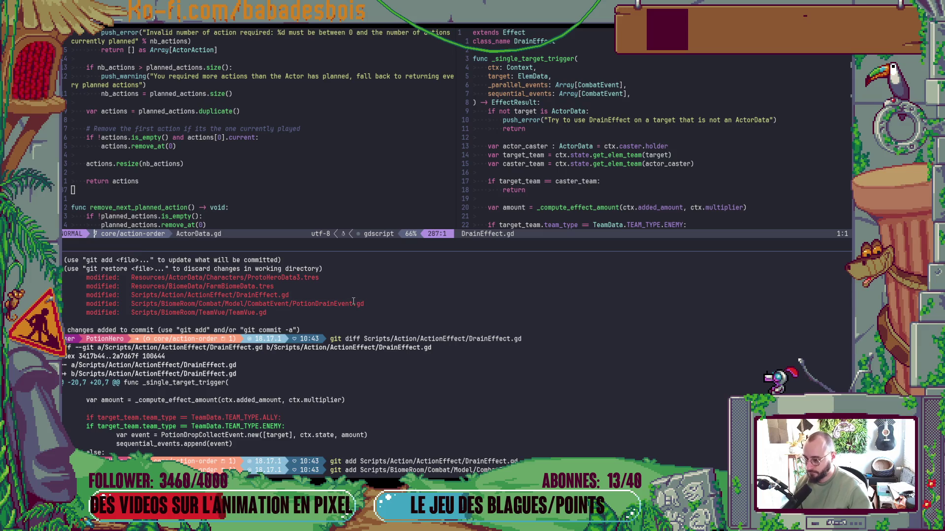
key(Return)
Show the git diff of TeamVue.gd
text(git diff)
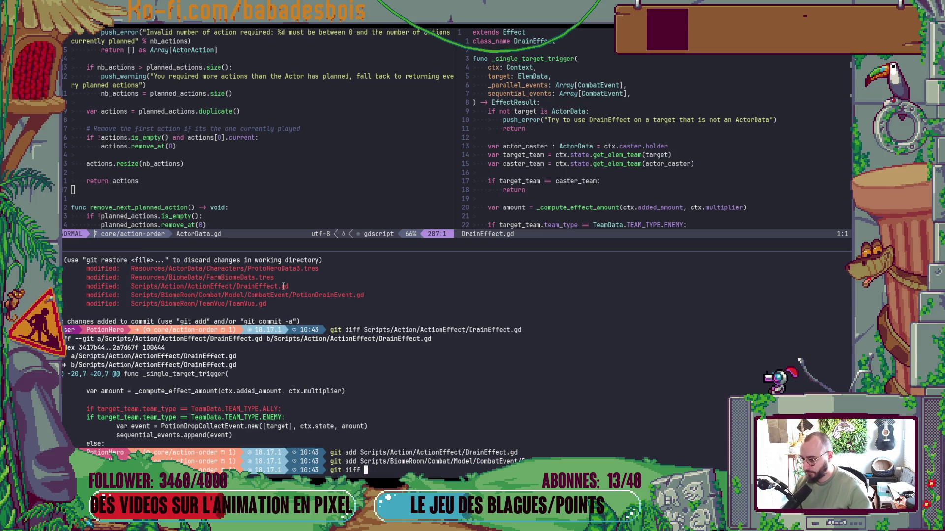
double_click(239, 304)
middle_click(239, 303)
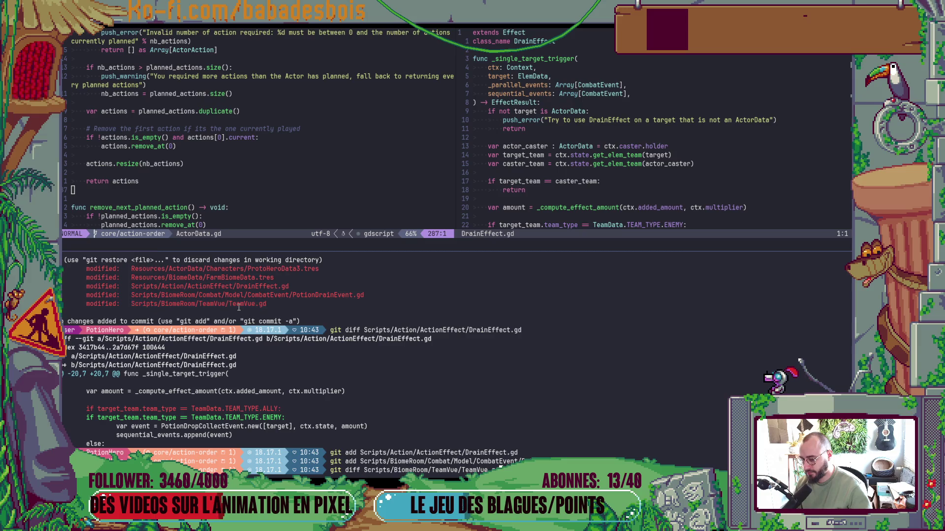
key(Return)
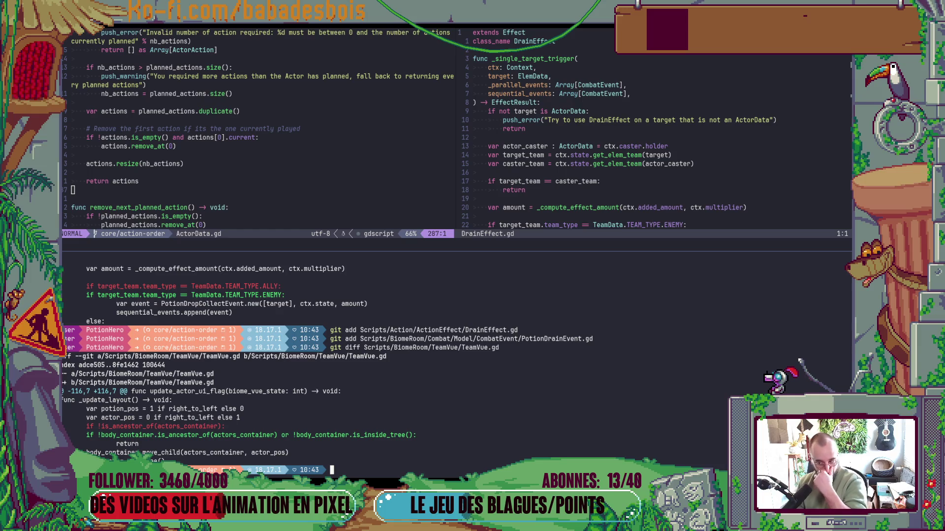
key(alt+Tab)
key(alt+Tab)
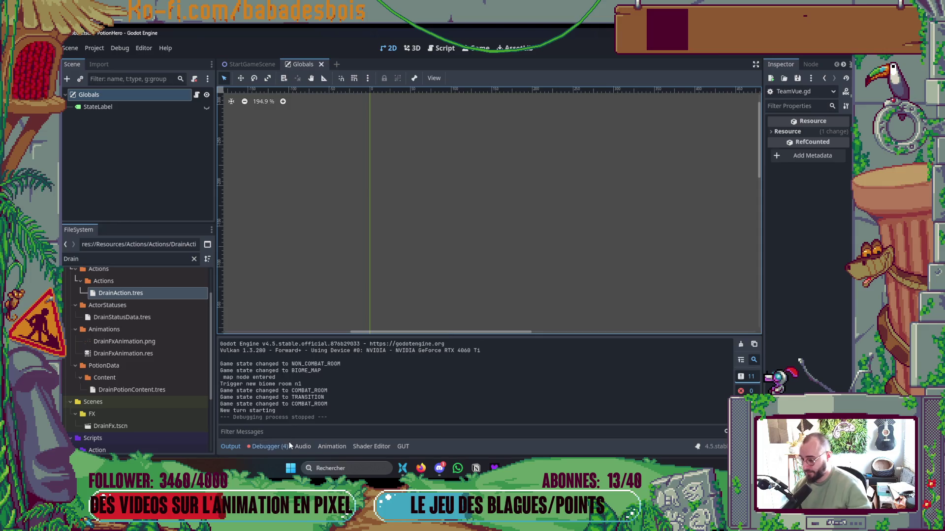
Jump to the first TeamVue.gd error and read Node's is_ancestor_of reference before searching help
click(269, 447)
click(409, 373)
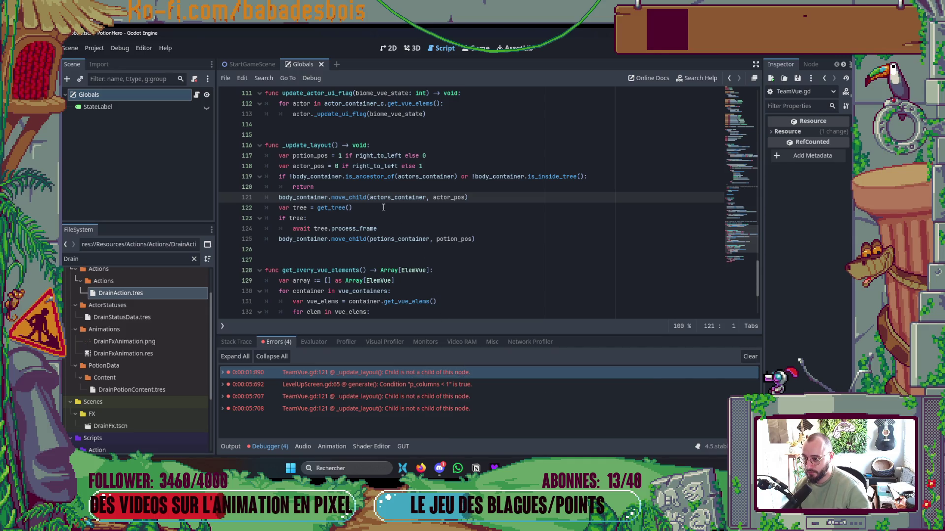
ctrl+click(377, 177)
scroll(368, 189, up, 2)
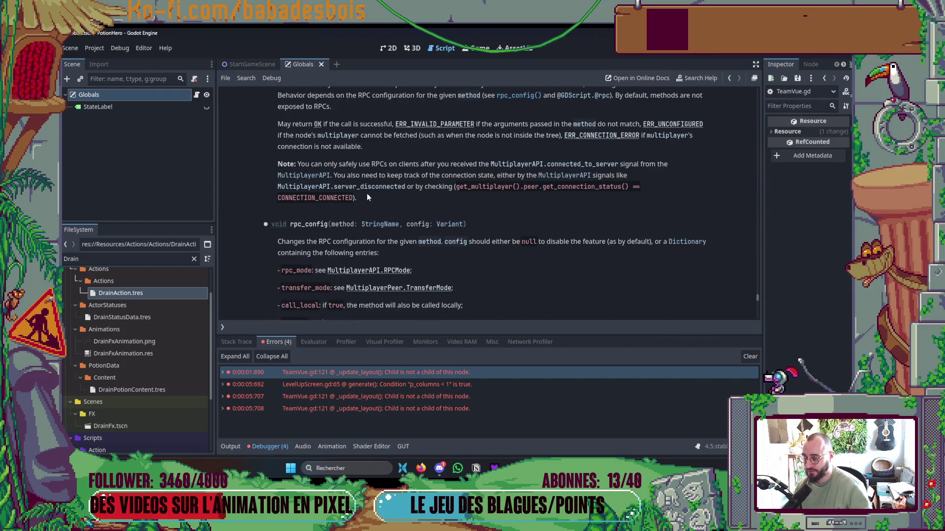
scroll(376, 204, up, 3)
scroll(382, 207, down, 3)
scroll(382, 207, down, 6)
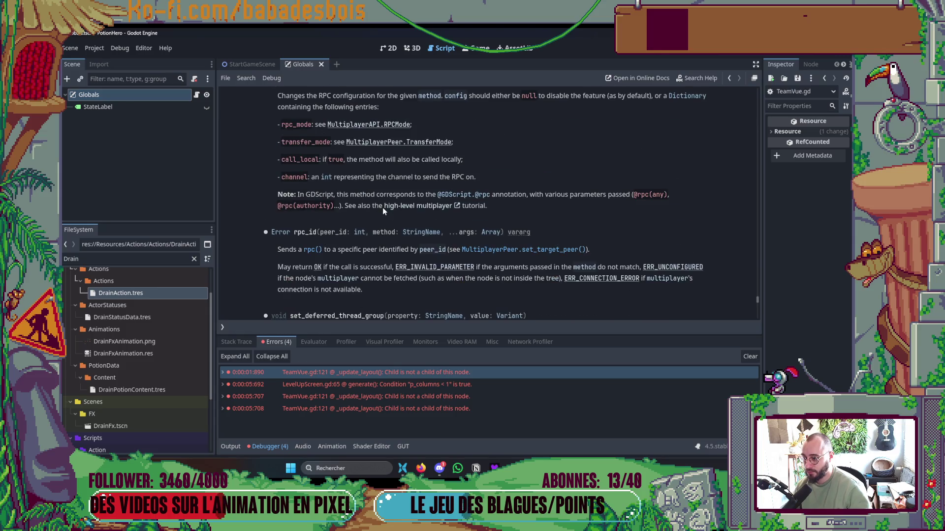
click(730, 79)
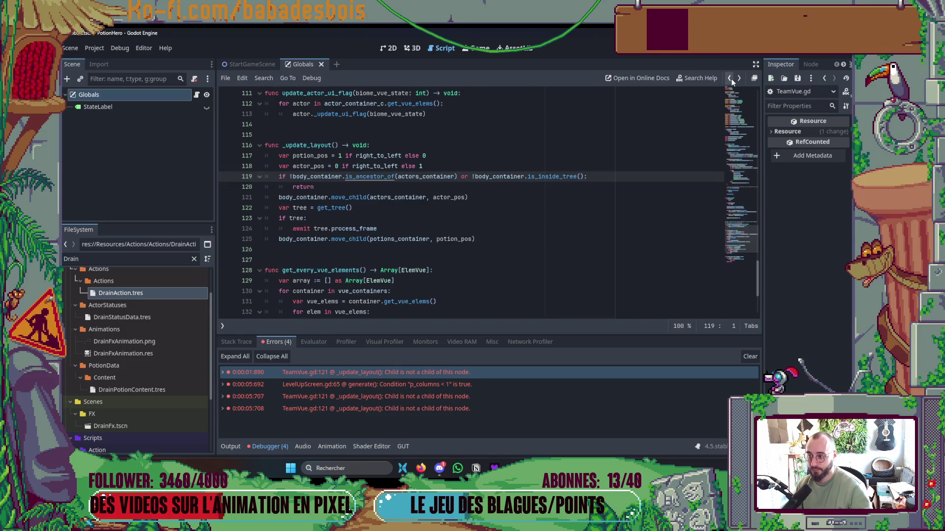
click(679, 81)
Search the class reference for child-related terms (has_chi, is_ch, child) and browse the results
text(has_chi)
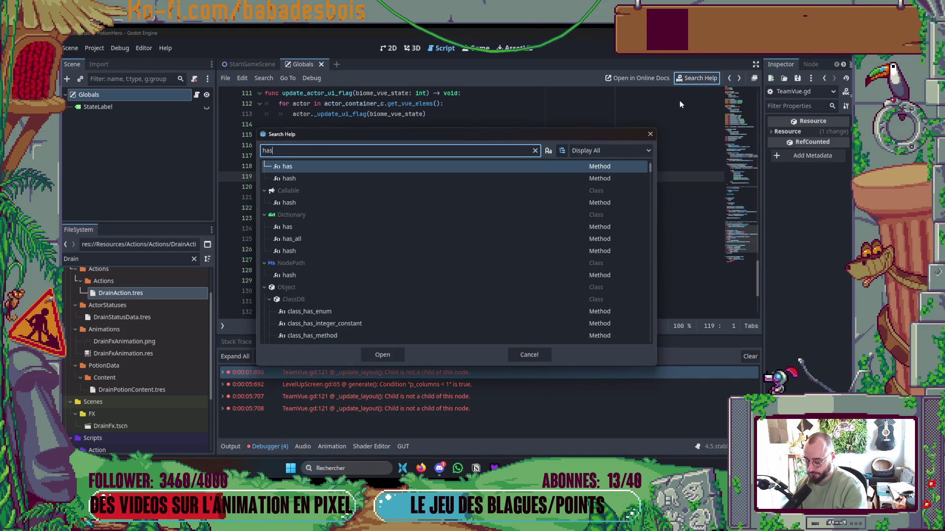
key(BackSpace)
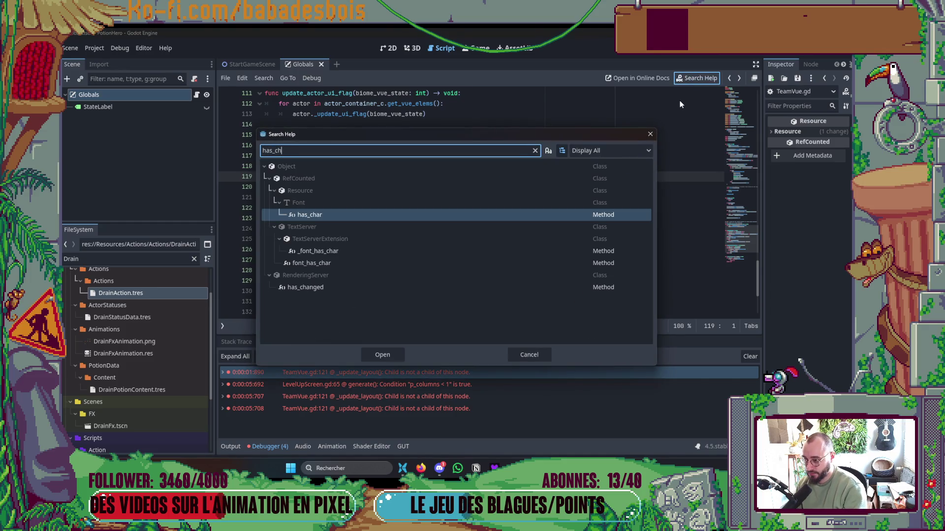
key(BackSpace)
key(BackSpace)
key(BackSpace)
text(is)
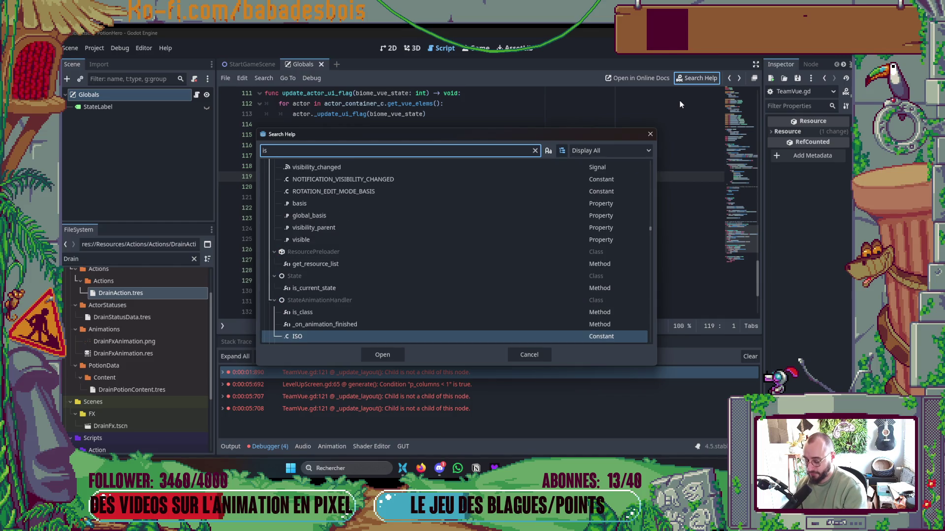
text(_ch)
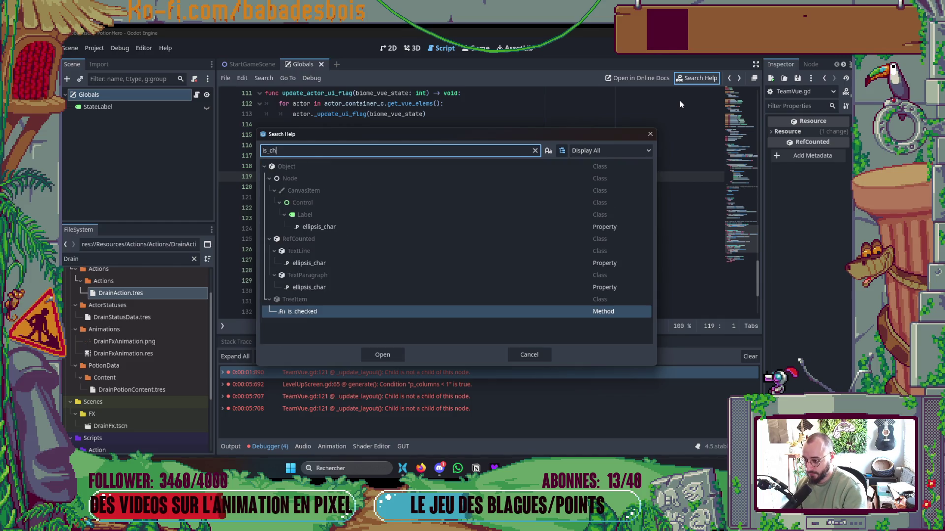
key(BackSpace)
key(BackSpace)
key(BackSpace)
text(cho)
key(BackSpace)
text(ild)
scroll(505, 265, down, 1)
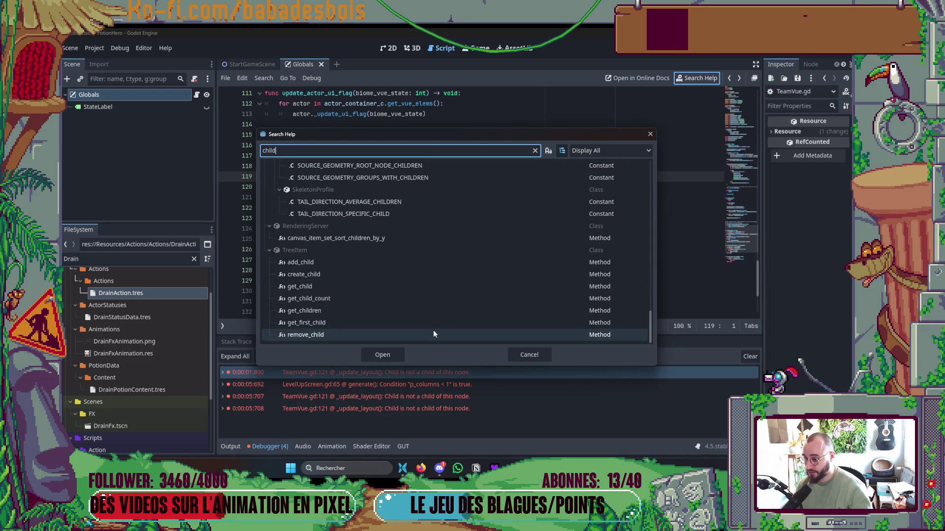
mouse_move(650, 329)
mouse_down()
mouse_move(647, 155)
mouse_move(634, 366)
mouse_up()
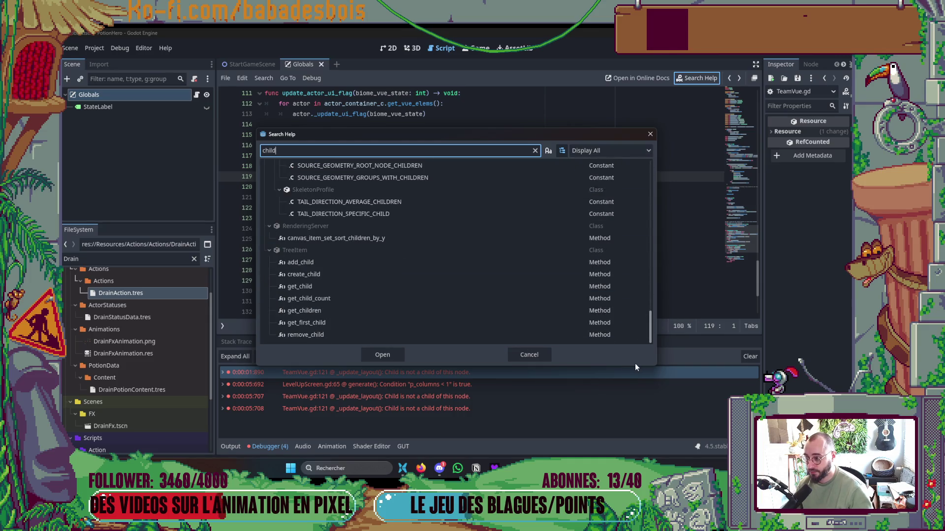
scroll(632, 314, up, 5)
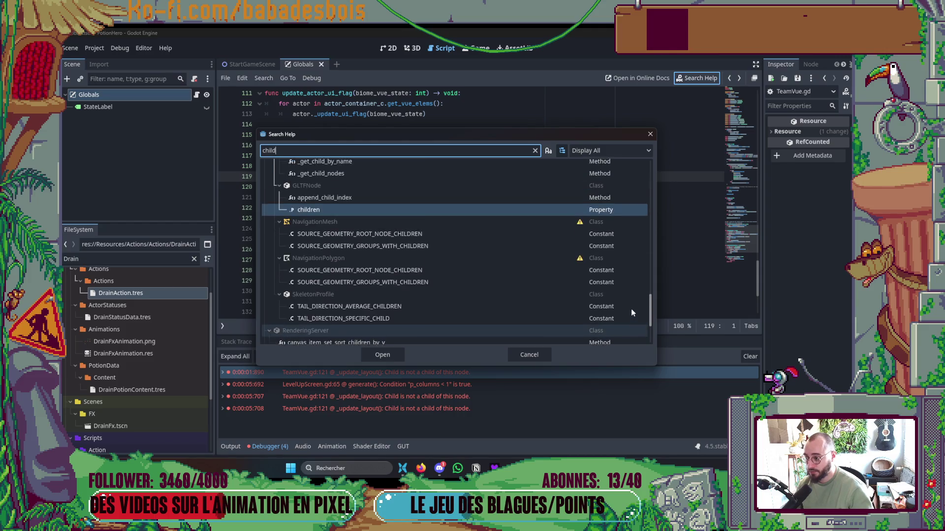
scroll(634, 291, down, 4)
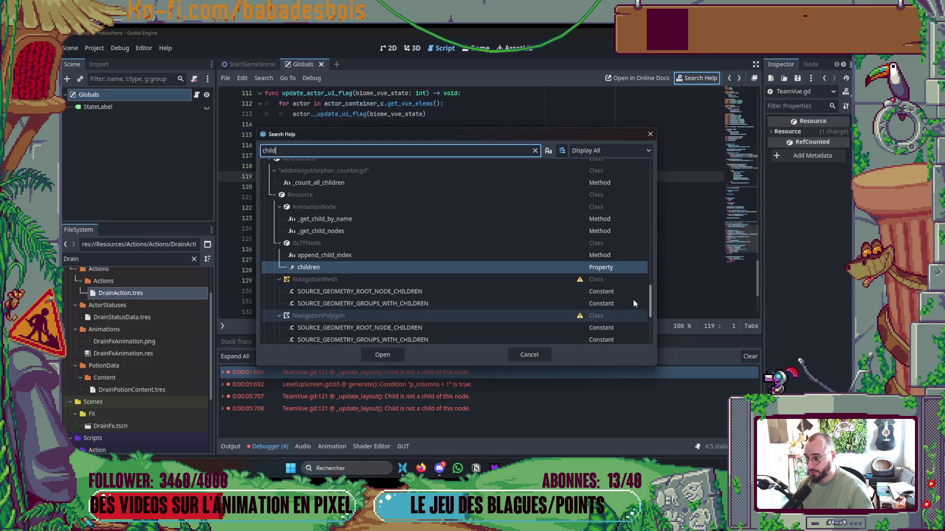
Search 'is_ance' to open the Node.is_ancestor_of documentation
text(is_pa)
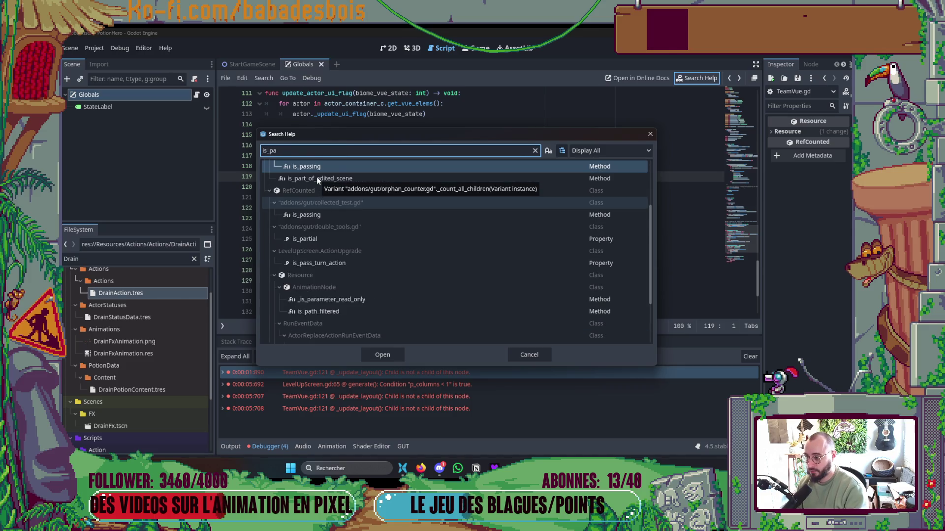
text(re)
key(BackSpace)
key(BackSpace)
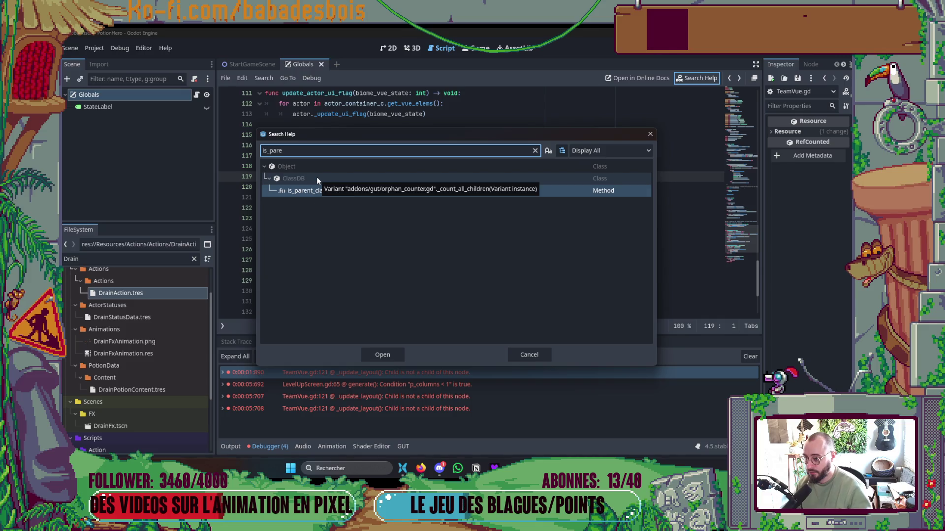
key(BackSpace)
key(BackSpace)
text(ance)
key(Return)
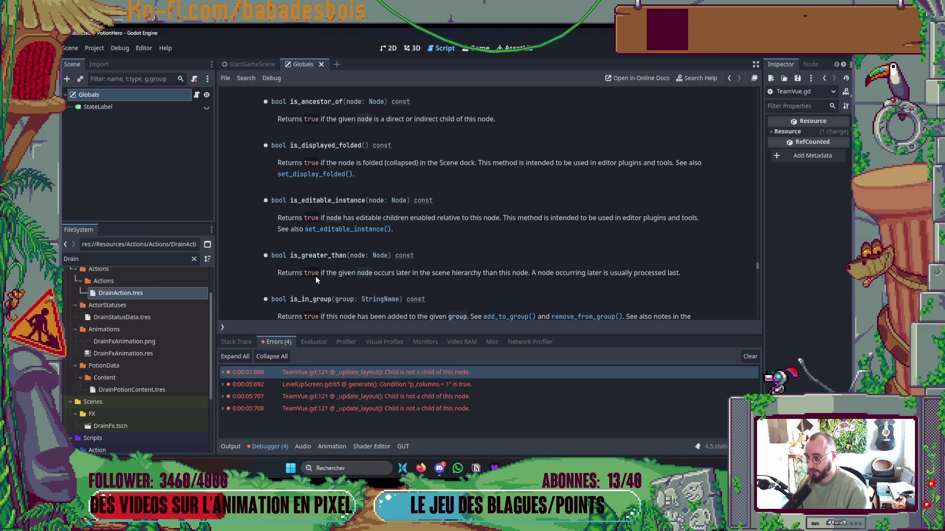
Hide the debugger panel, read the is_ancestor_of docs, and return to TeamVue.gd
click(264, 446)
scroll(352, 297, up, 2)
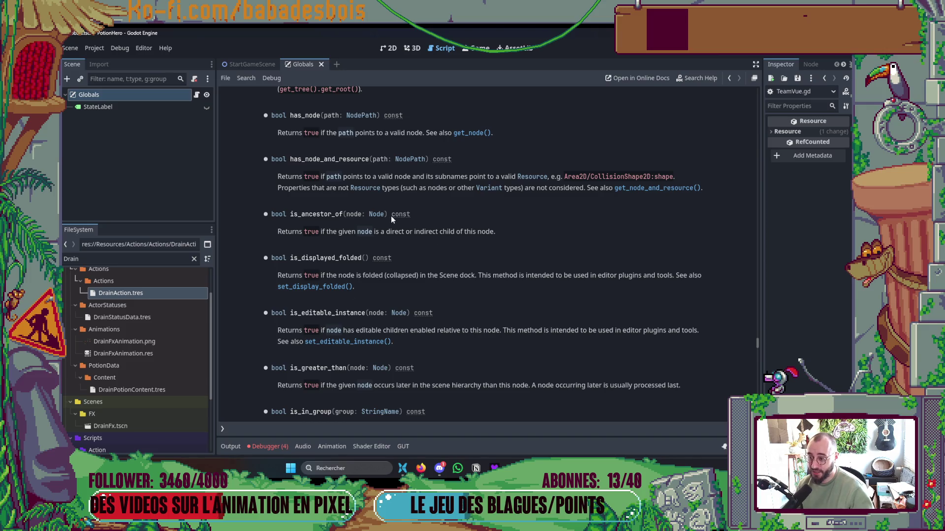
double_click(323, 217)
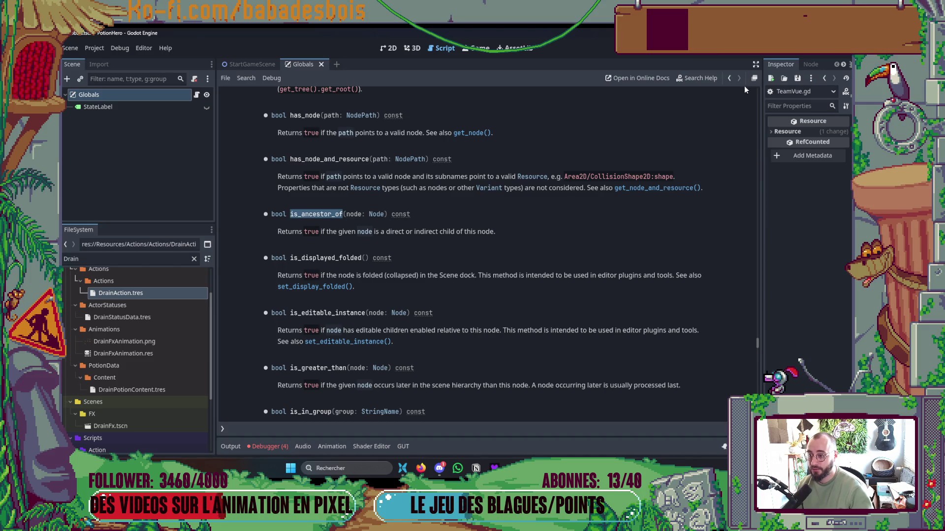
click(729, 77)
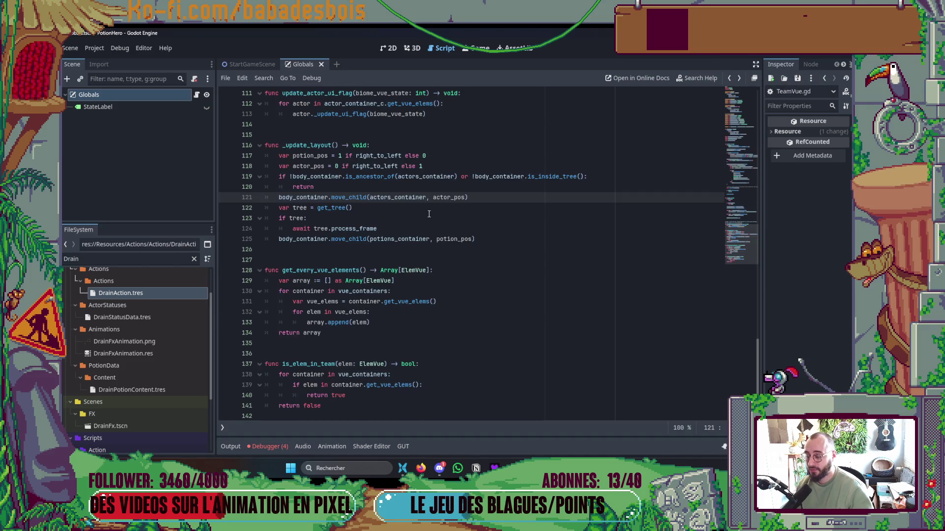
Inspect actors_container, body_container and move_child on line 121, consulting the CanvasItem docs
double_click(391, 194)
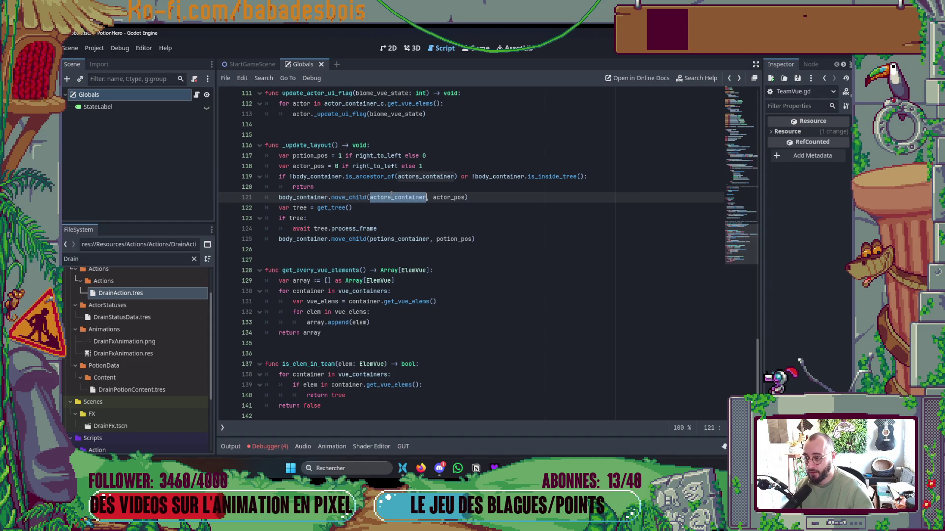
double_click(303, 198)
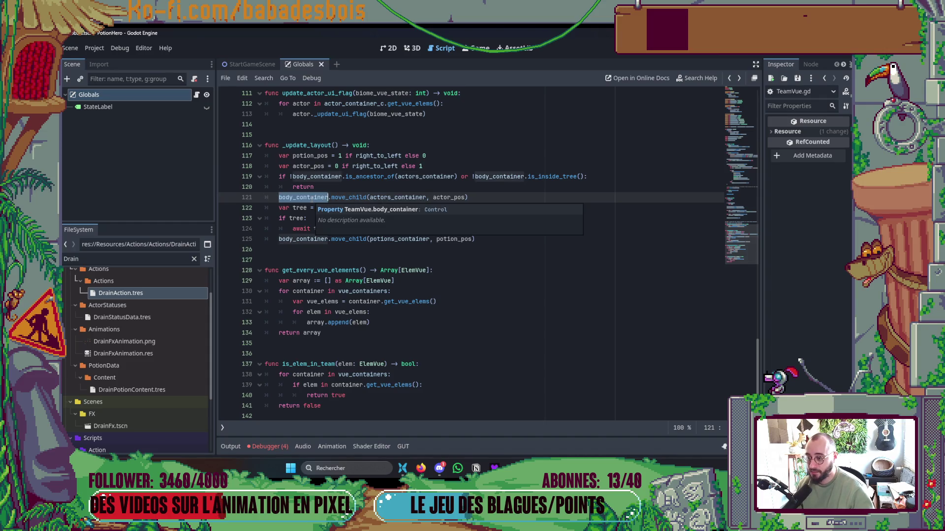
click(418, 249)
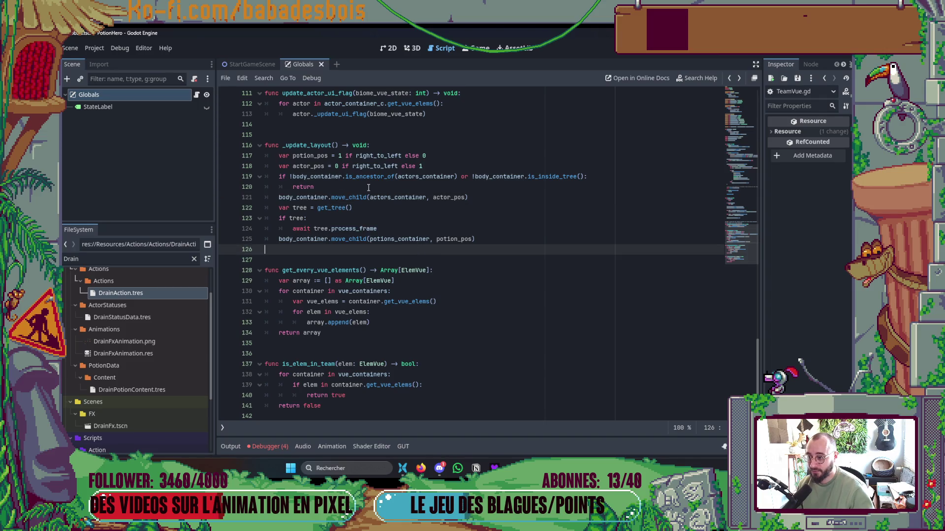
double_click(344, 198)
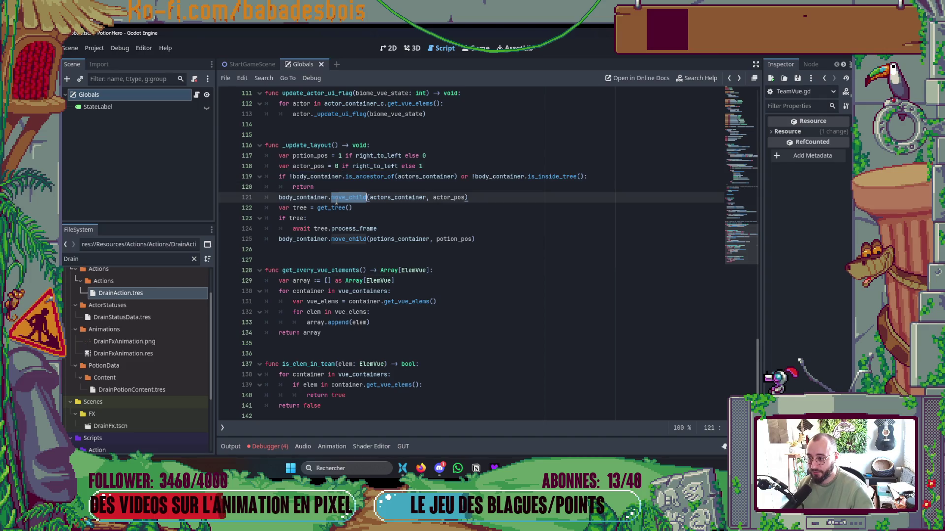
mouse_move(337, 202)
click(351, 270)
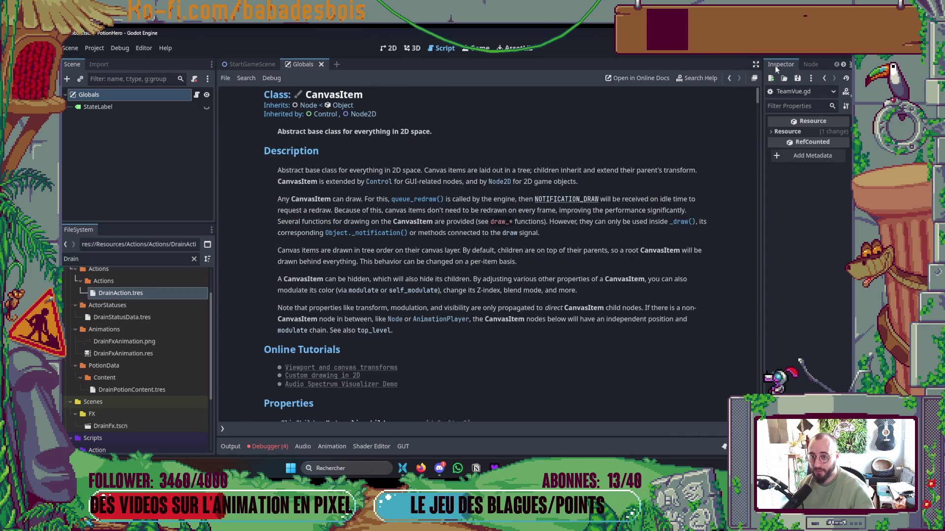
click(729, 78)
drag(315, 187, 266, 176)
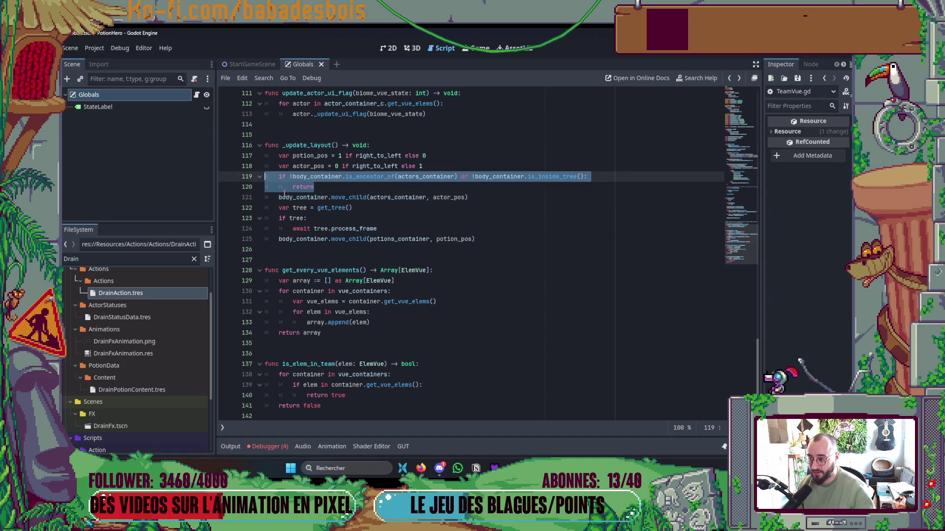
Look over the await process_frame and move_child lines 124-125, then show the Debugger's four errors
click(462, 231)
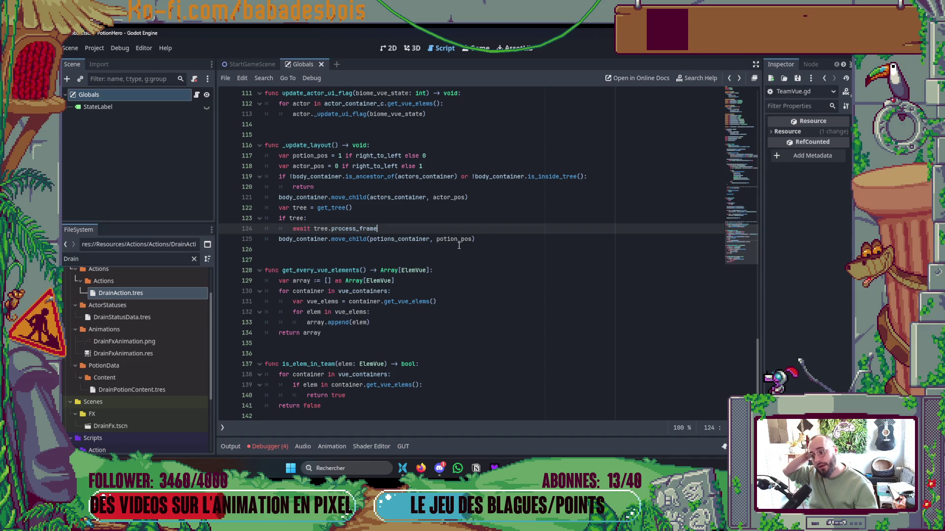
click(486, 241)
key(Up)
key(shift+Home)
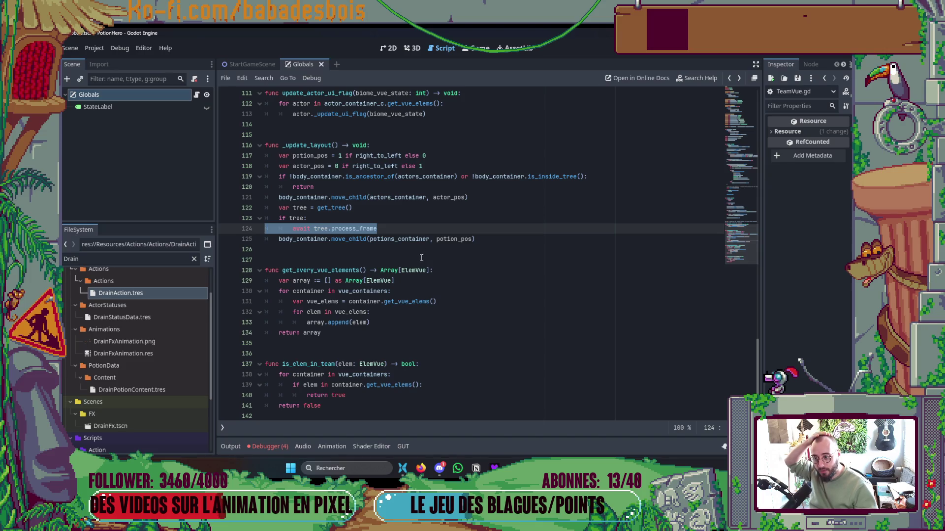
click(350, 229)
click(350, 239)
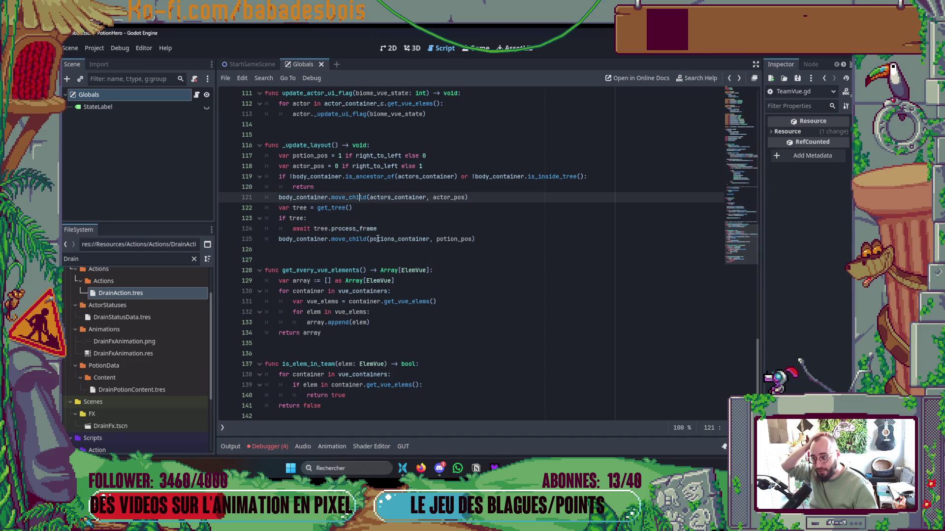
click(353, 239)
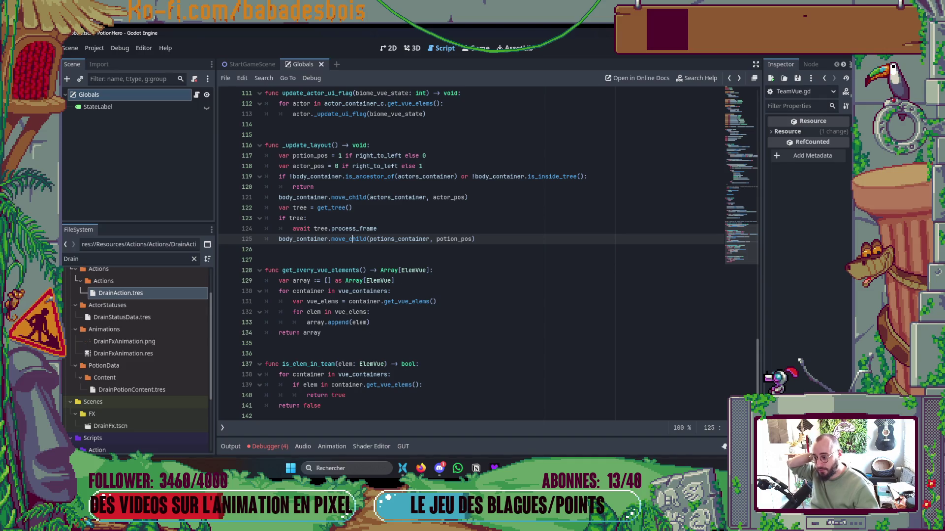
click(270, 448)
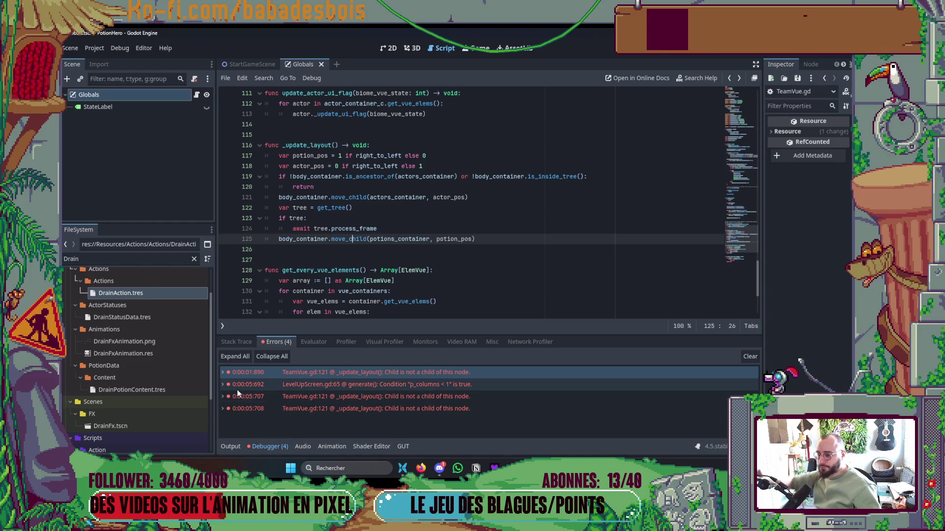
mouse_move(263, 389)
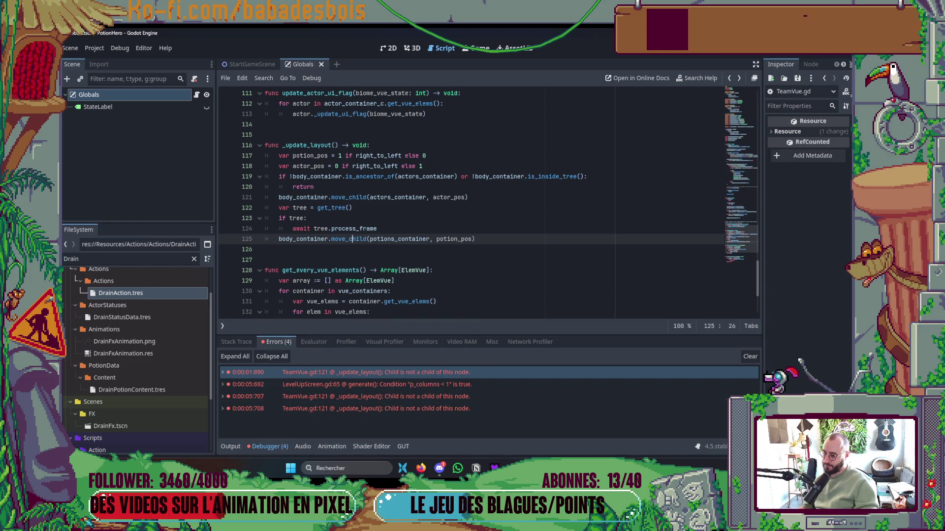
From the p_columns error, move line 65's column-count expression into a new 'var columns =' line
click(492, 385)
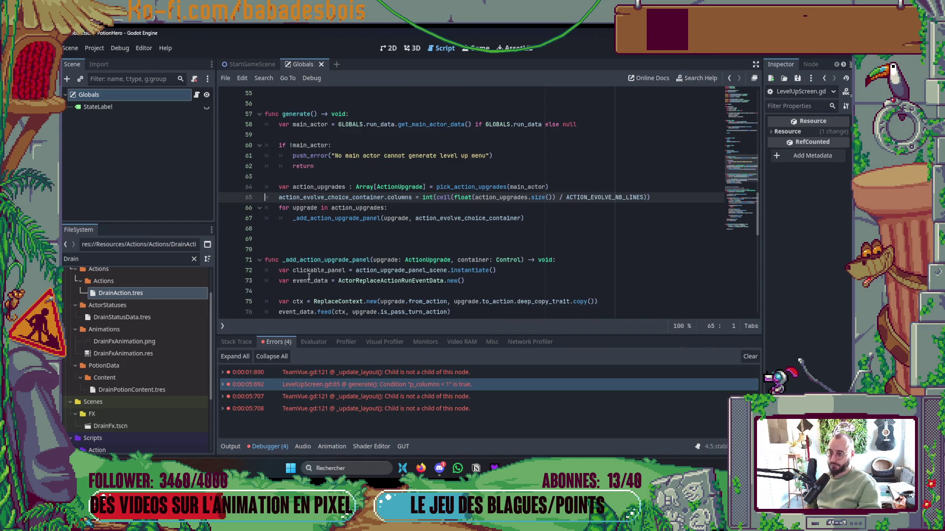
drag(652, 197, 419, 198)
key(ctrl+x)
click(580, 191)
key(Return)
text(var colun)
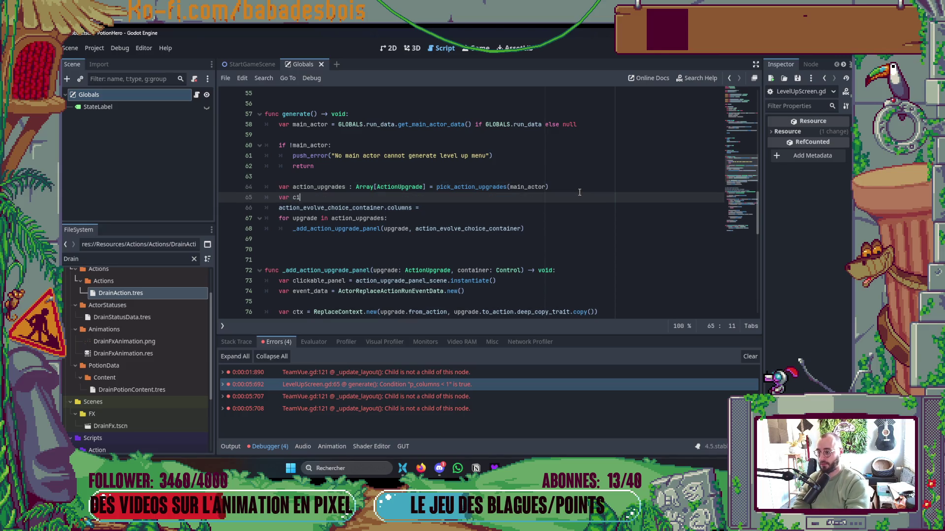
key(BackSpace)
text(mns = p)
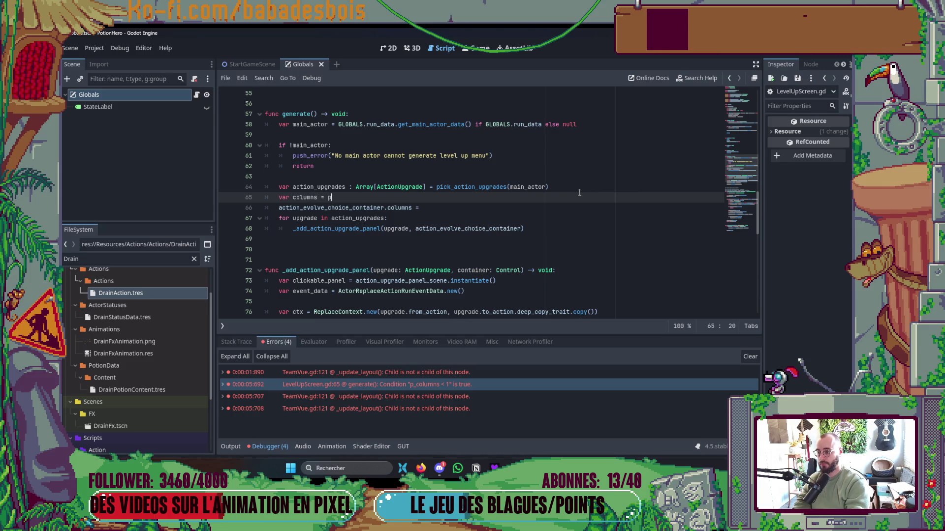
key(ctrl+v)
Wrap the columns expression in clampi with bounds 1 and 99
key(ctrl+Left)
key(ctrl+Left)
key(ctrl+Left)
text(cl)
key(Down)
key(Down)
key(Down)
key(Tab)
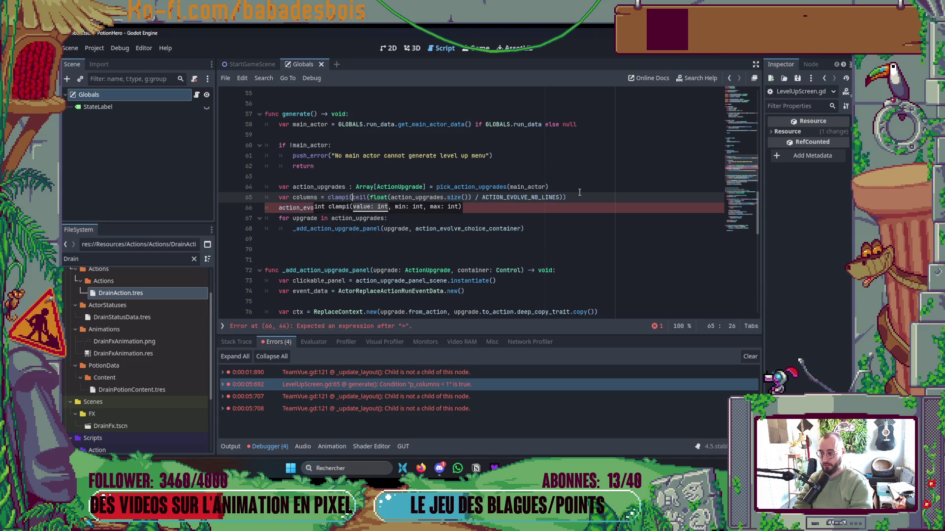
key(Escape)
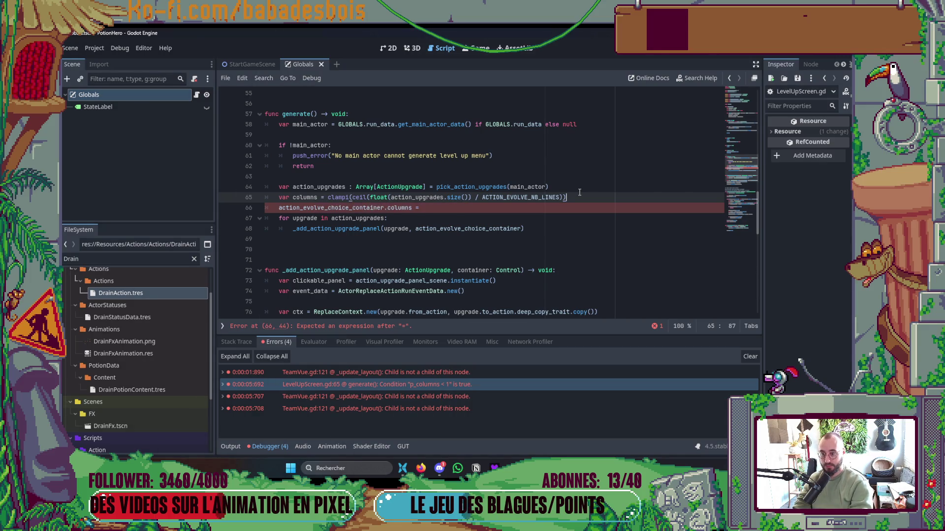
text(,1, )
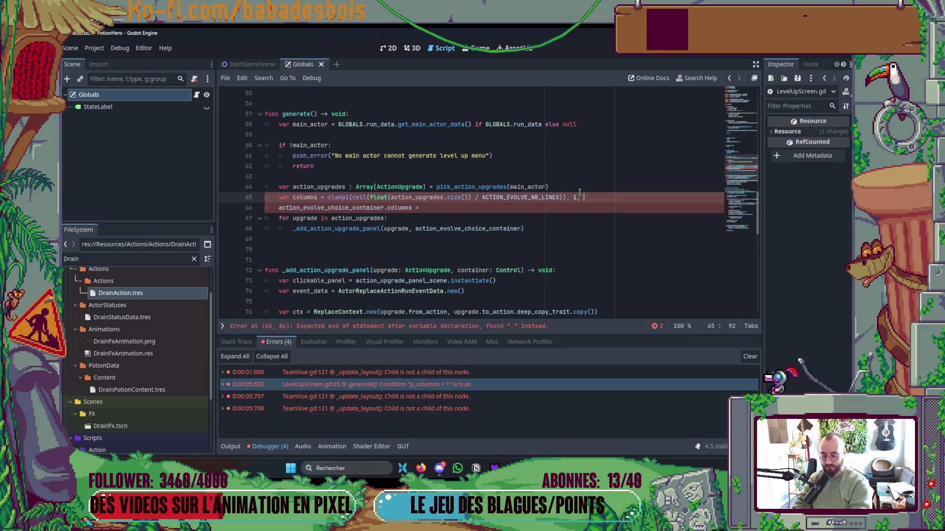
text(99)
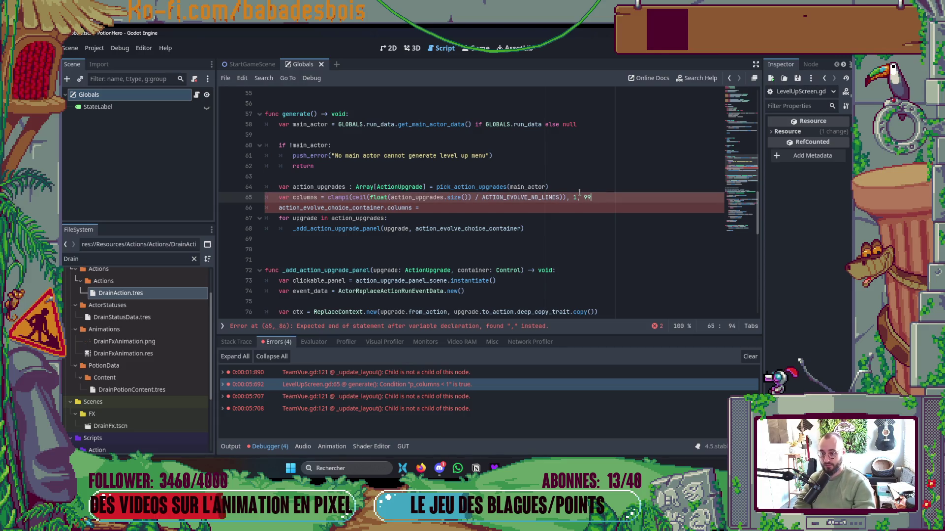
text())
Assign the columns variable to the container's columns property on line 66
double_click(305, 198)
key(ctrl+c)
click(445, 208)
key(ctrl+v)
click(599, 265)
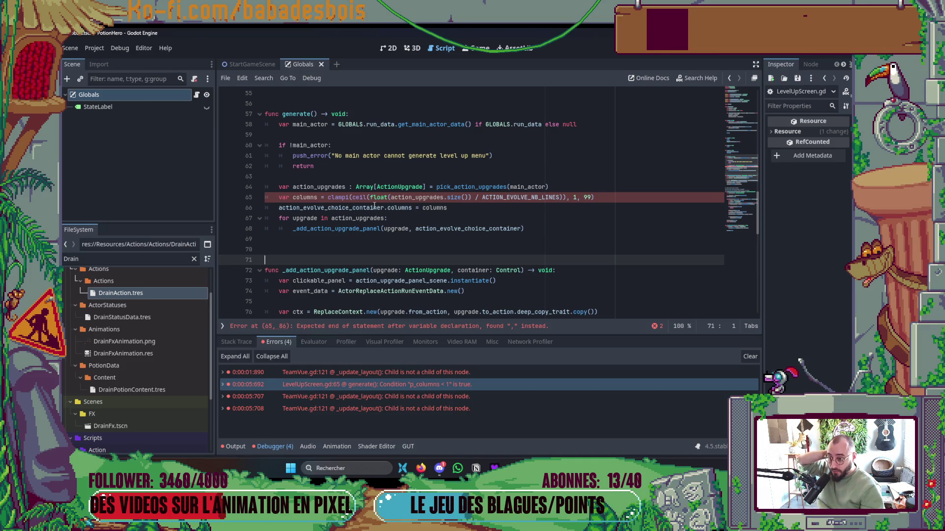
Remove the extra closing parenthesis after ceil on line 65 and run the game
click(609, 197)
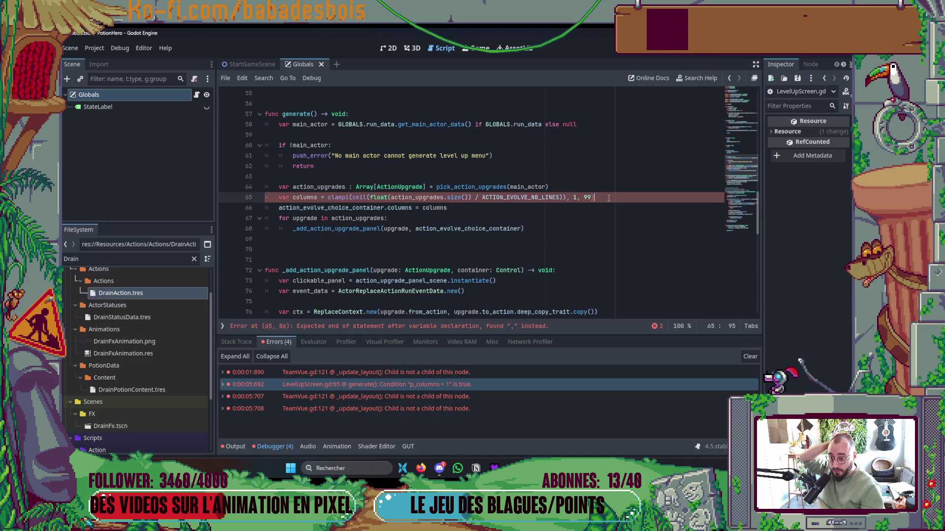
click(367, 197)
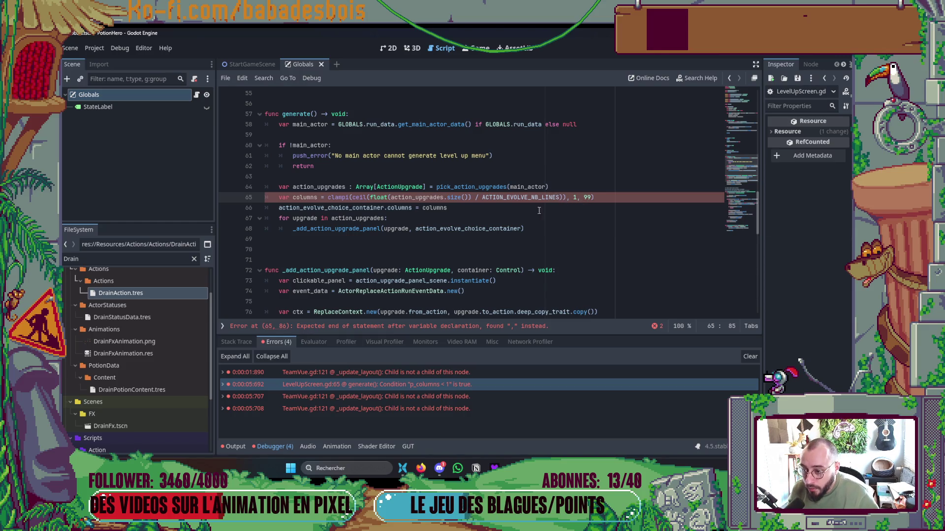
key(Delete)
key(Down)
click(588, 250)
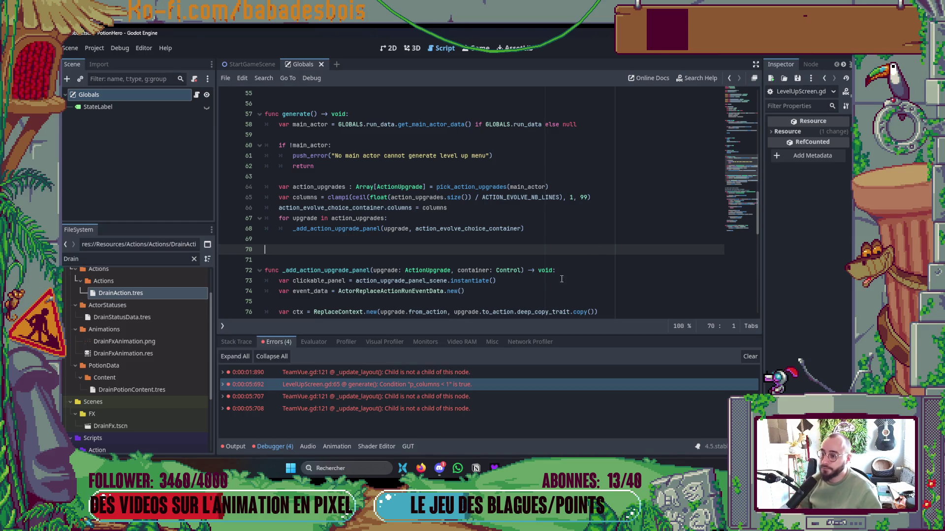
click(541, 270)
key(F5)
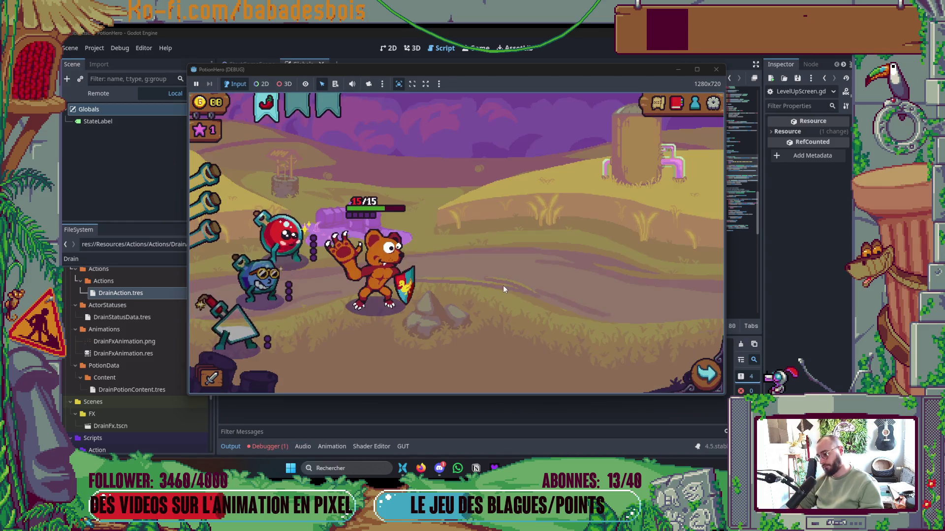
Enter combat from the first map node, end one turn so the bear hits the pepper, then stop the game
click(659, 99)
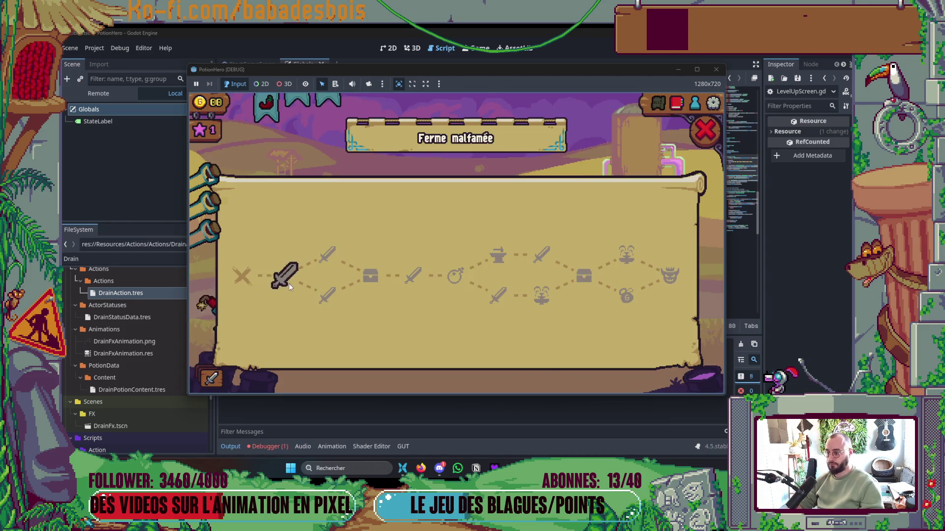
click(288, 284)
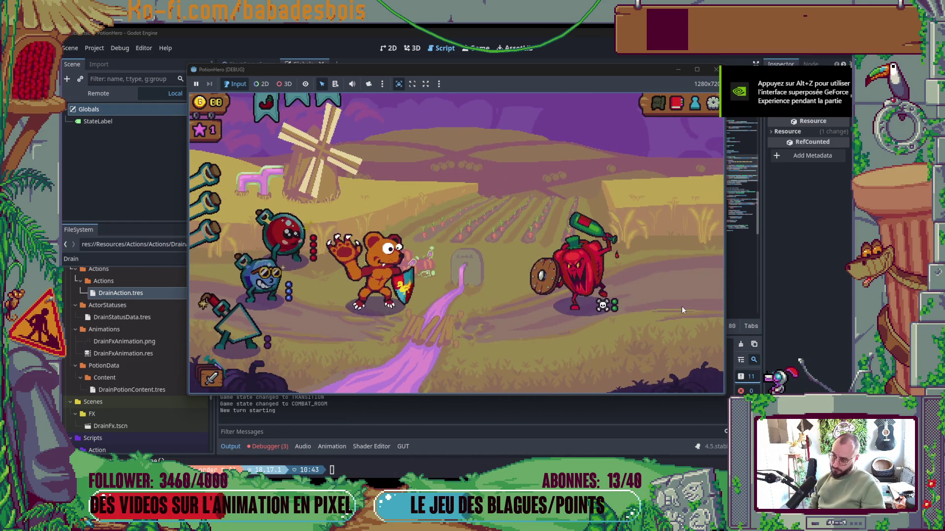
click(706, 373)
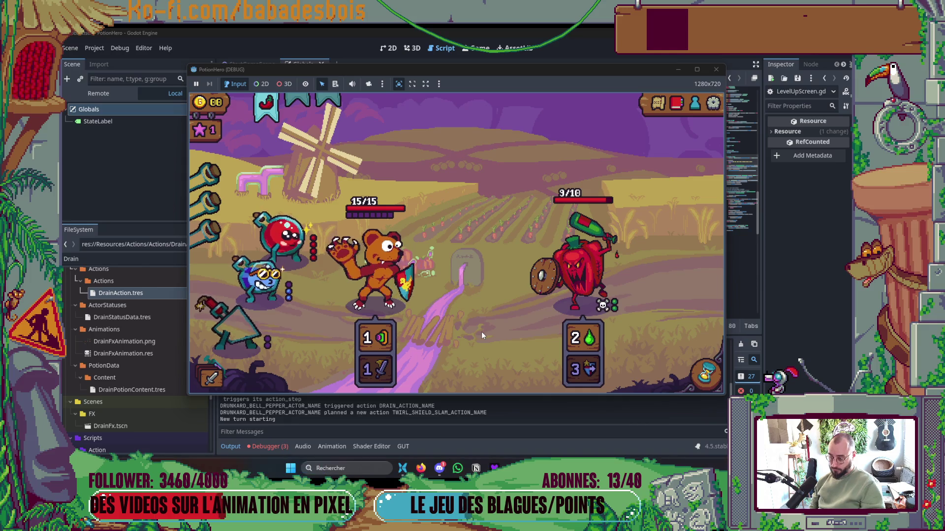
click(716, 69)
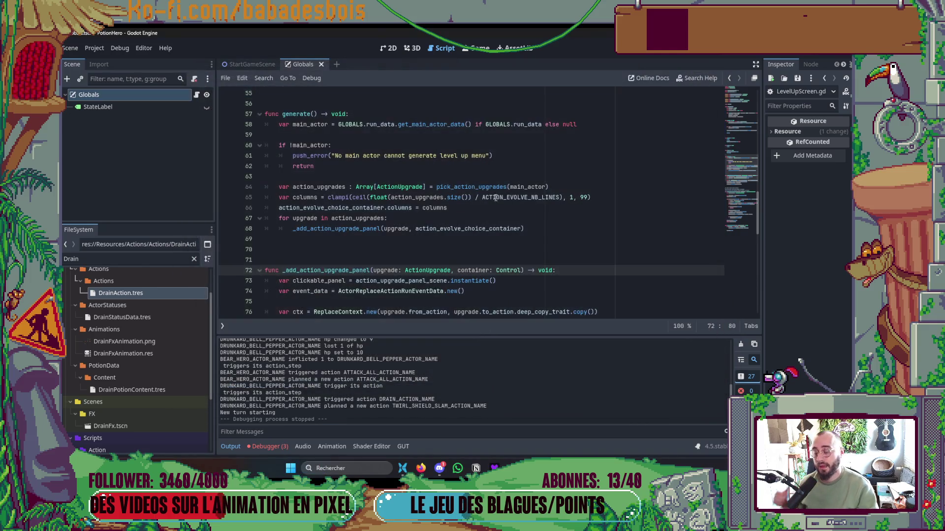
Select DrainAction.tres and expand Action Steps > Animations > element 0 in the Inspector
click(127, 293)
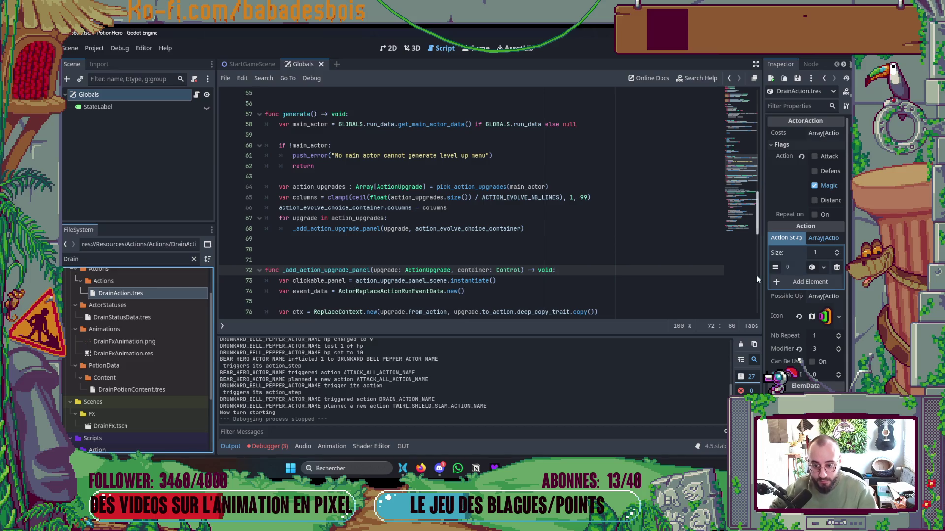
drag(761, 274, 737, 276)
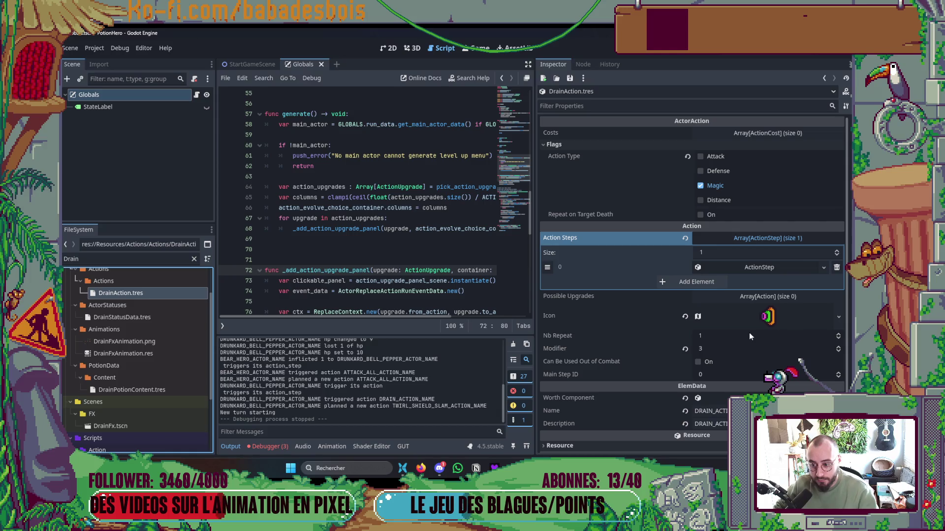
click(755, 269)
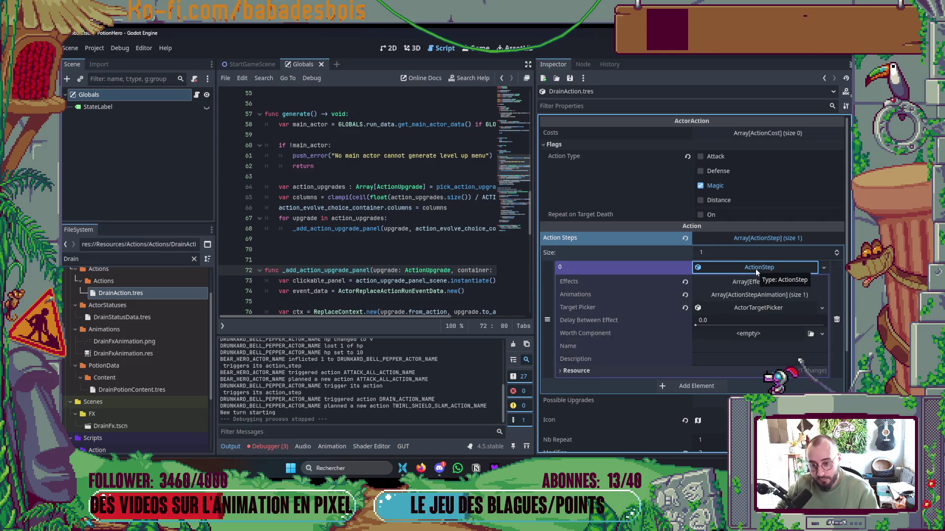
click(755, 269)
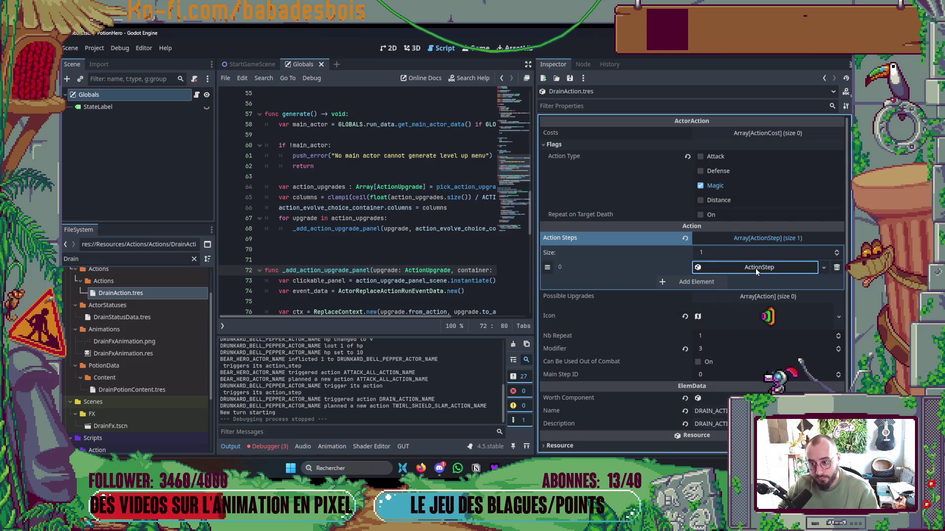
click(754, 267)
click(766, 296)
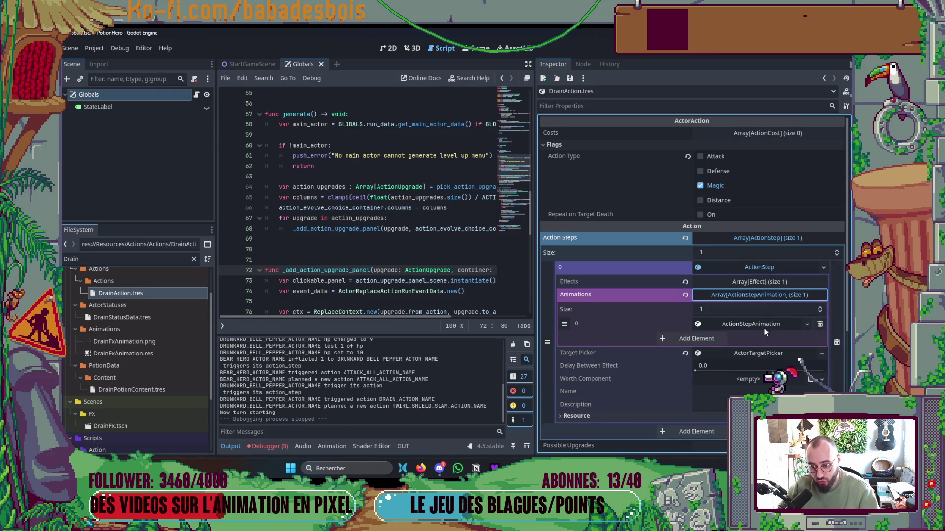
click(764, 325)
scroll(762, 388, down, 2)
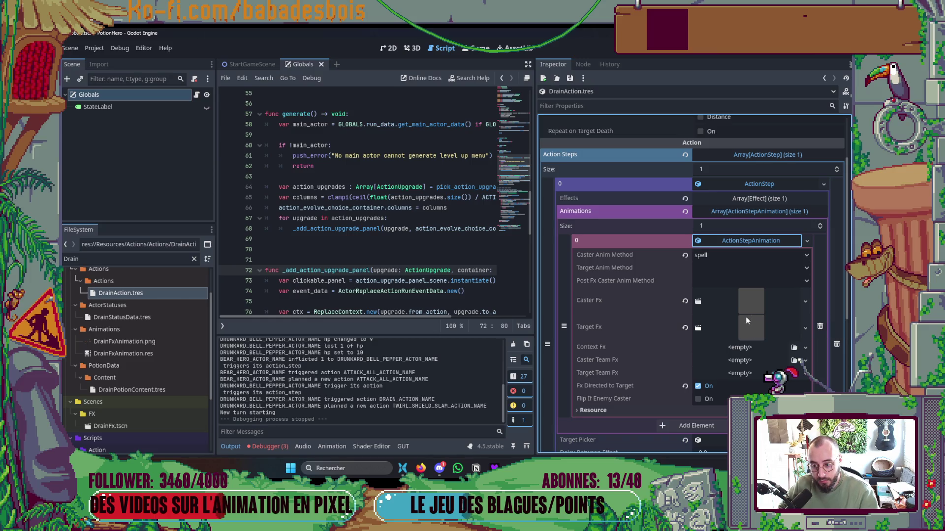
Clear Target Fx and Caster Fx, set DrainFx.tscn as Caster Fx, and relaunch the game
click(686, 327)
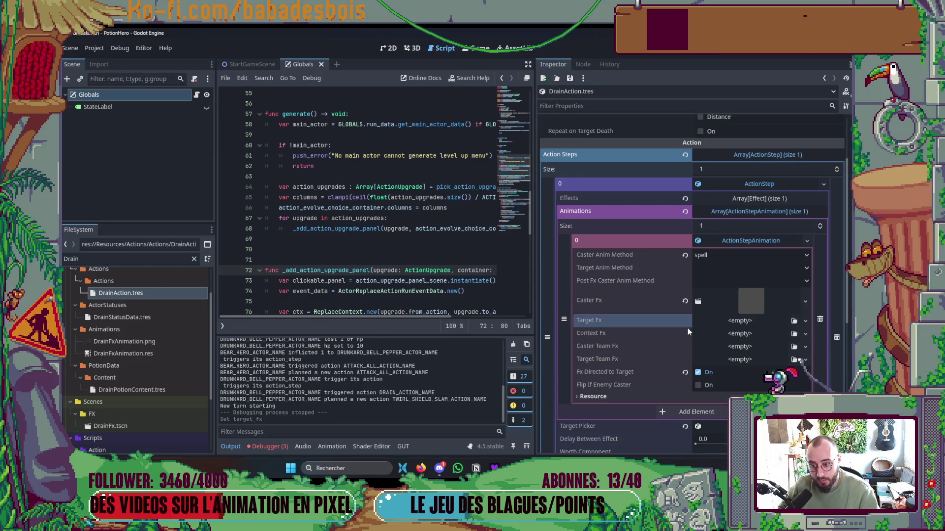
click(685, 301)
click(148, 263)
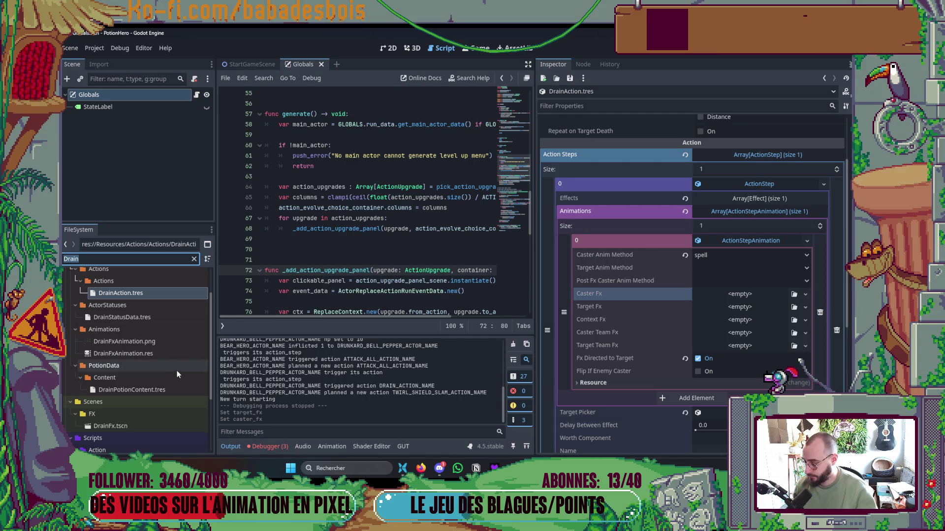
scroll(118, 426, down, 3)
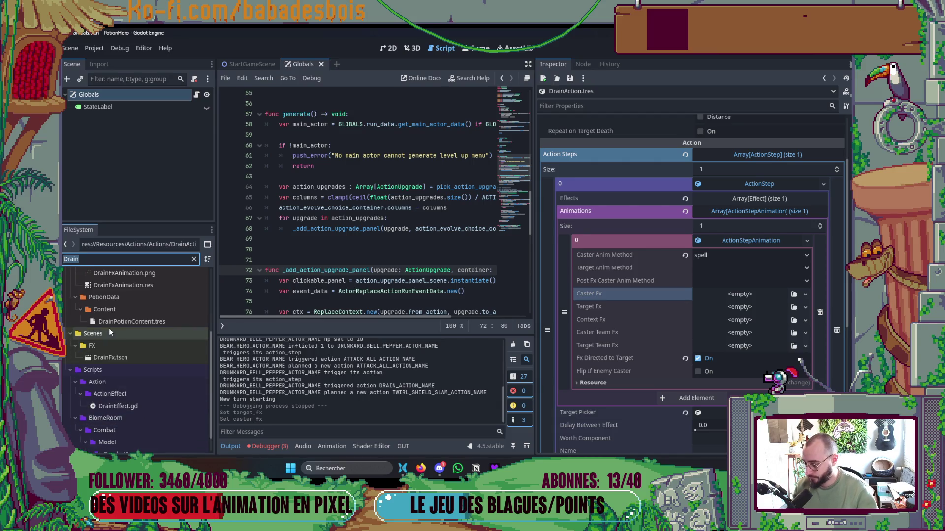
mouse_move(109, 359)
mouse_down()
mouse_move(726, 320)
mouse_move(728, 309)
mouse_up()
key(F5)
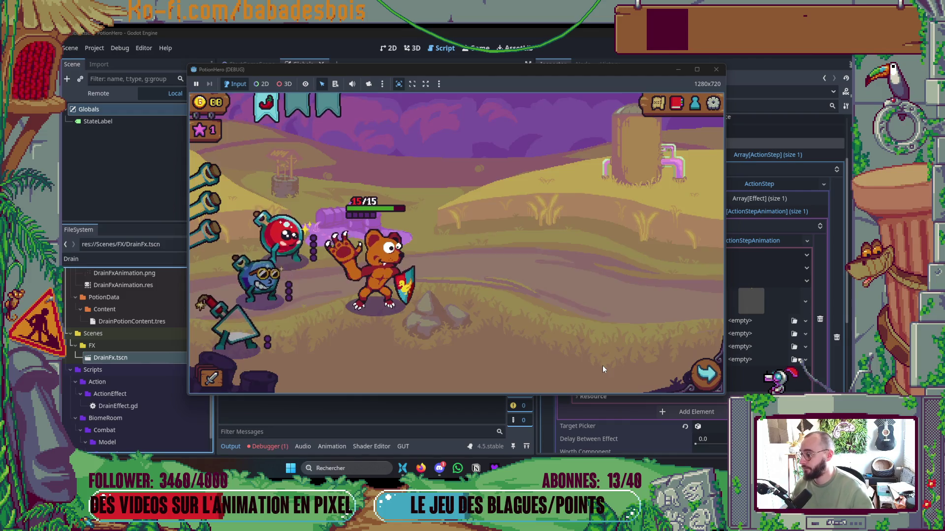
Enter combat from the first map node, end three turns until the pepper drains, then stop the game
click(660, 113)
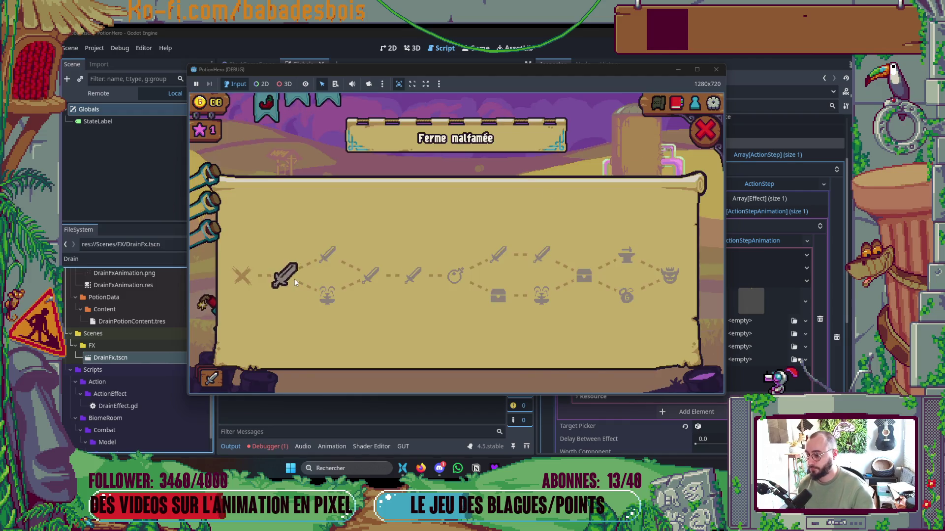
click(281, 270)
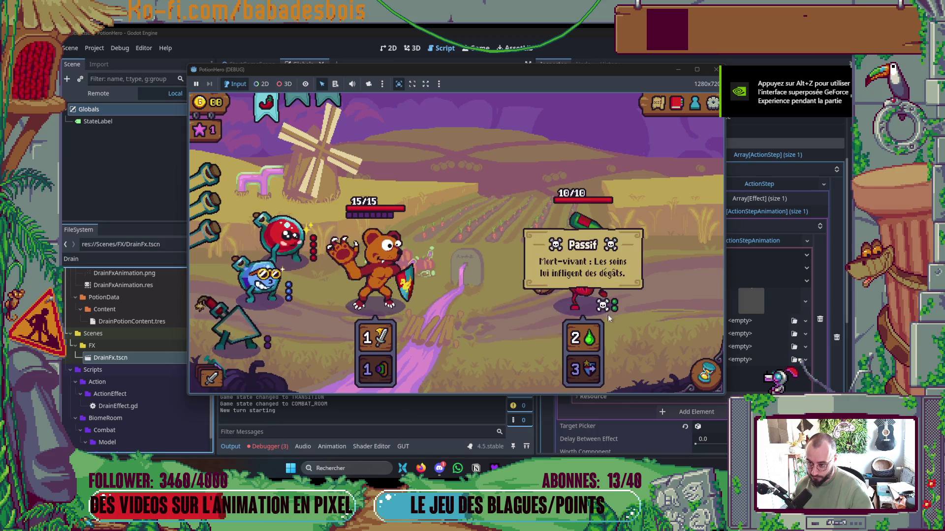
click(706, 375)
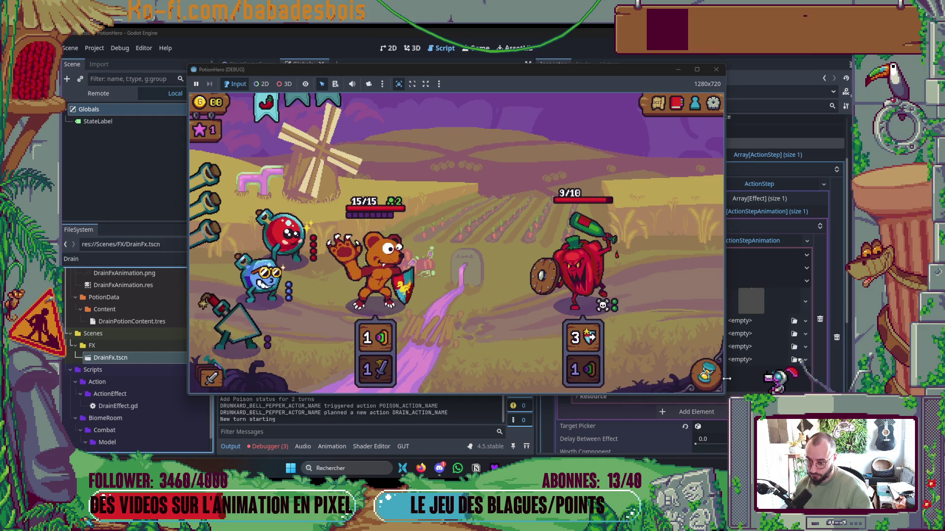
click(706, 375)
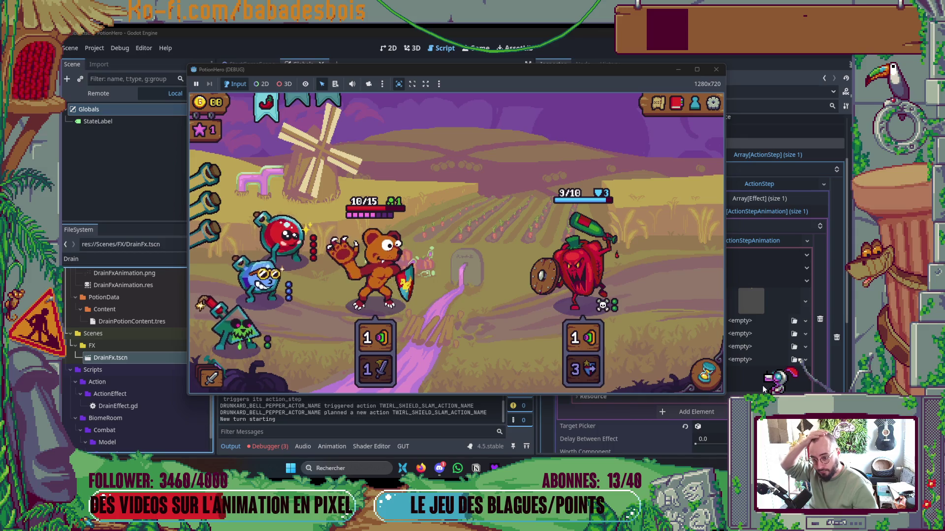
click(707, 375)
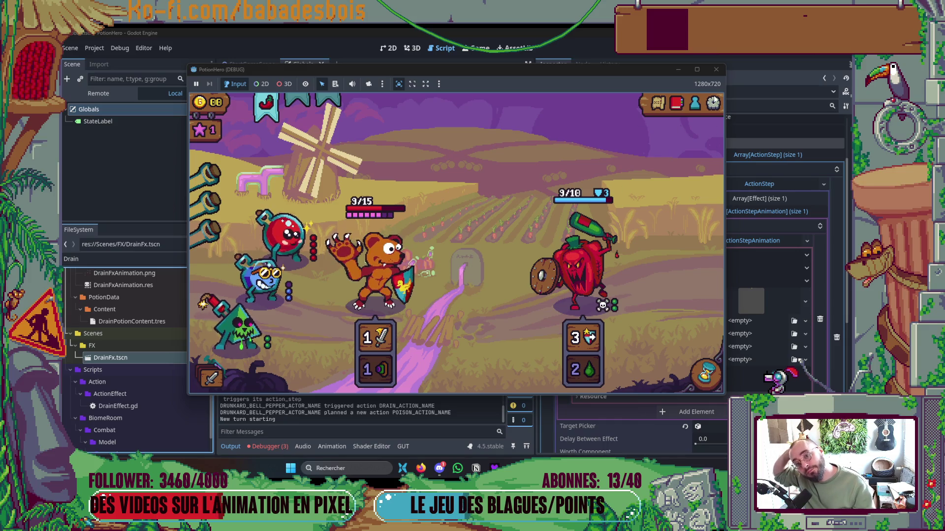
click(715, 69)
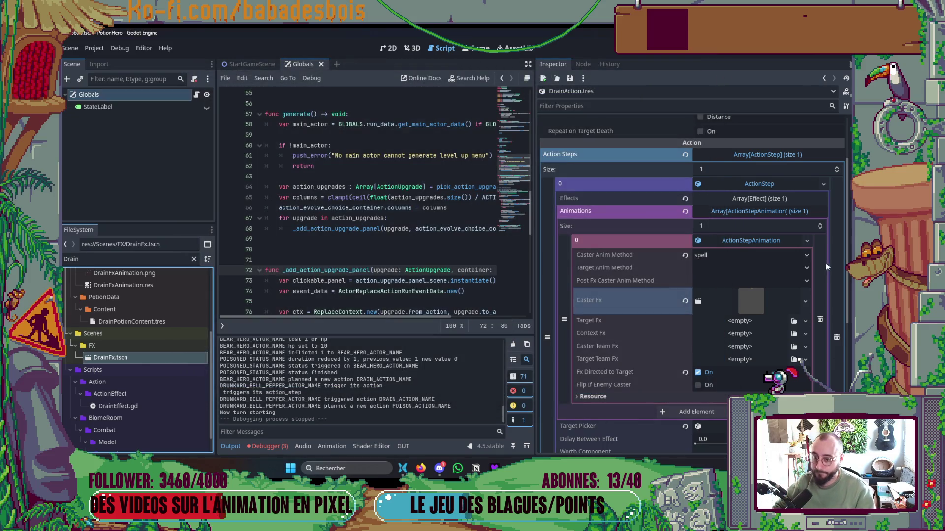
Fold the animation entry, first action step and Action Steps list in the Inspector
click(751, 240)
click(758, 184)
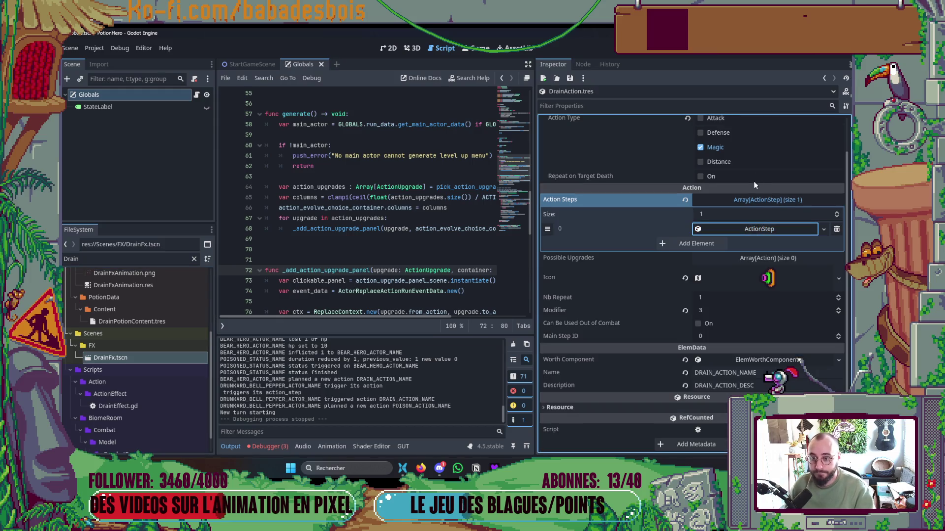
click(755, 199)
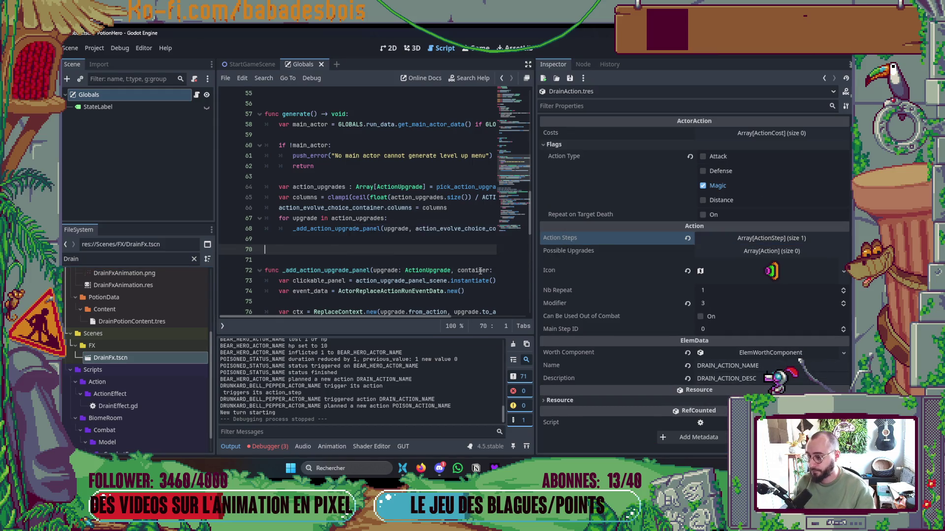
key(alt+Tab)
Run git status and stage DrainAction.tres with git add
text(git s)
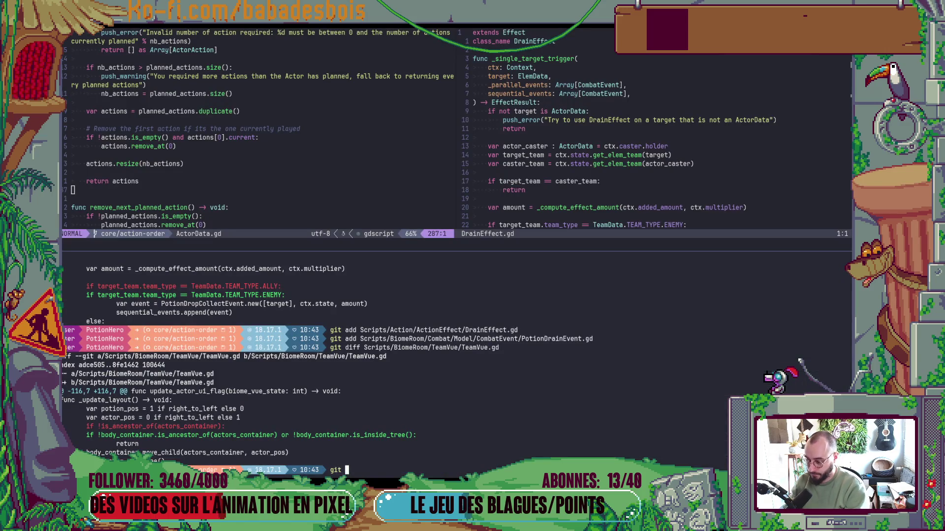
key(Return)
text(git a)
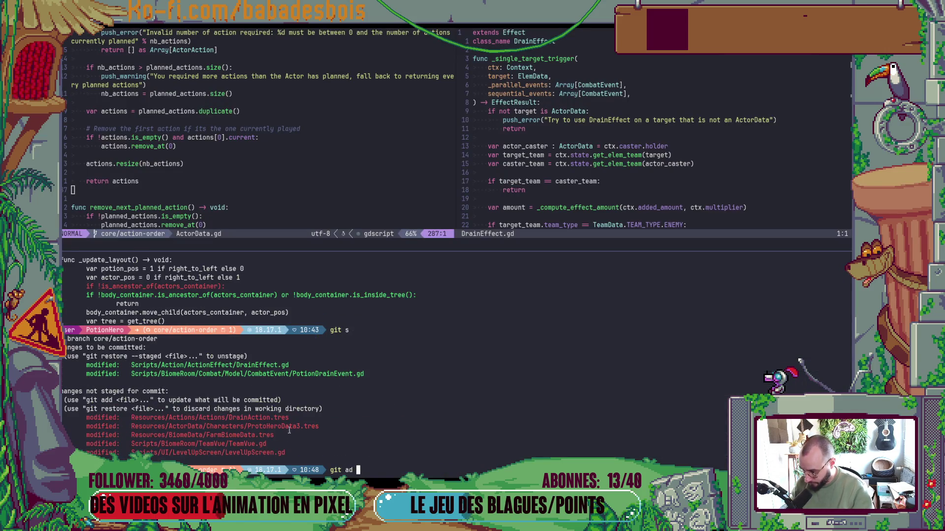
text(d)
double_click(267, 417)
right_click(267, 417)
key(Return)
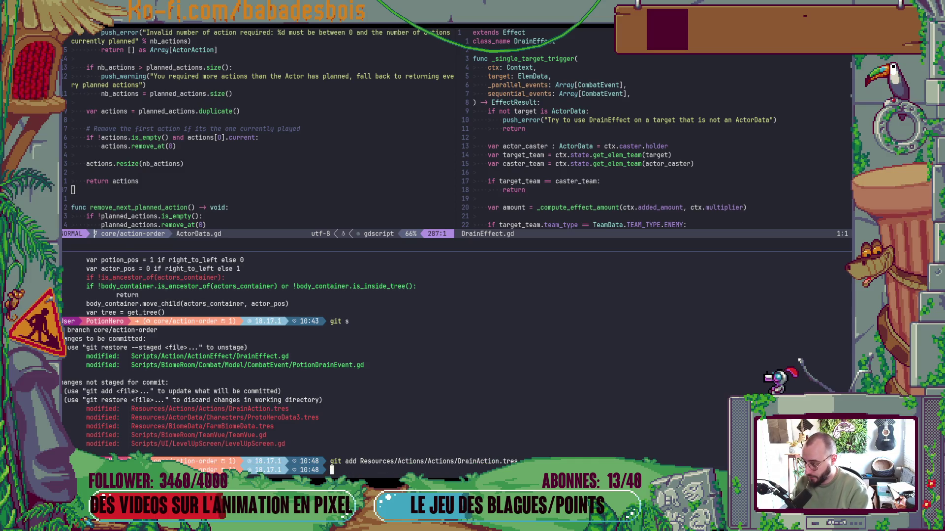
Show the git diff of LevelUpScreen.gd
text(git diff)
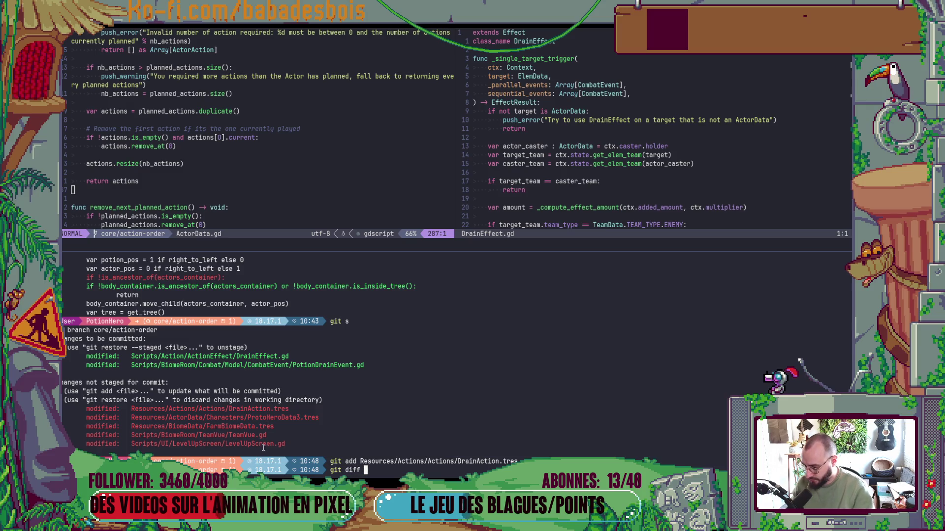
double_click(263, 445)
middle_click(263, 446)
key(Return)
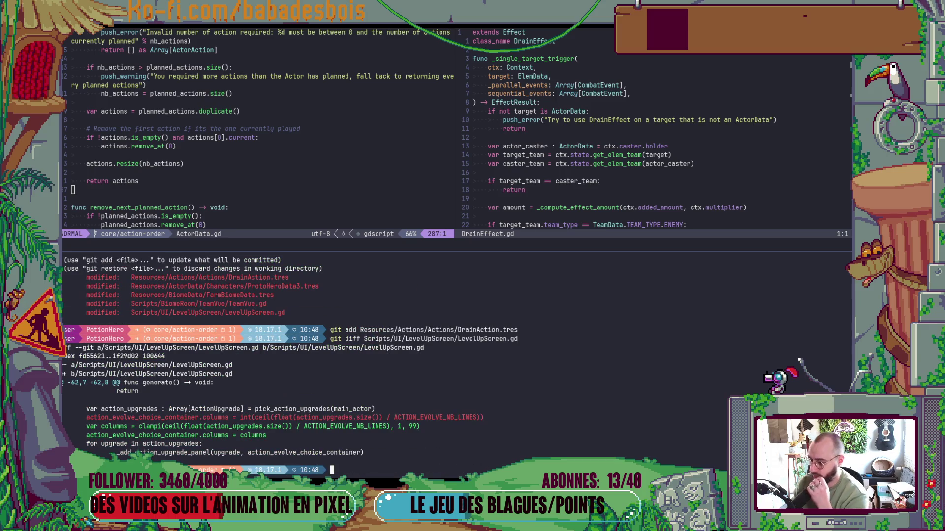